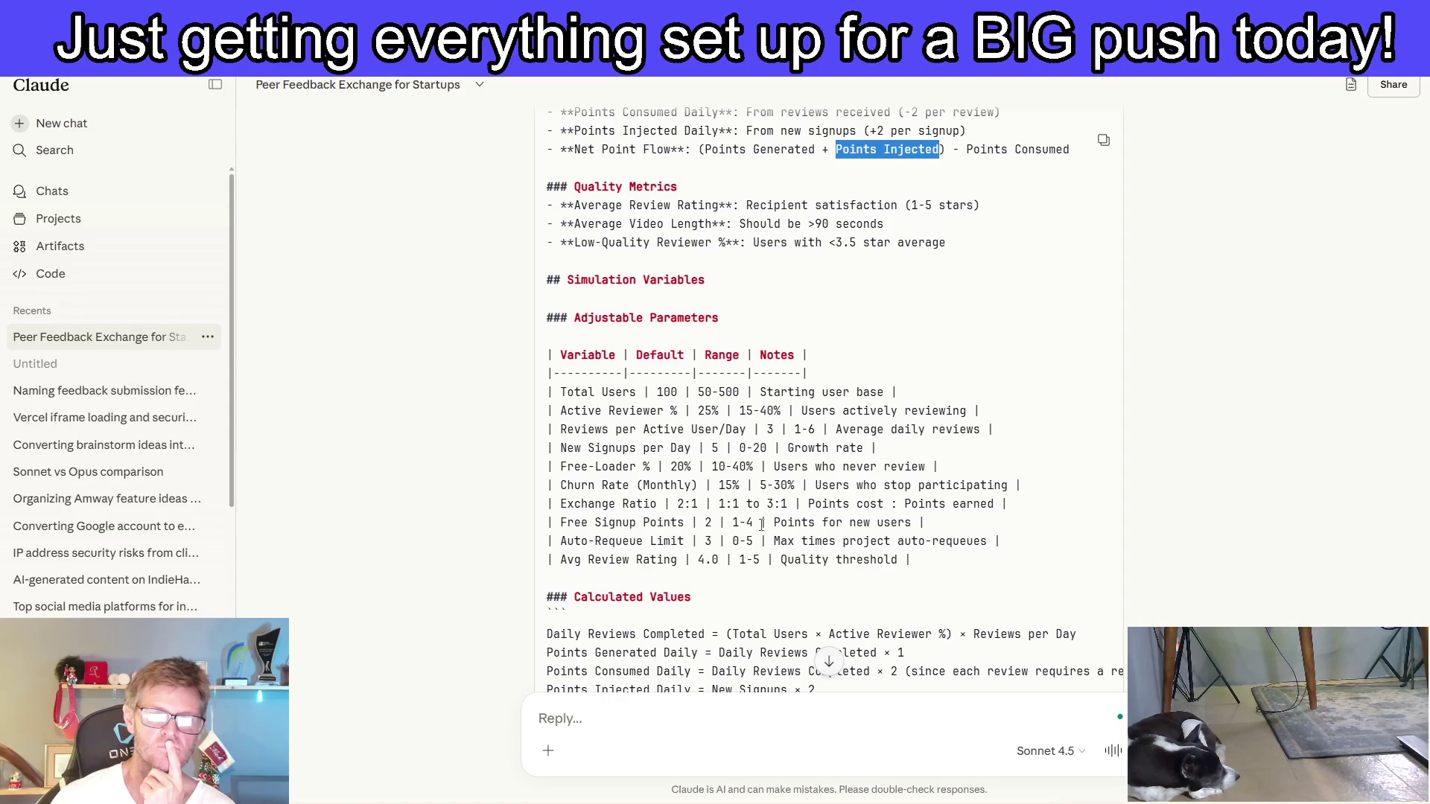
- Scroll past the Week 1 analysis to Scenario 2's 100-user 1:1 launch, where Day 1 ends at 210 points
scroll(752, 525, down, 3)
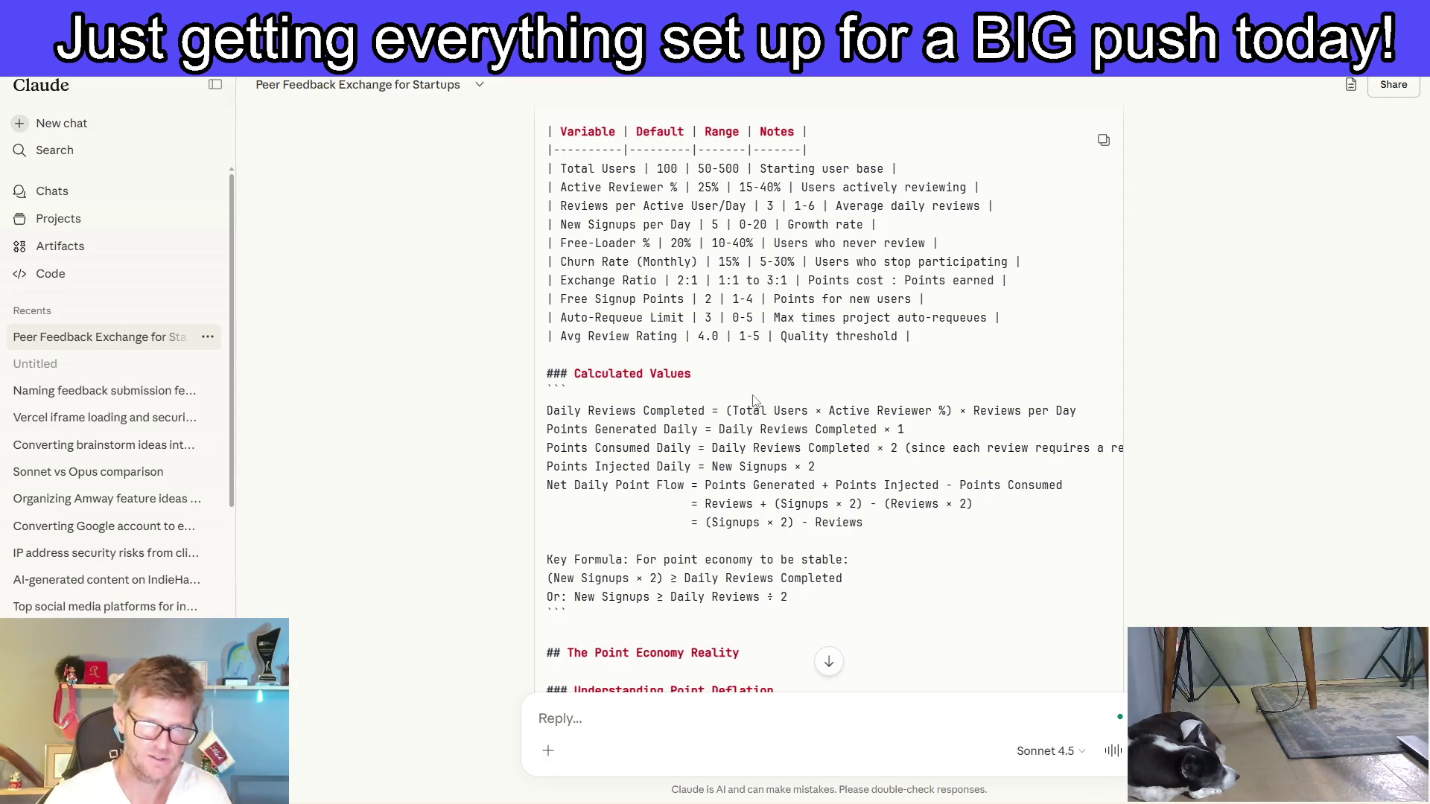
scroll(802, 462, down, 1)
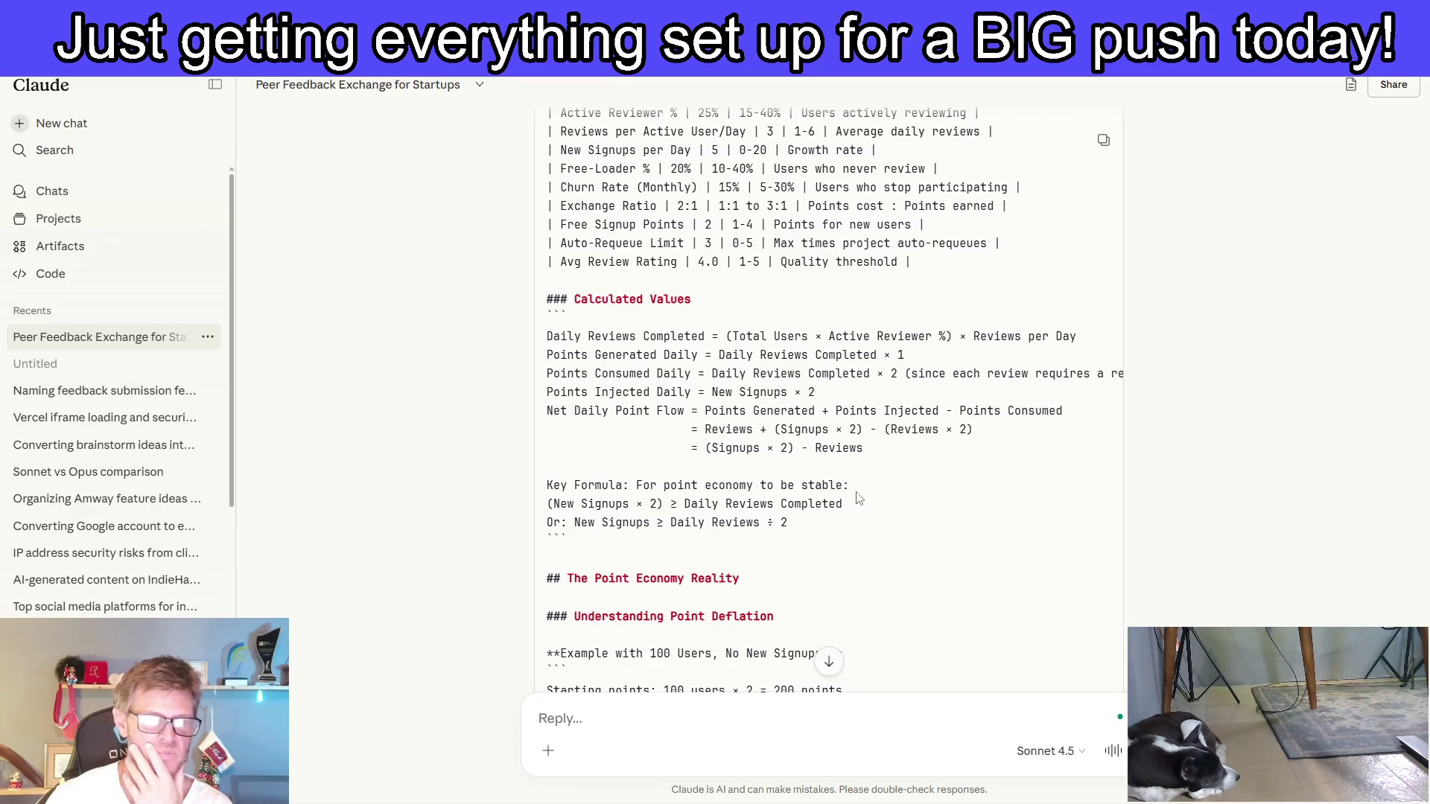
scroll(893, 500, down, 1)
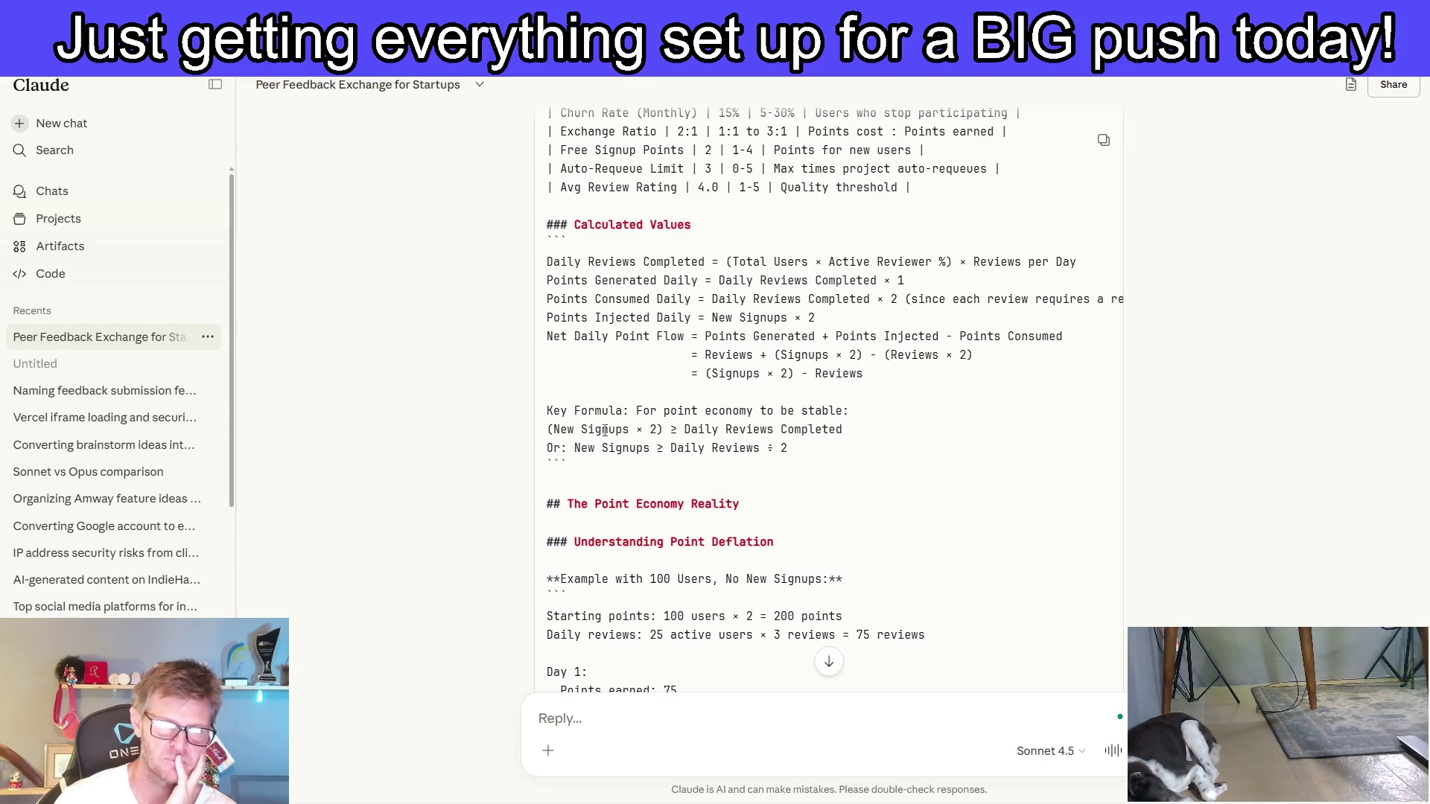
scroll(867, 479, down, 3)
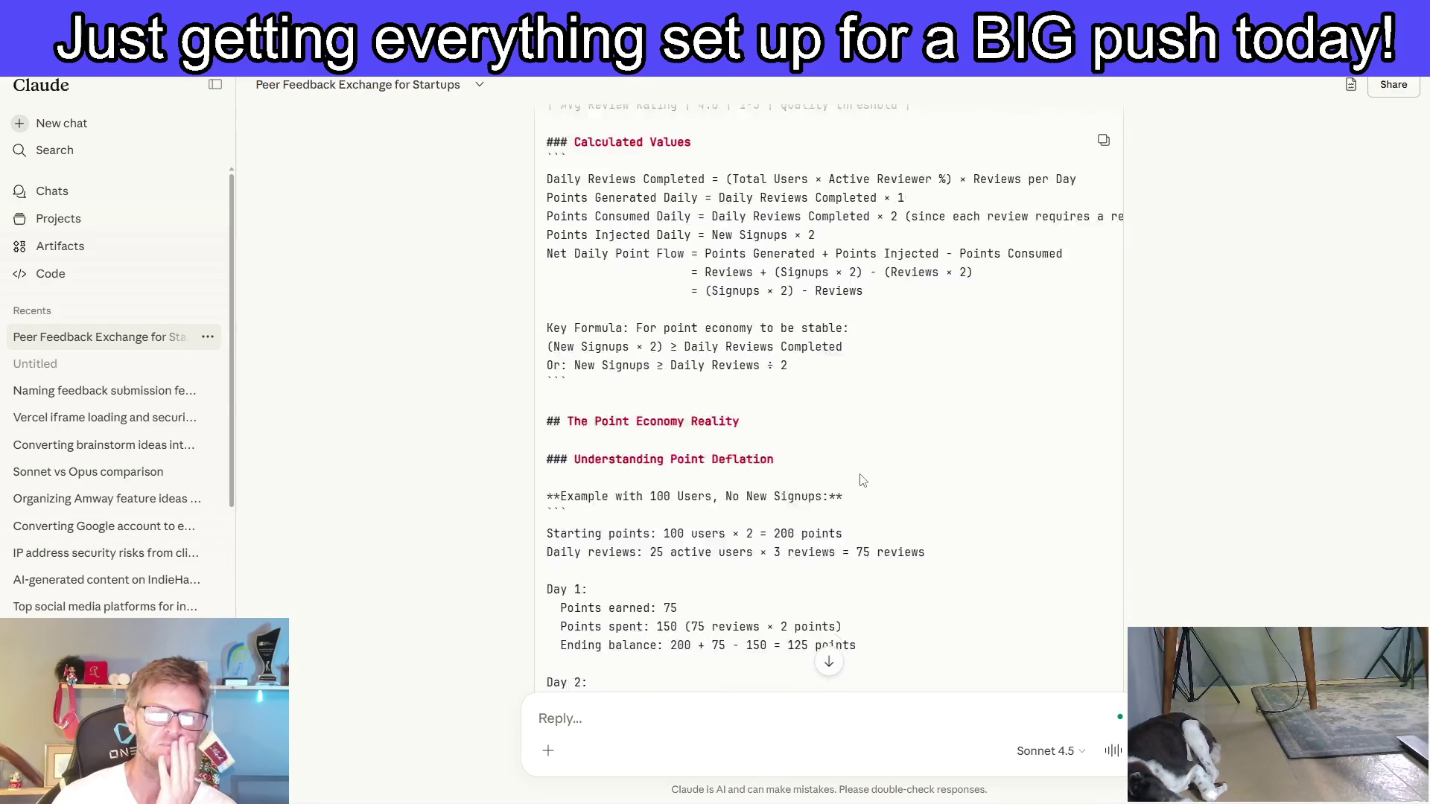
scroll(863, 478, down, 2)
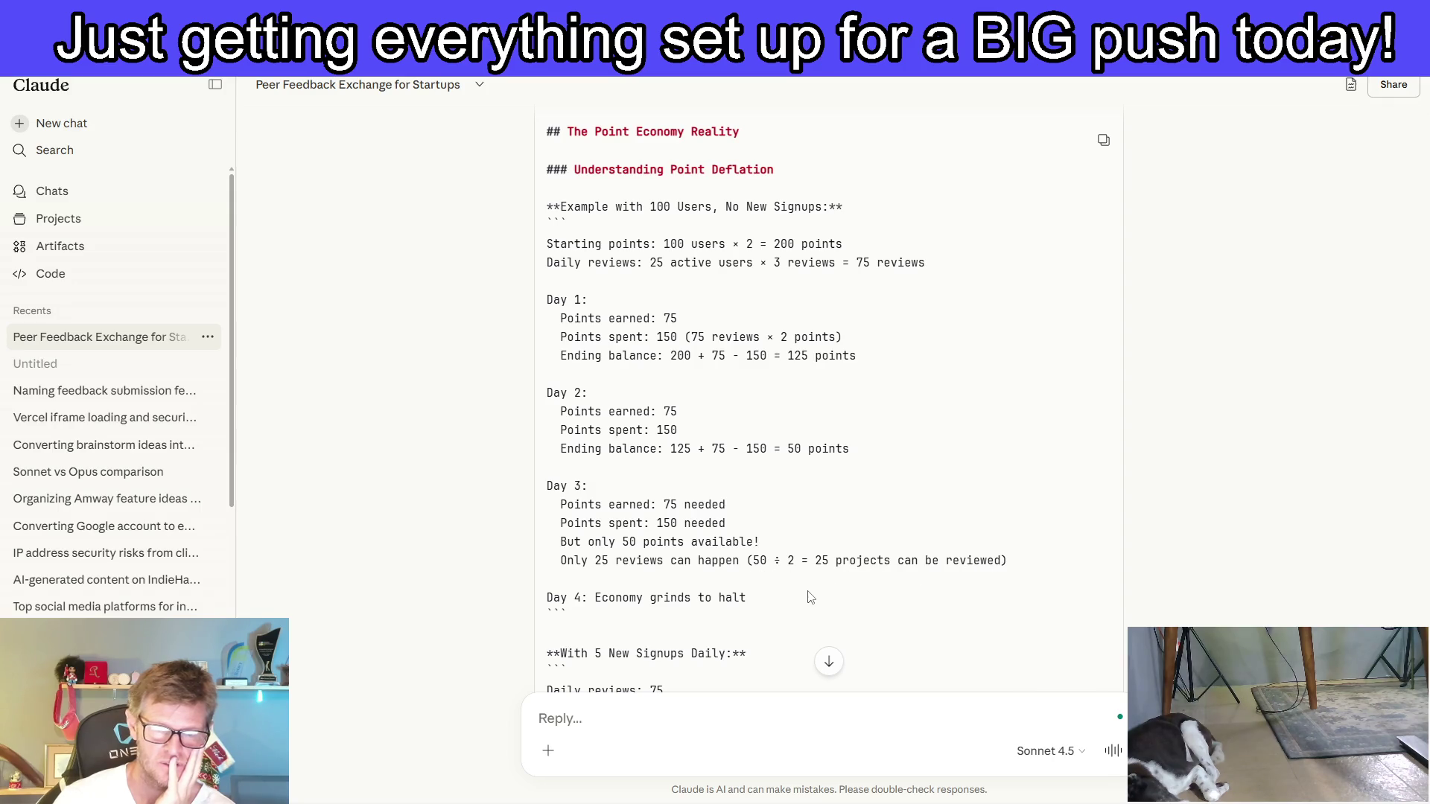
scroll(815, 581, down, 1)
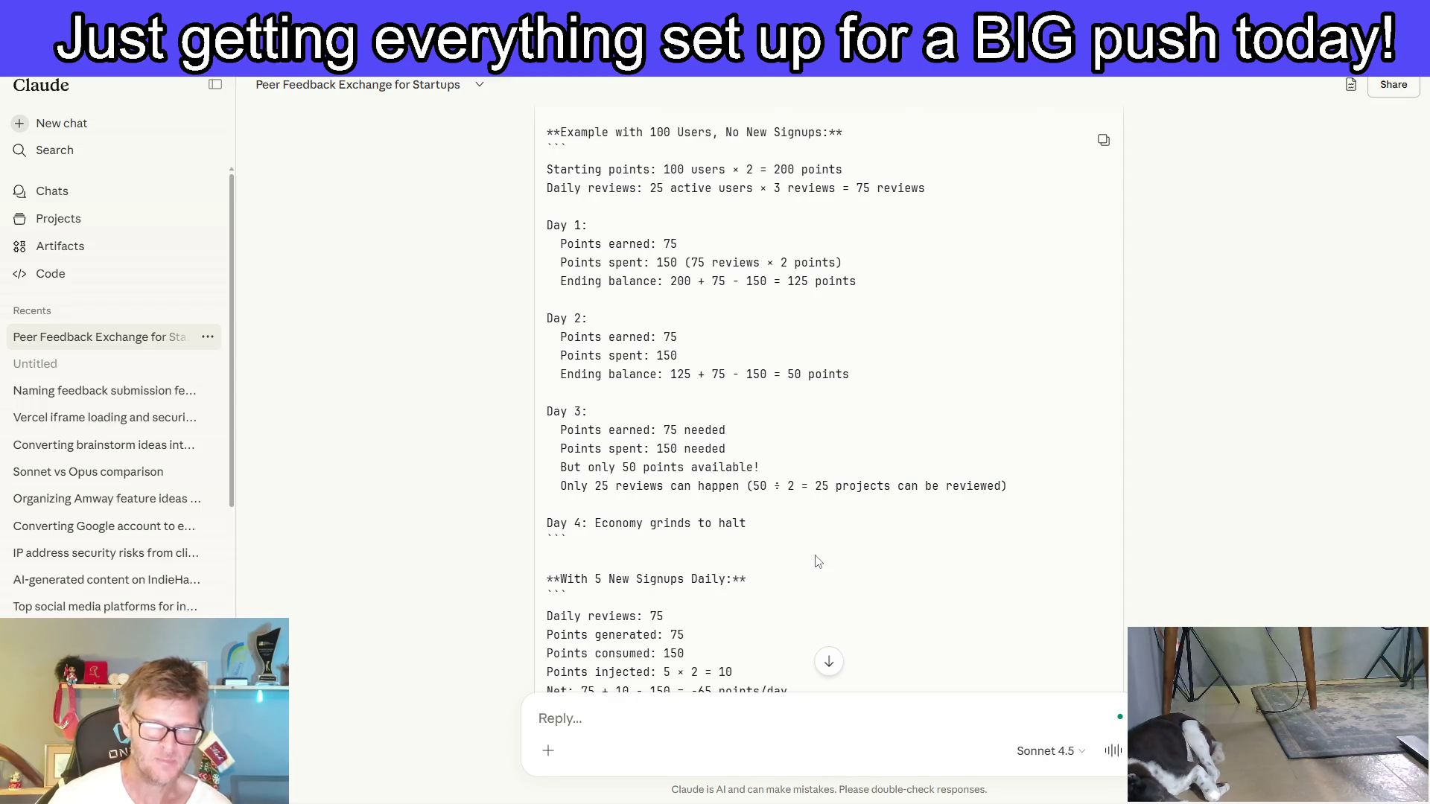
scroll(815, 550, down, 3)
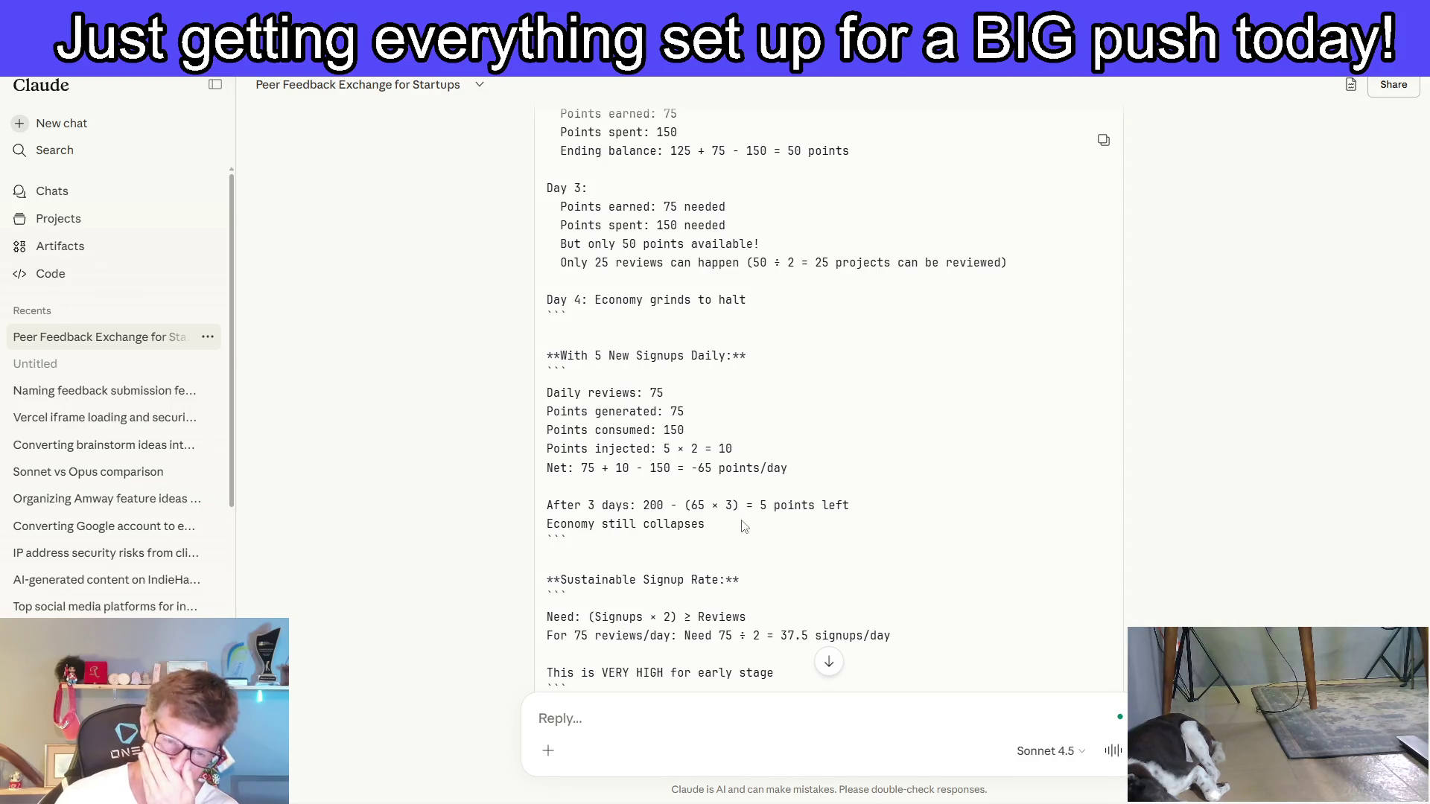
scroll(744, 528, down, 3)
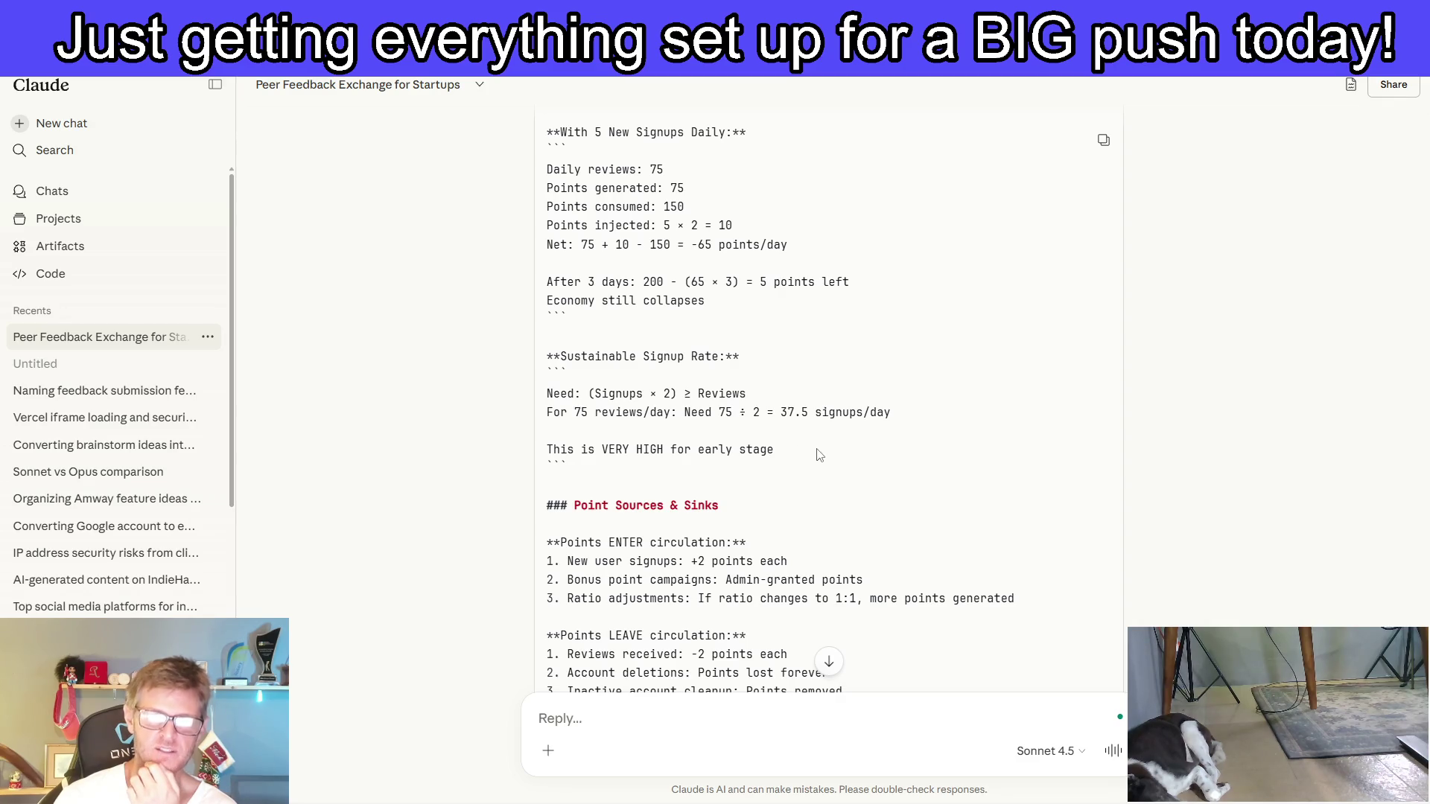
scroll(818, 454, down, 2)
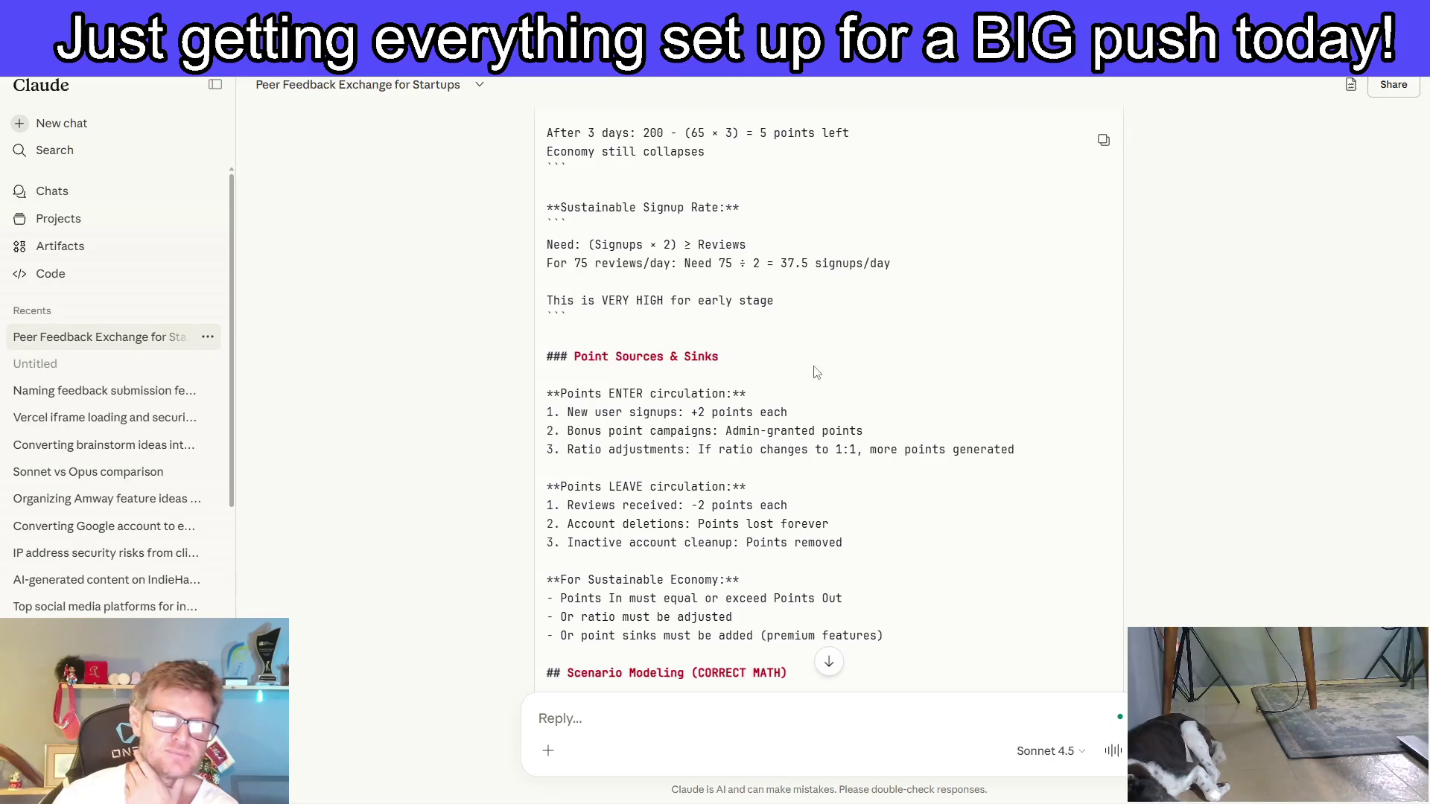
scroll(804, 350, down, 2)
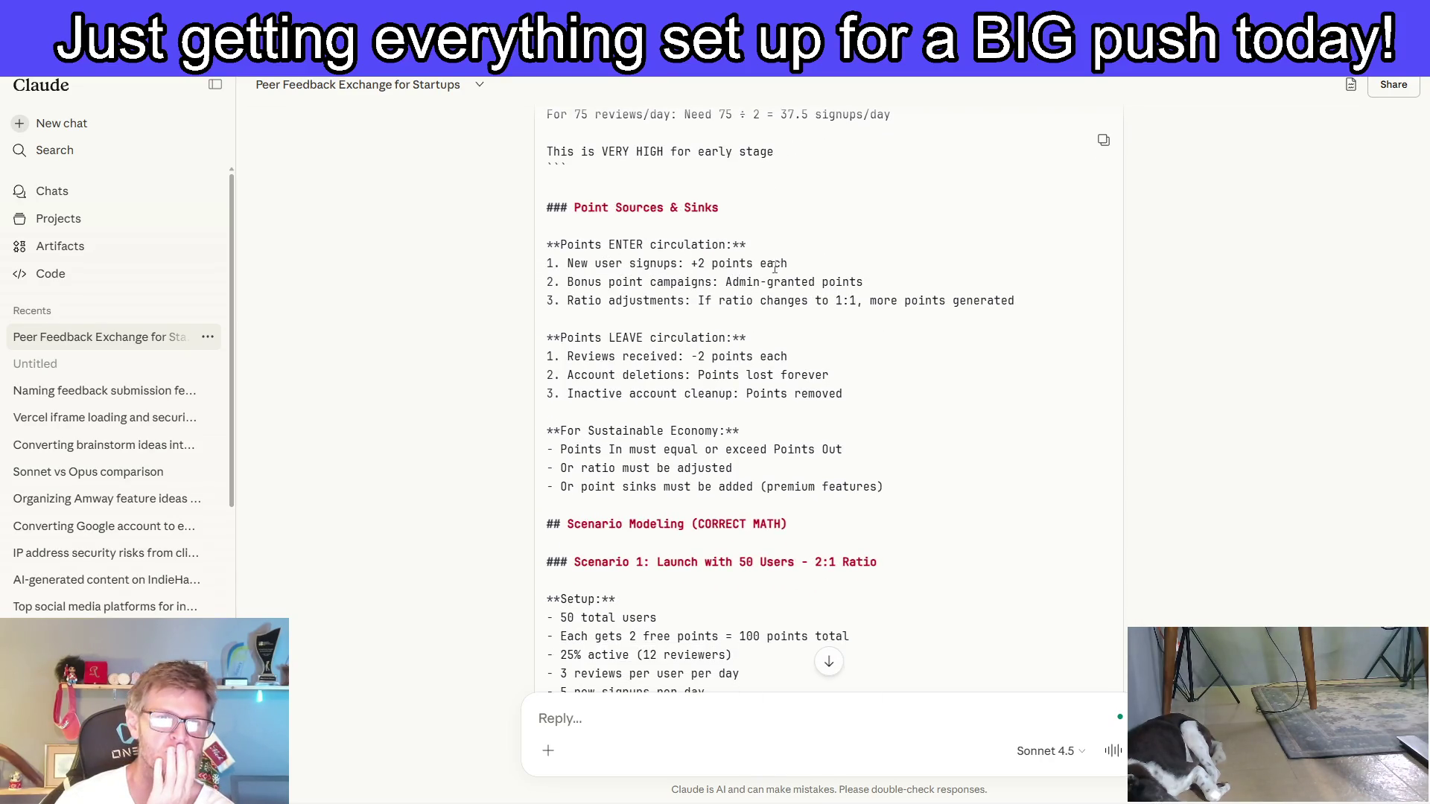
scroll(669, 351, down, 2)
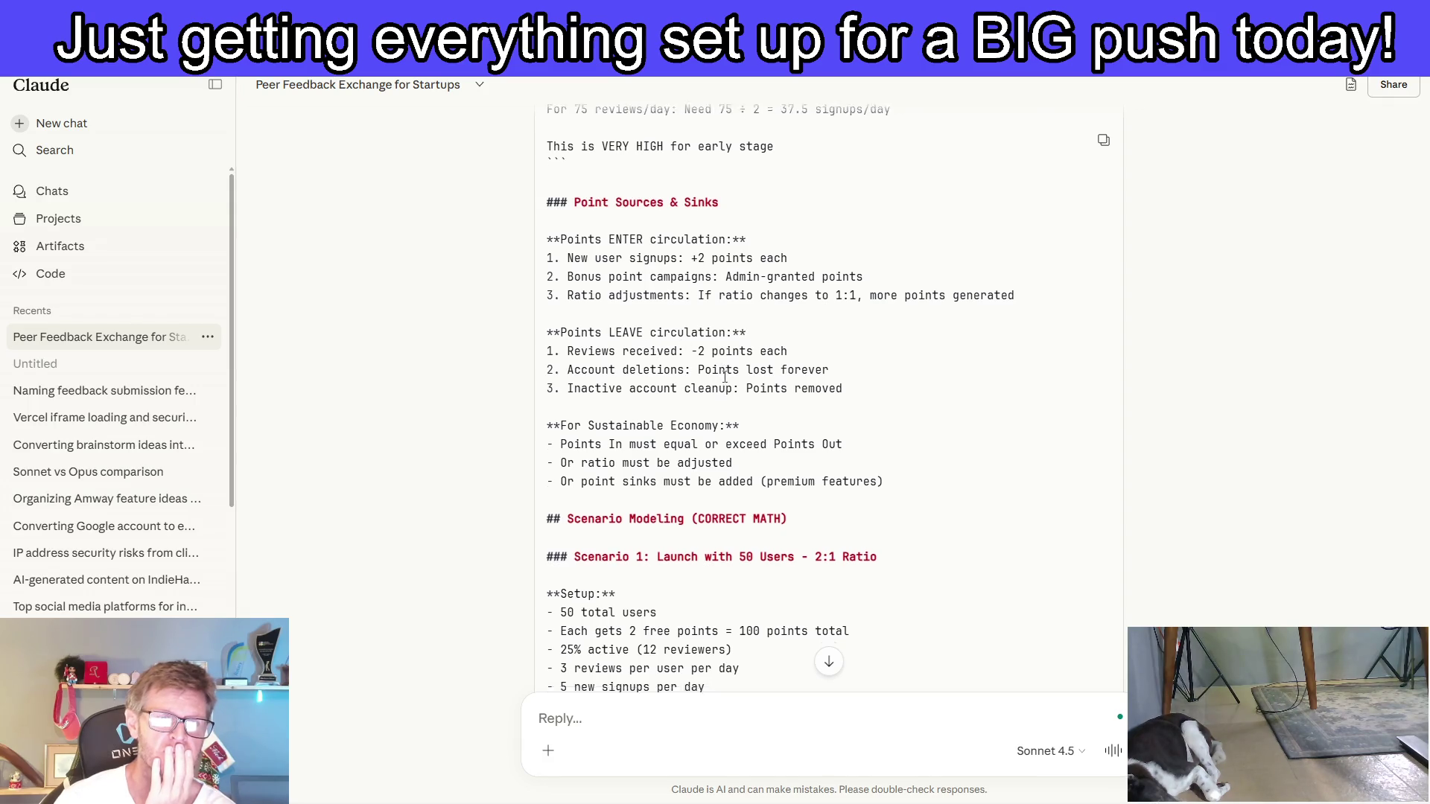
scroll(849, 418, down, 1)
scroll(838, 410, down, 1)
scroll(835, 402, down, 1)
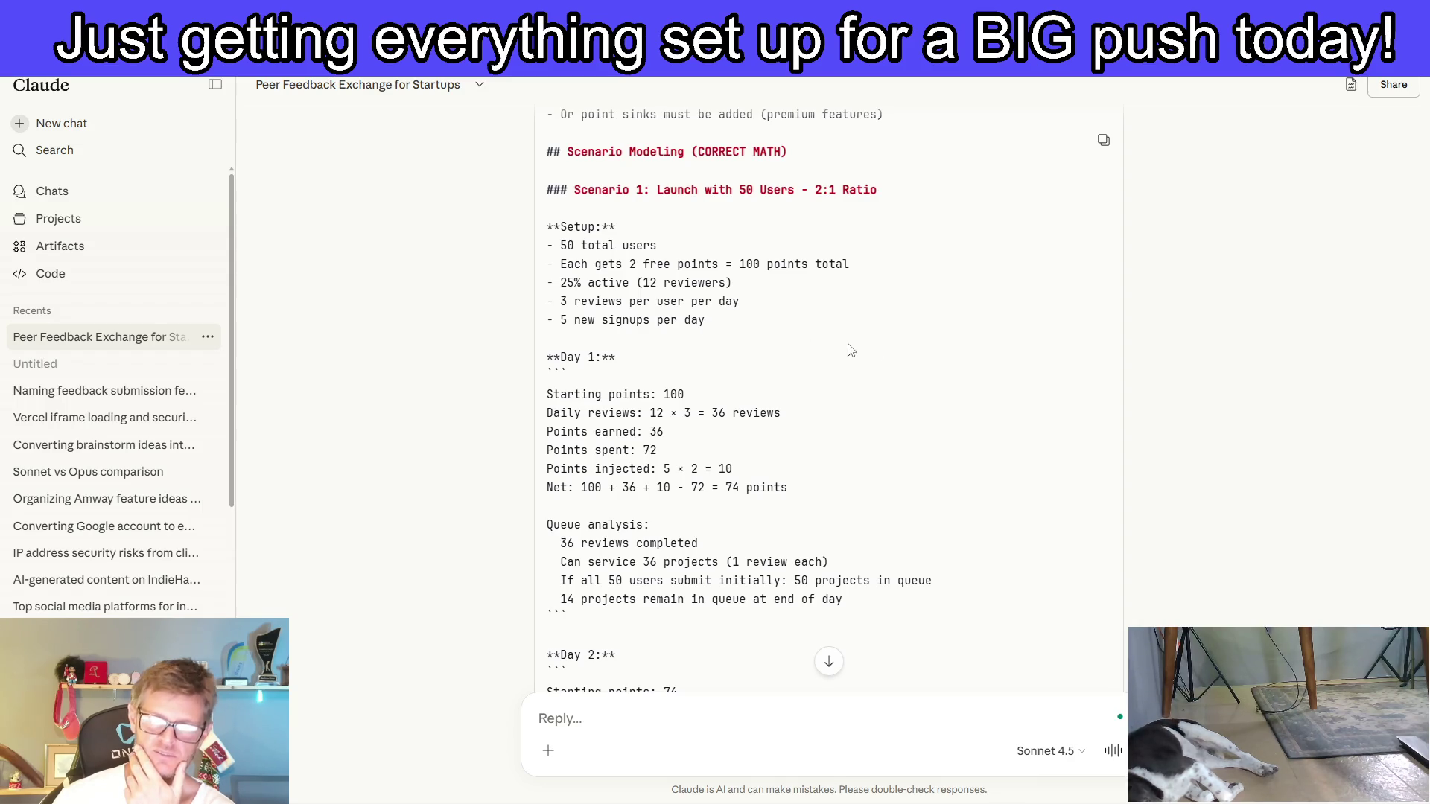
scroll(850, 350, down, 1)
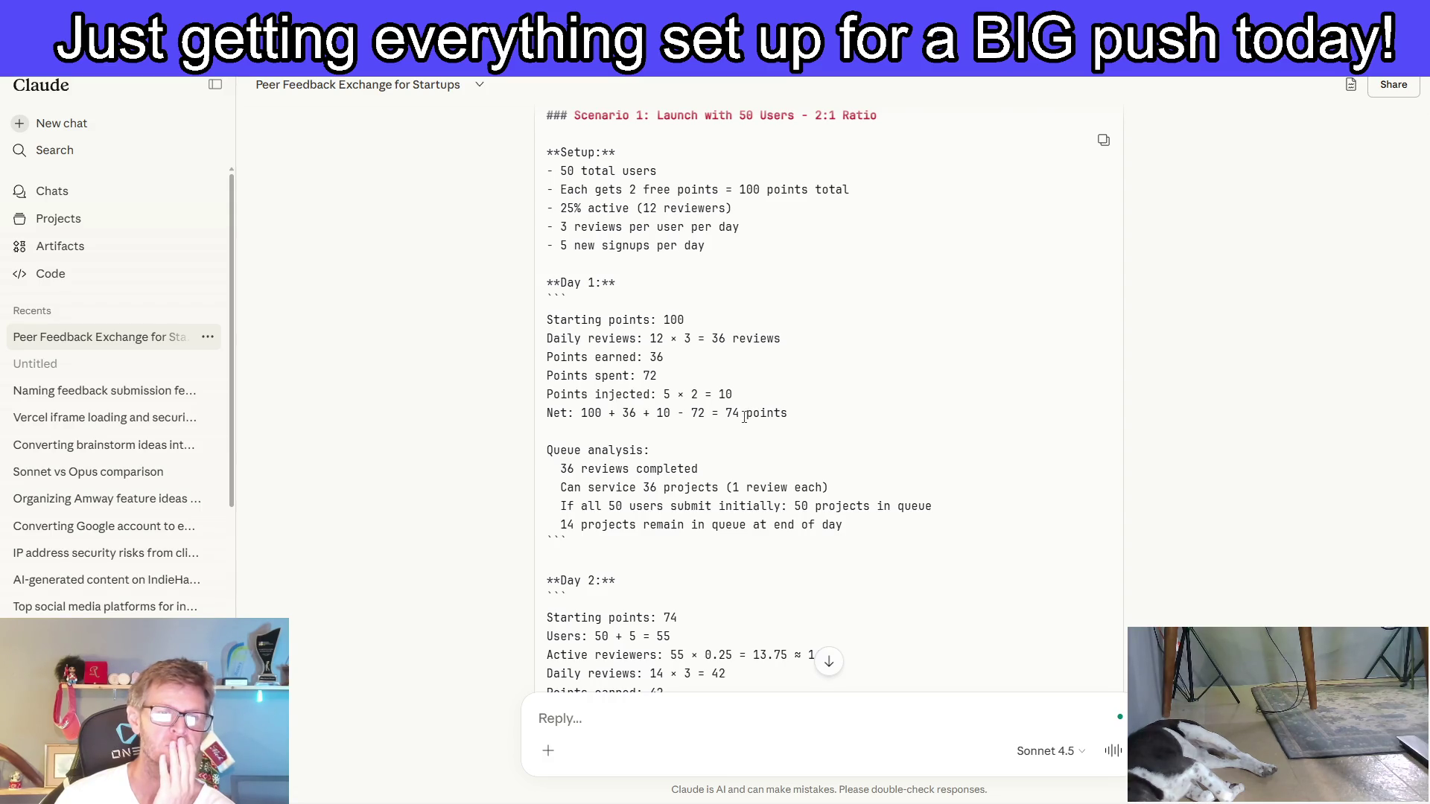
scroll(748, 416, down, 2)
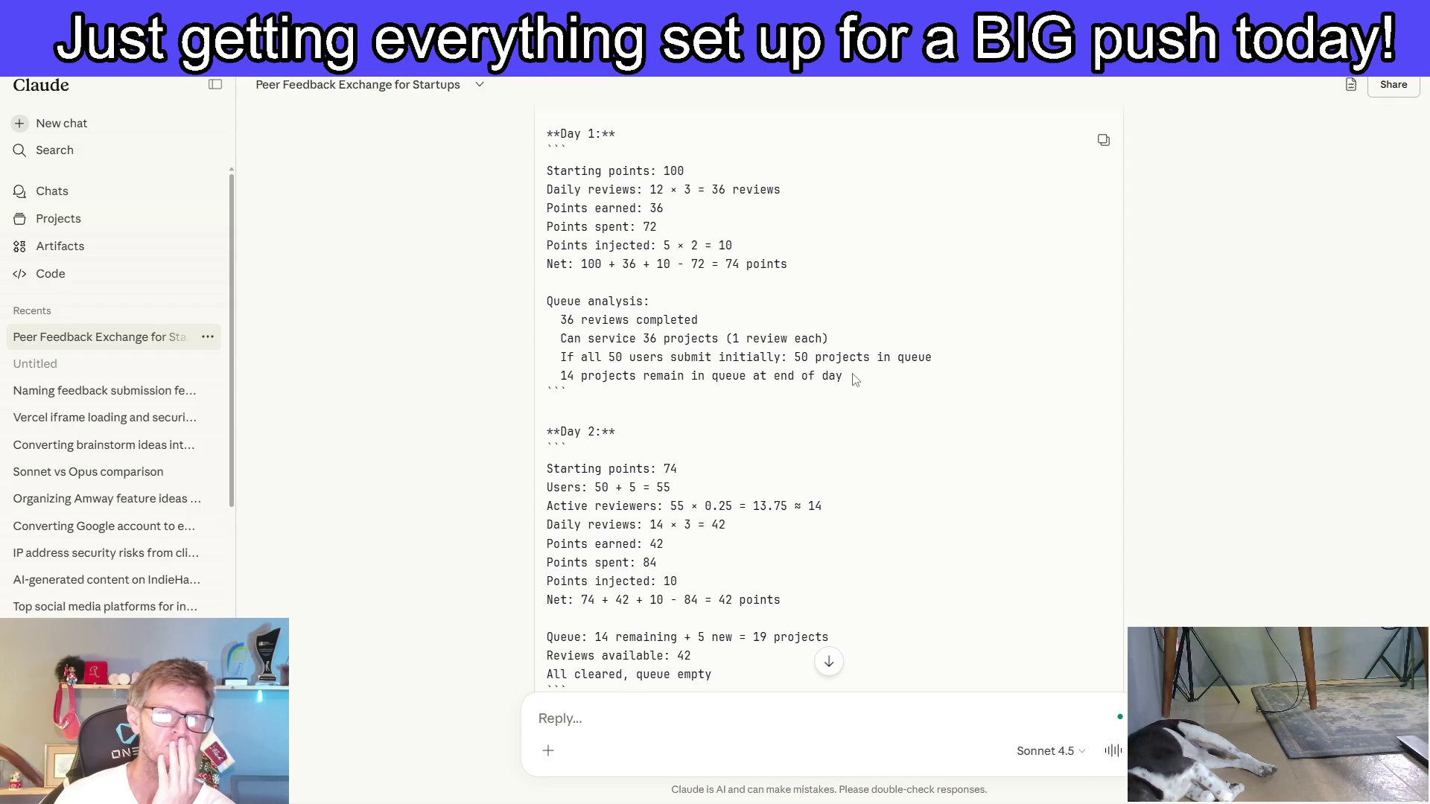
scroll(855, 380, up, 2)
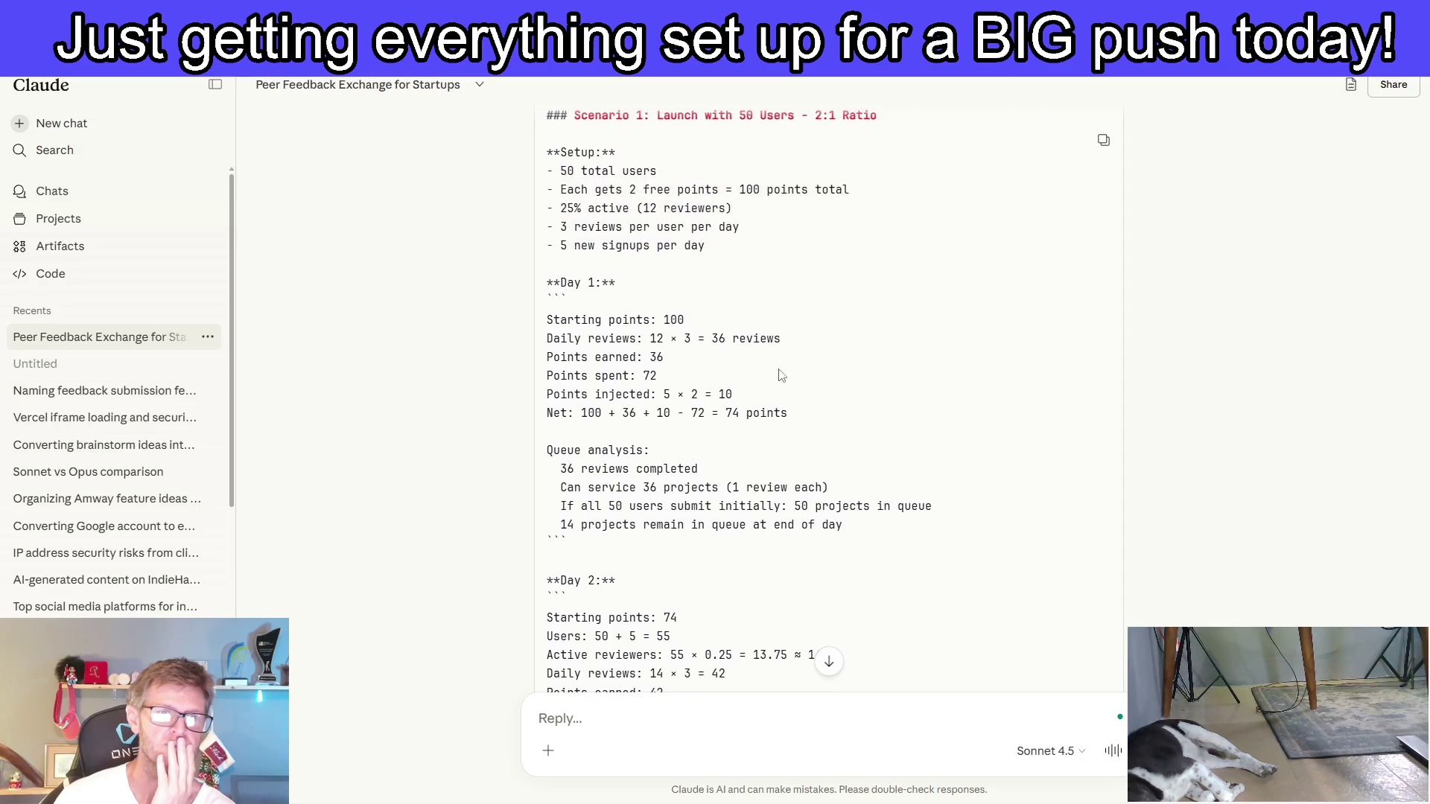
scroll(639, 380, up, 1)
scroll(639, 380, up, 1)
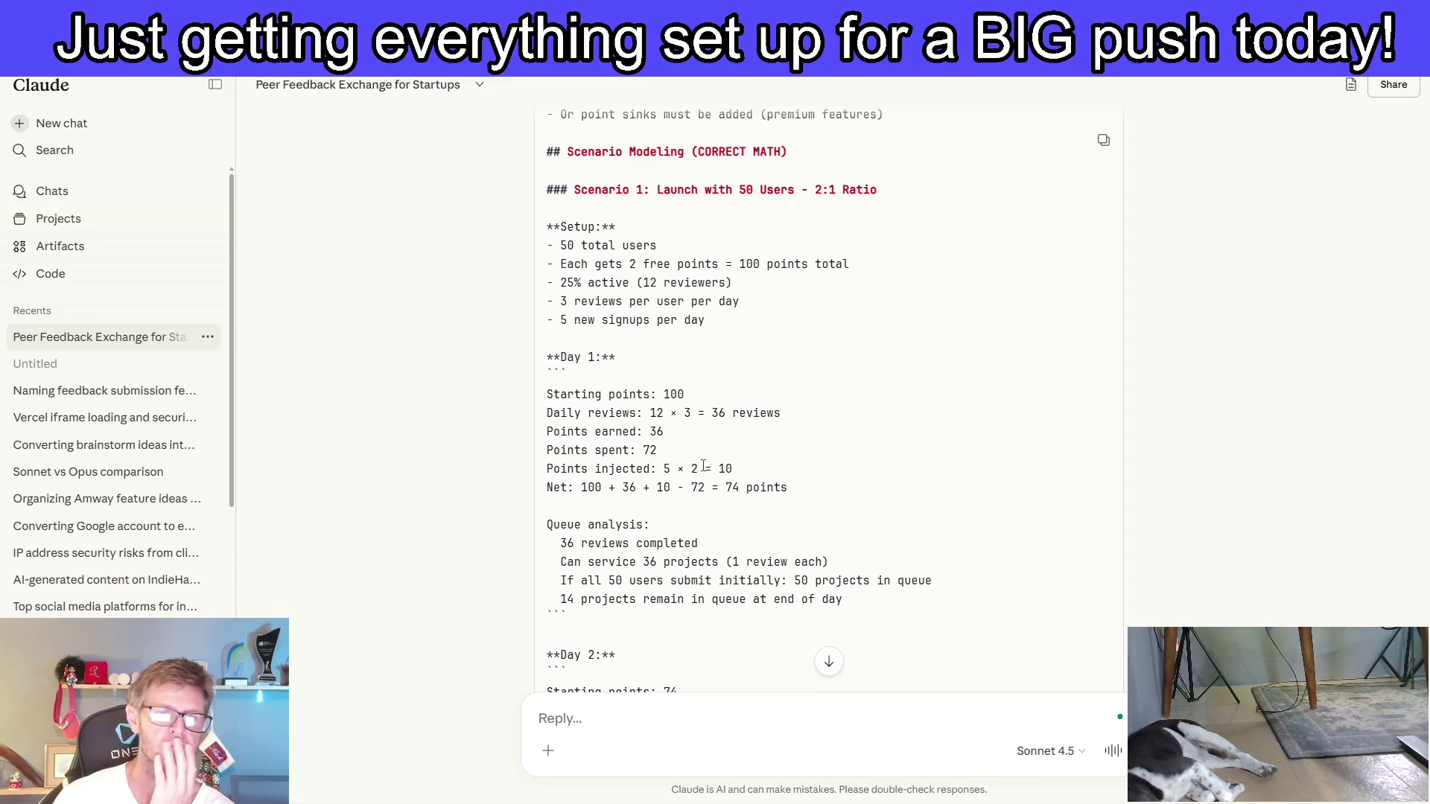
scroll(749, 455, down, 4)
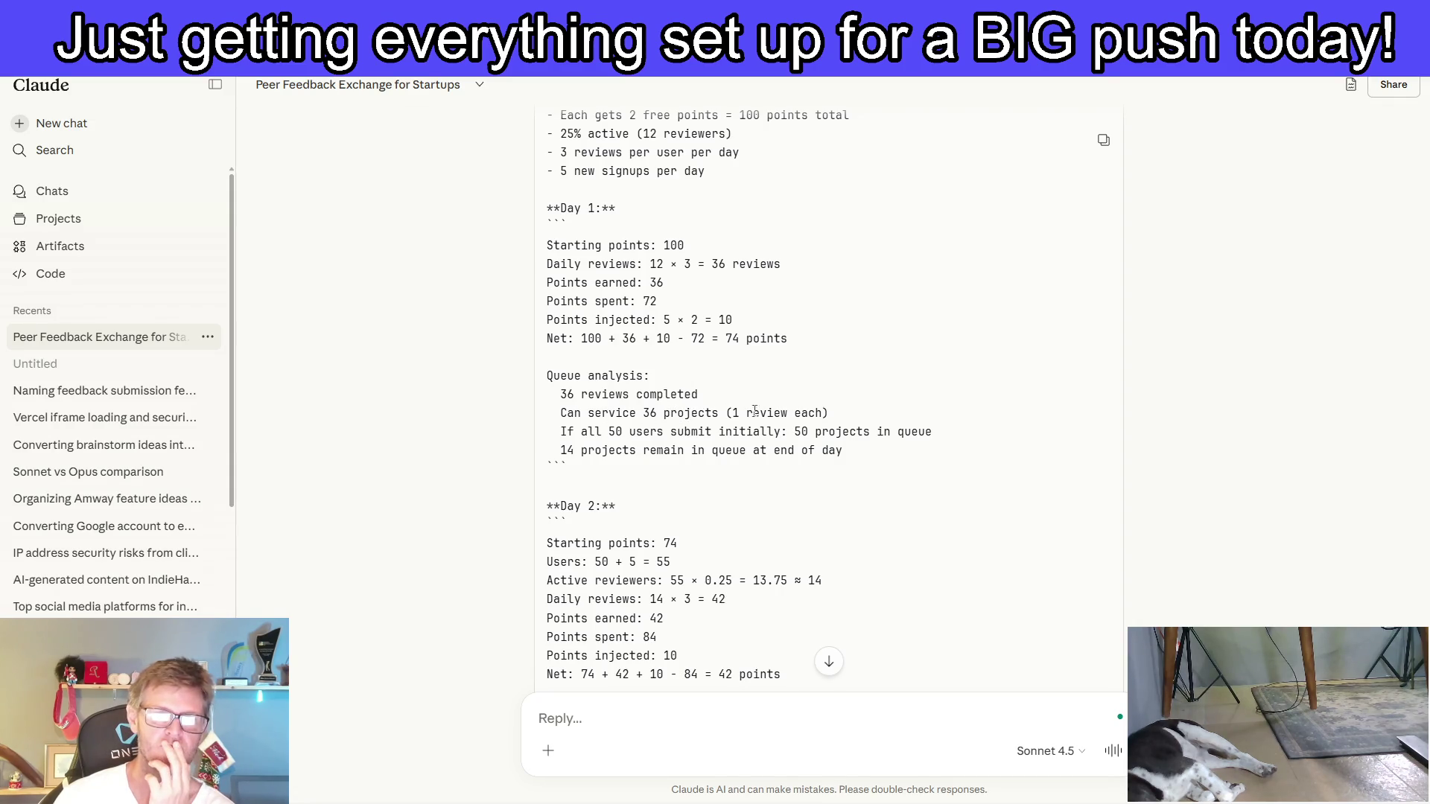
scroll(668, 419, down, 1)
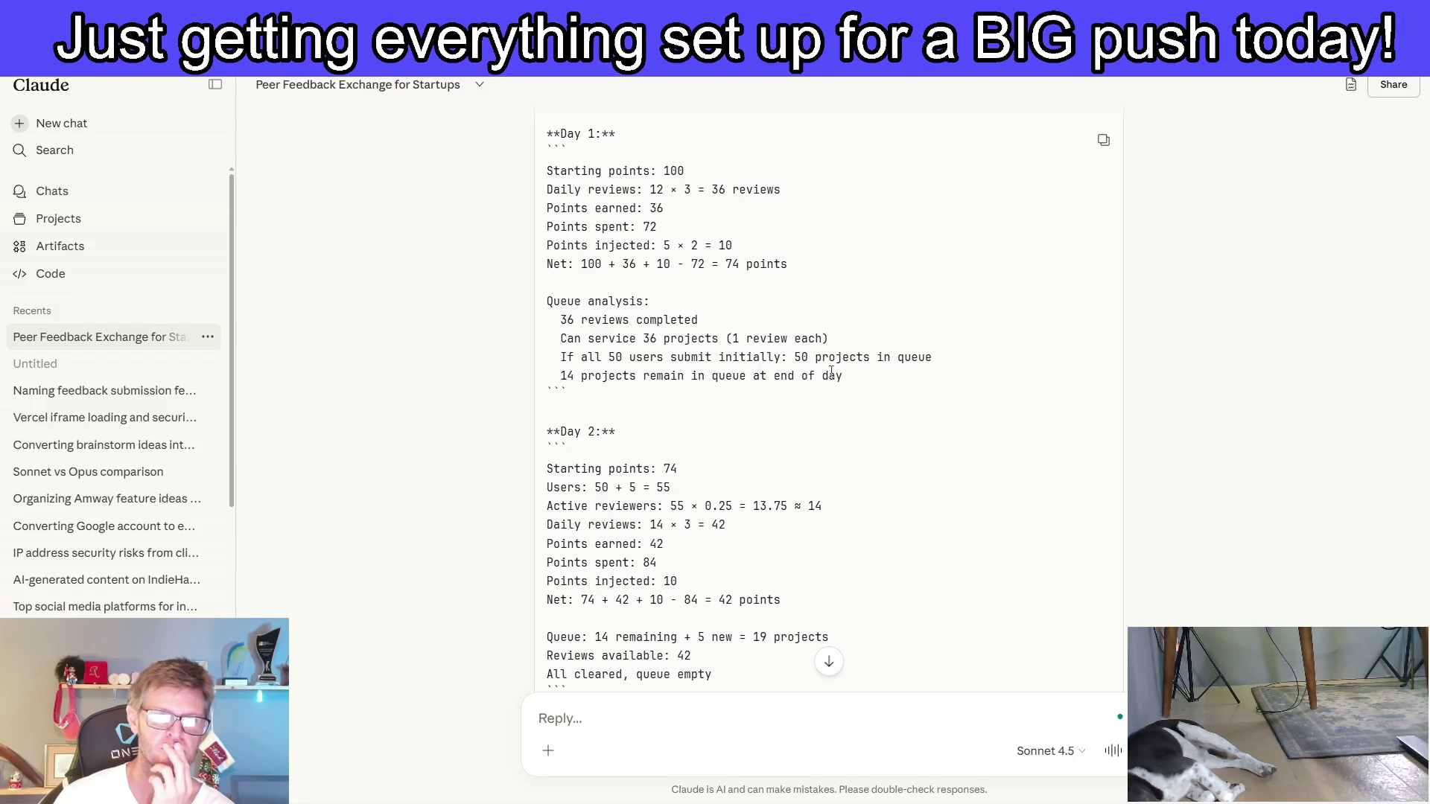
scroll(719, 320, down, 2)
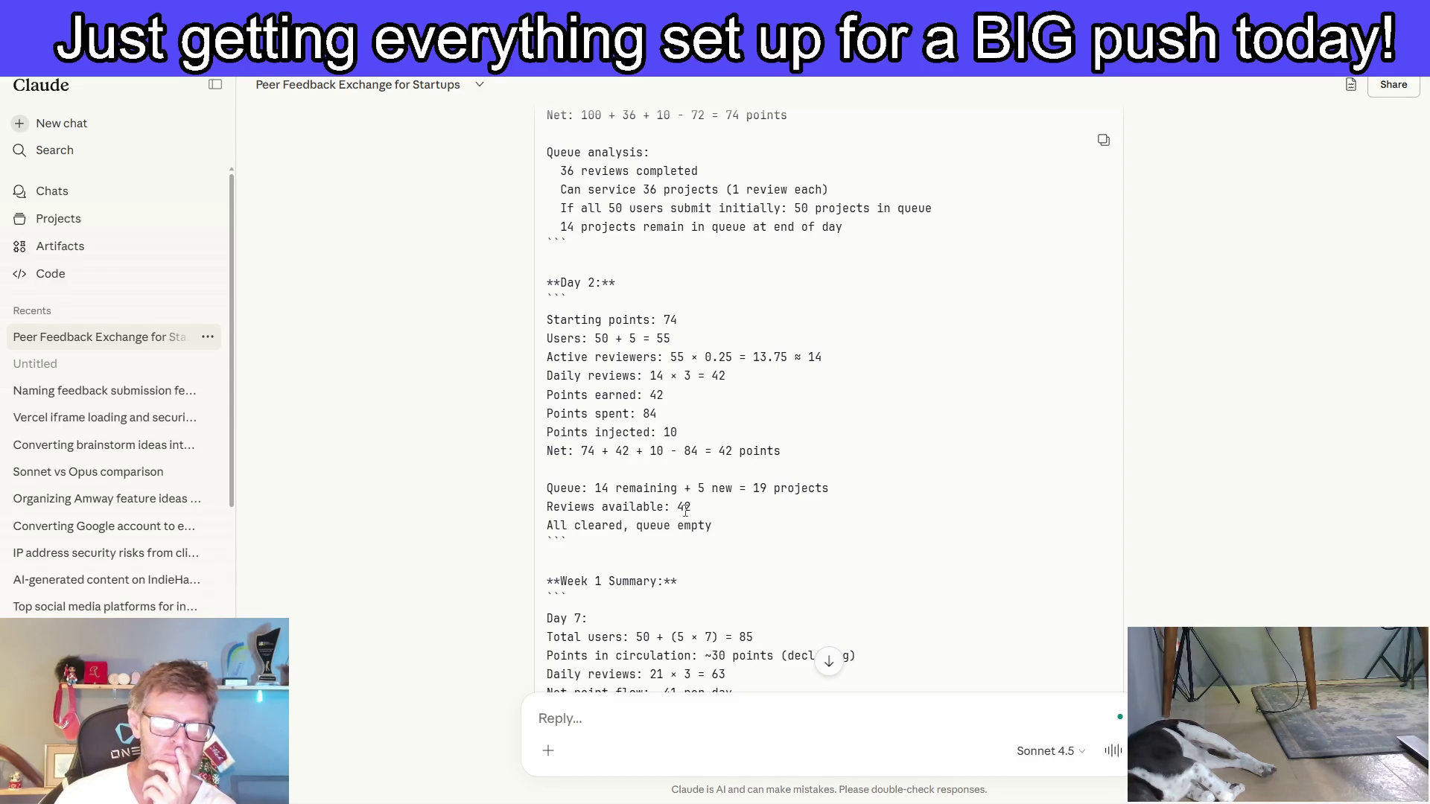
scroll(766, 515, down, 1)
scroll(765, 515, down, 2)
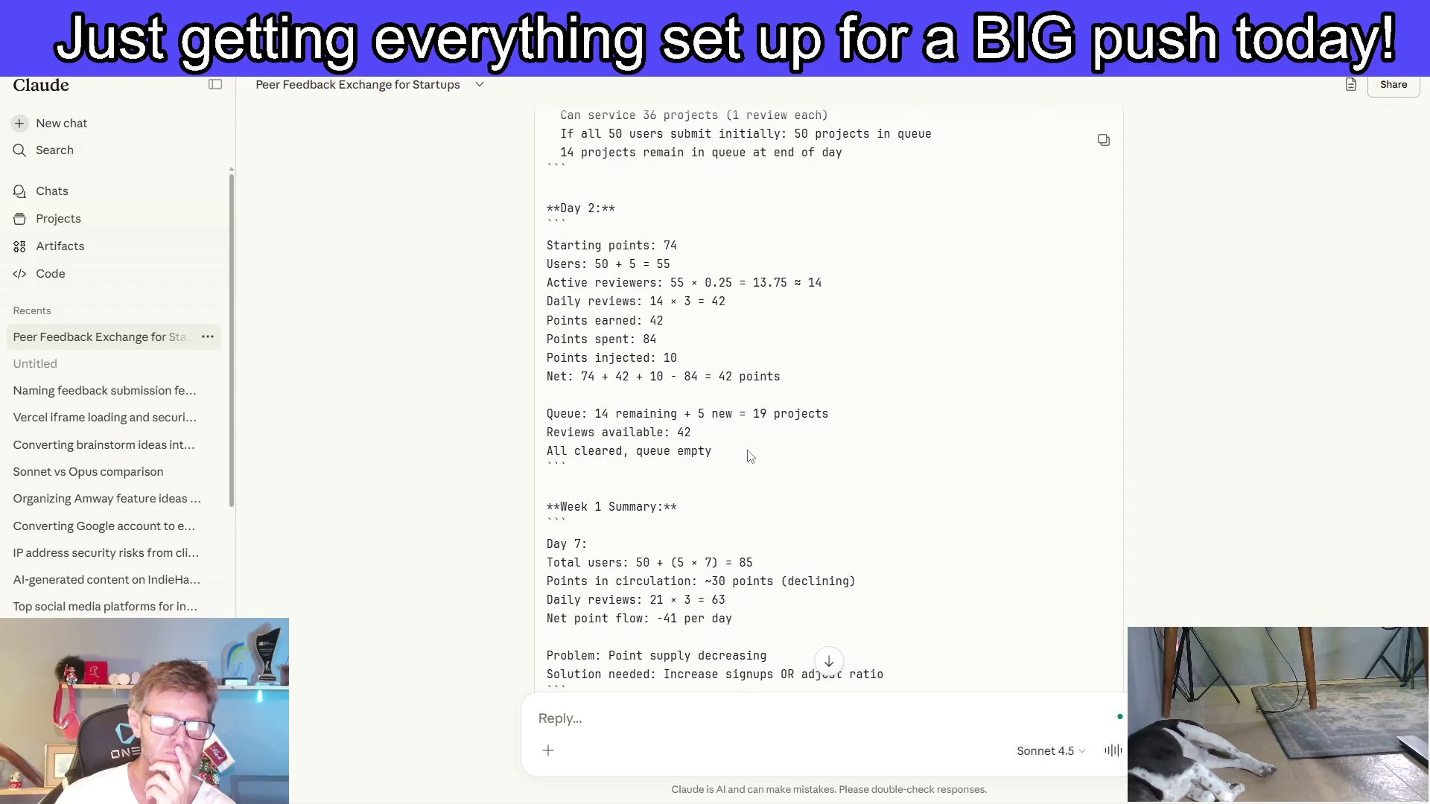
scroll(750, 456, down, 3)
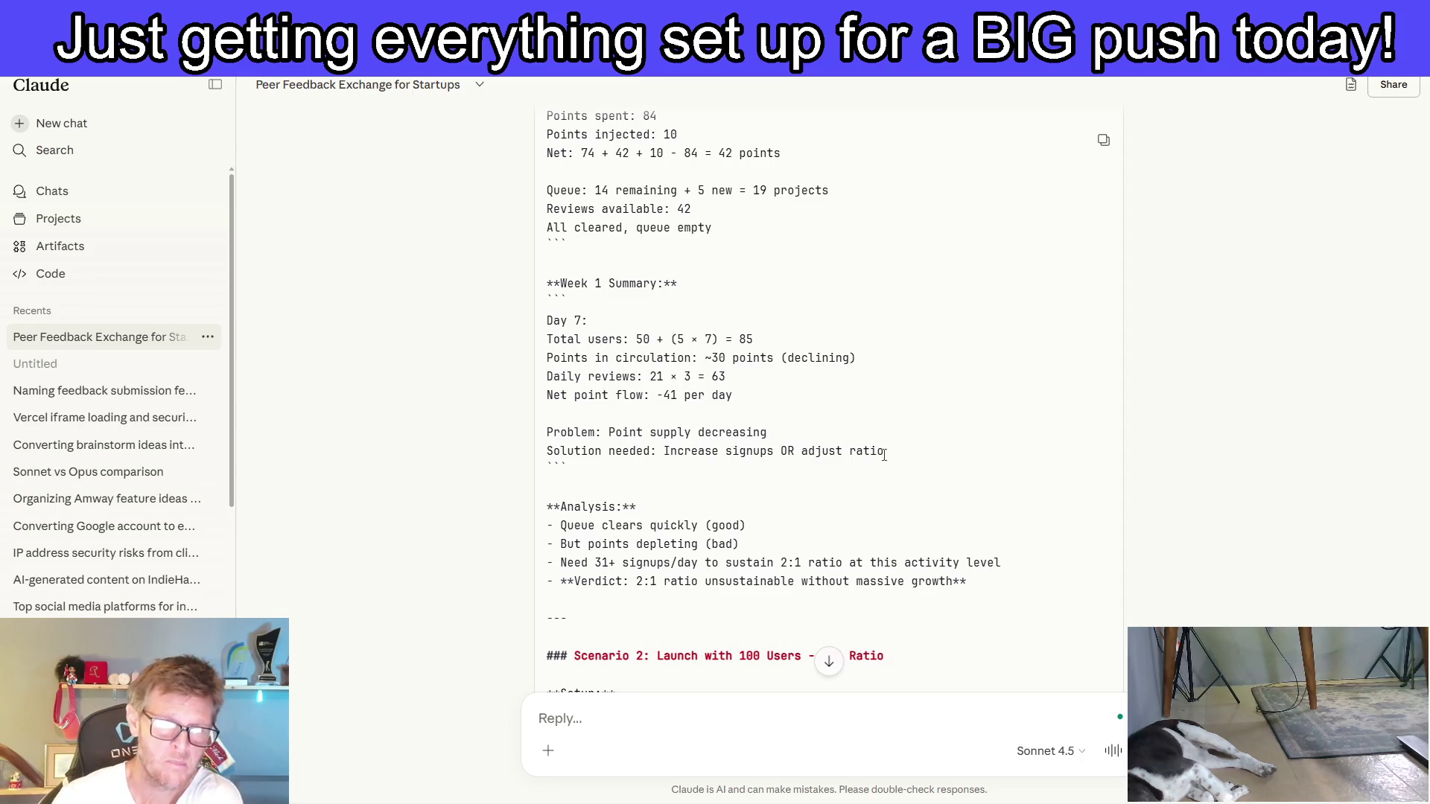
scroll(901, 398, down, 2)
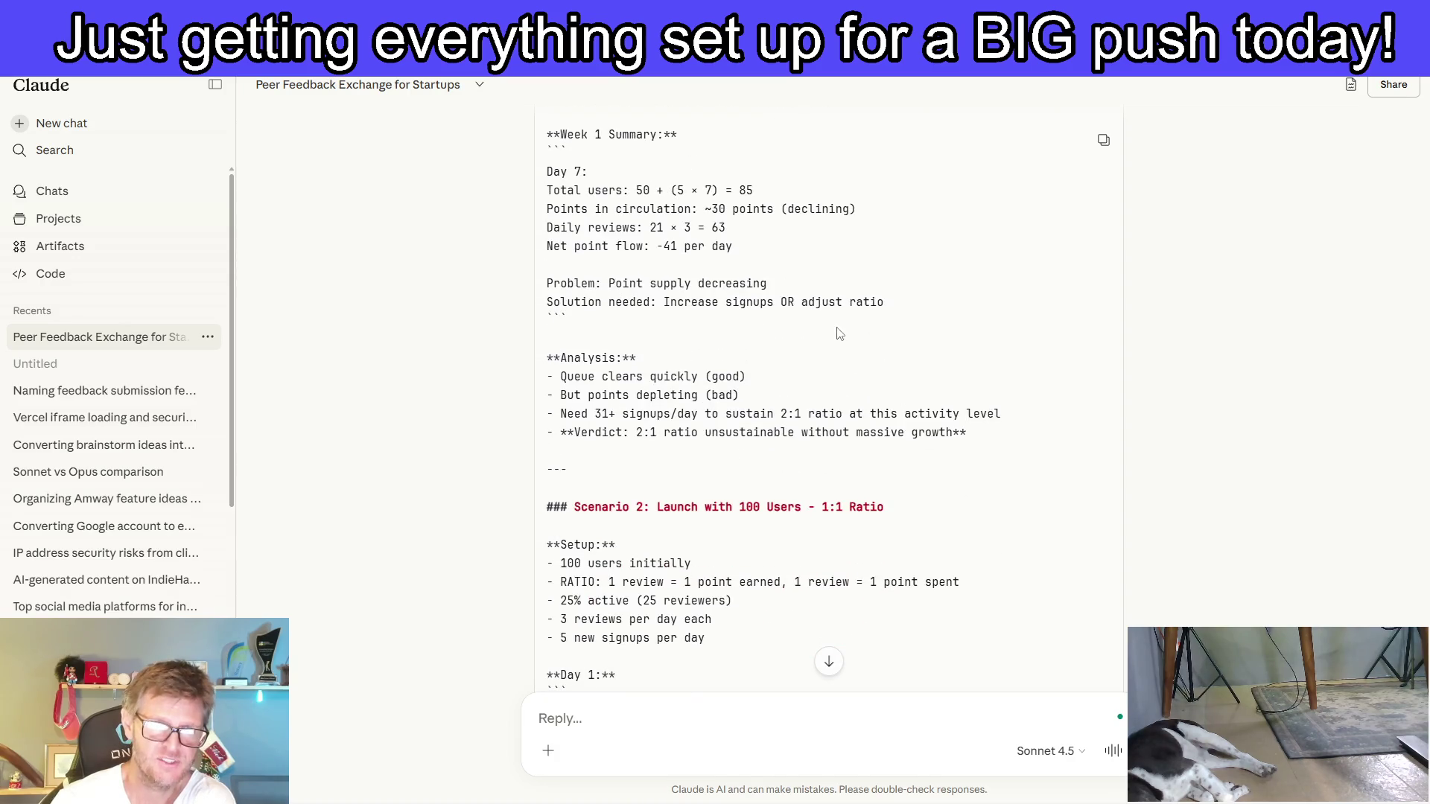
scroll(840, 333, down, 1)
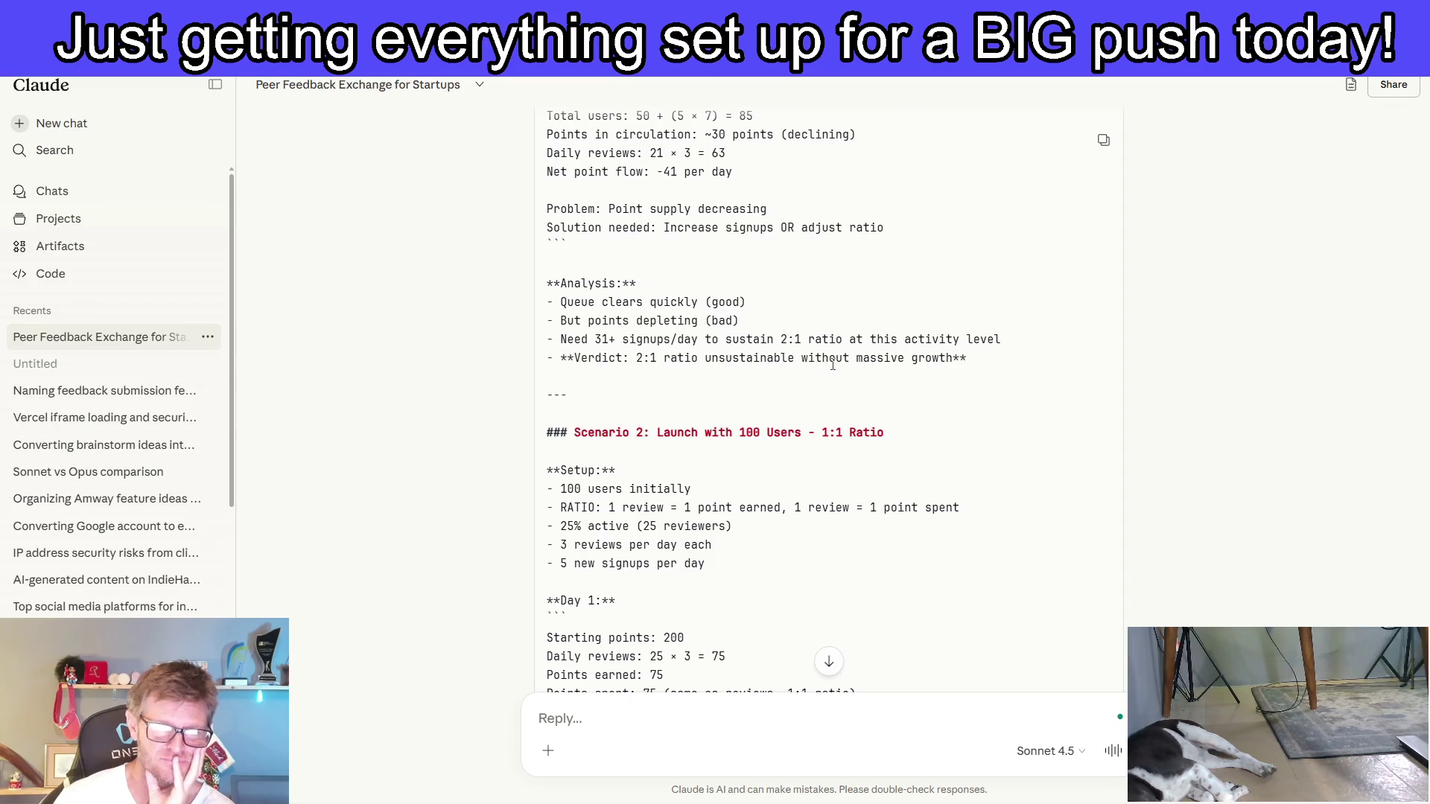
scroll(834, 365, down, 2)
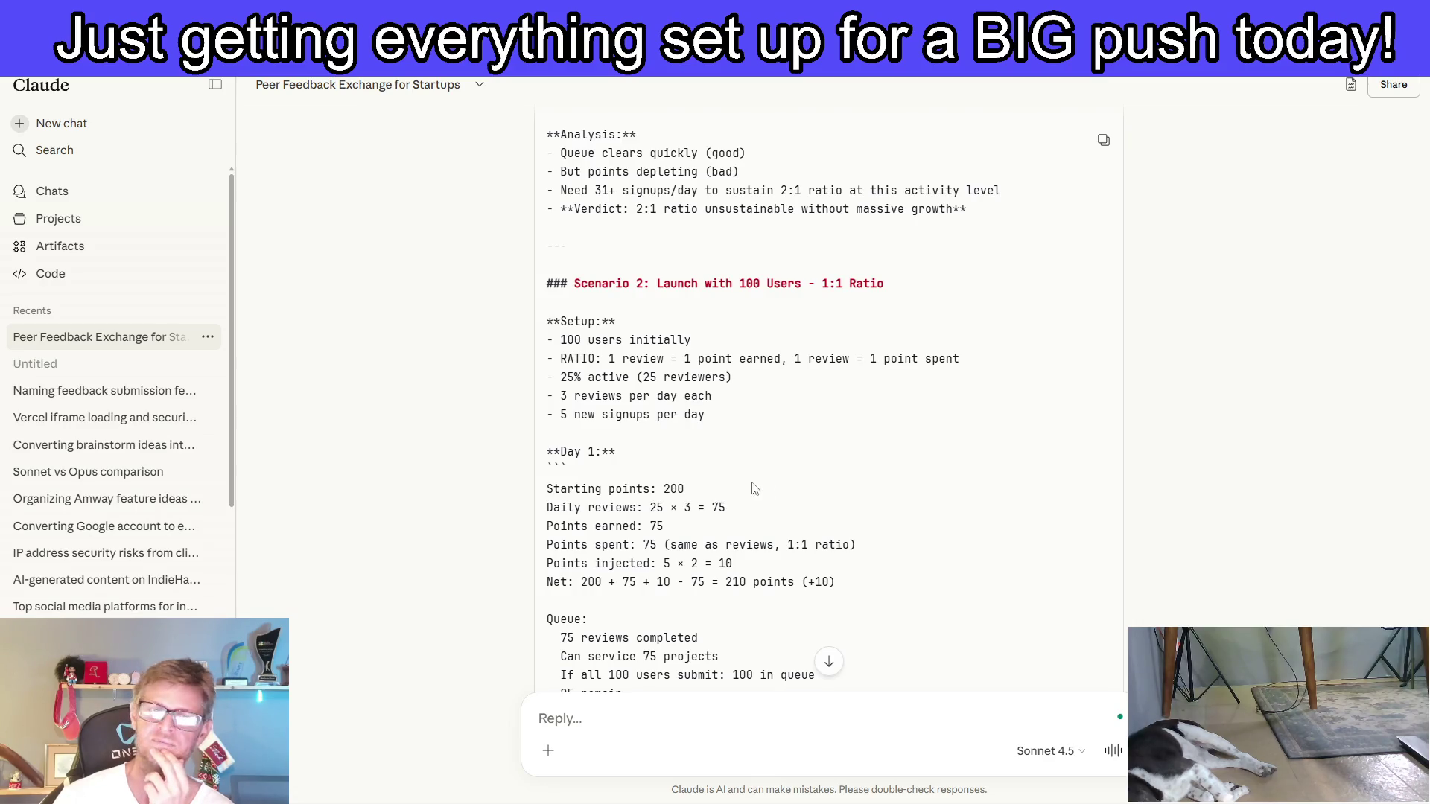
scroll(782, 480, down, 2)
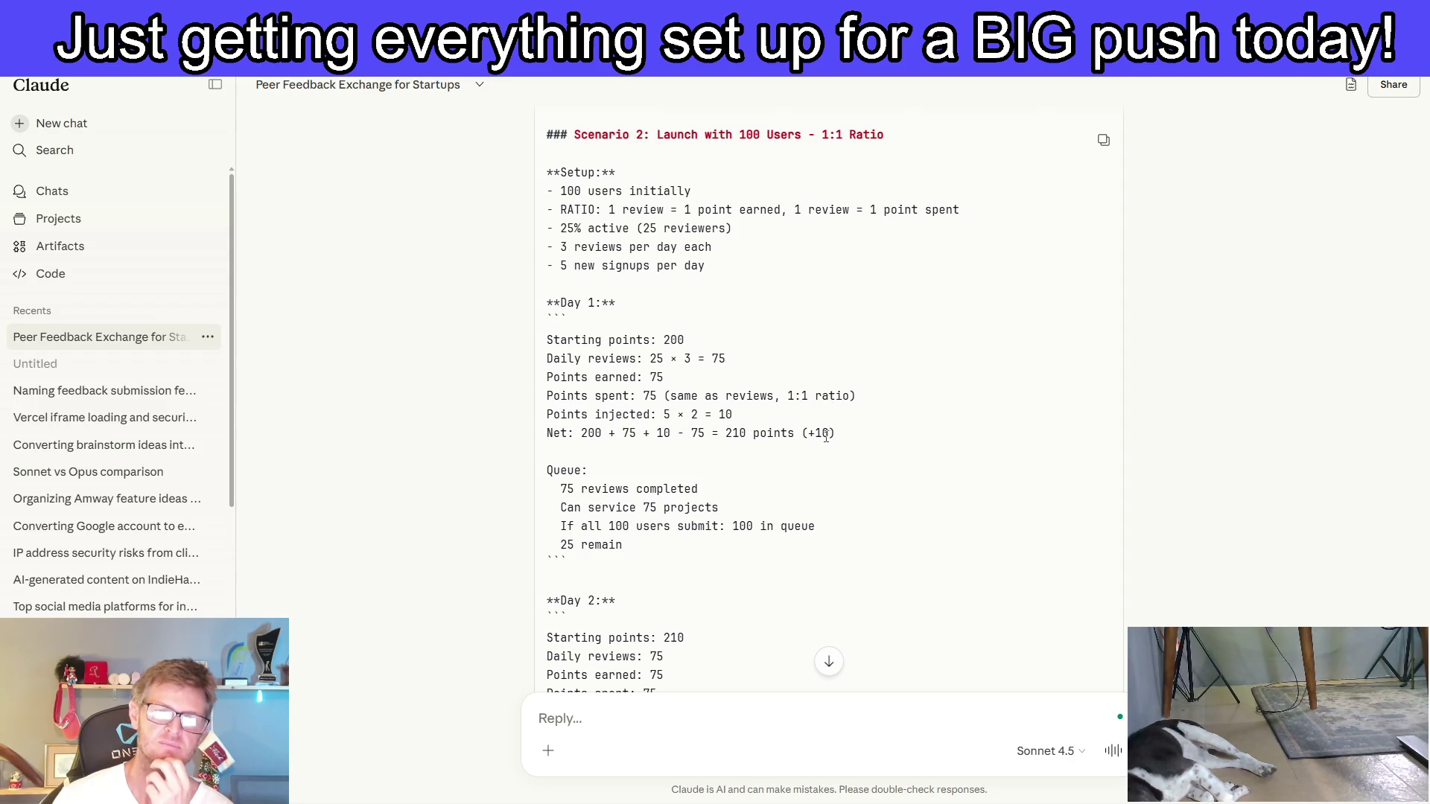
scroll(782, 458, down, 2)
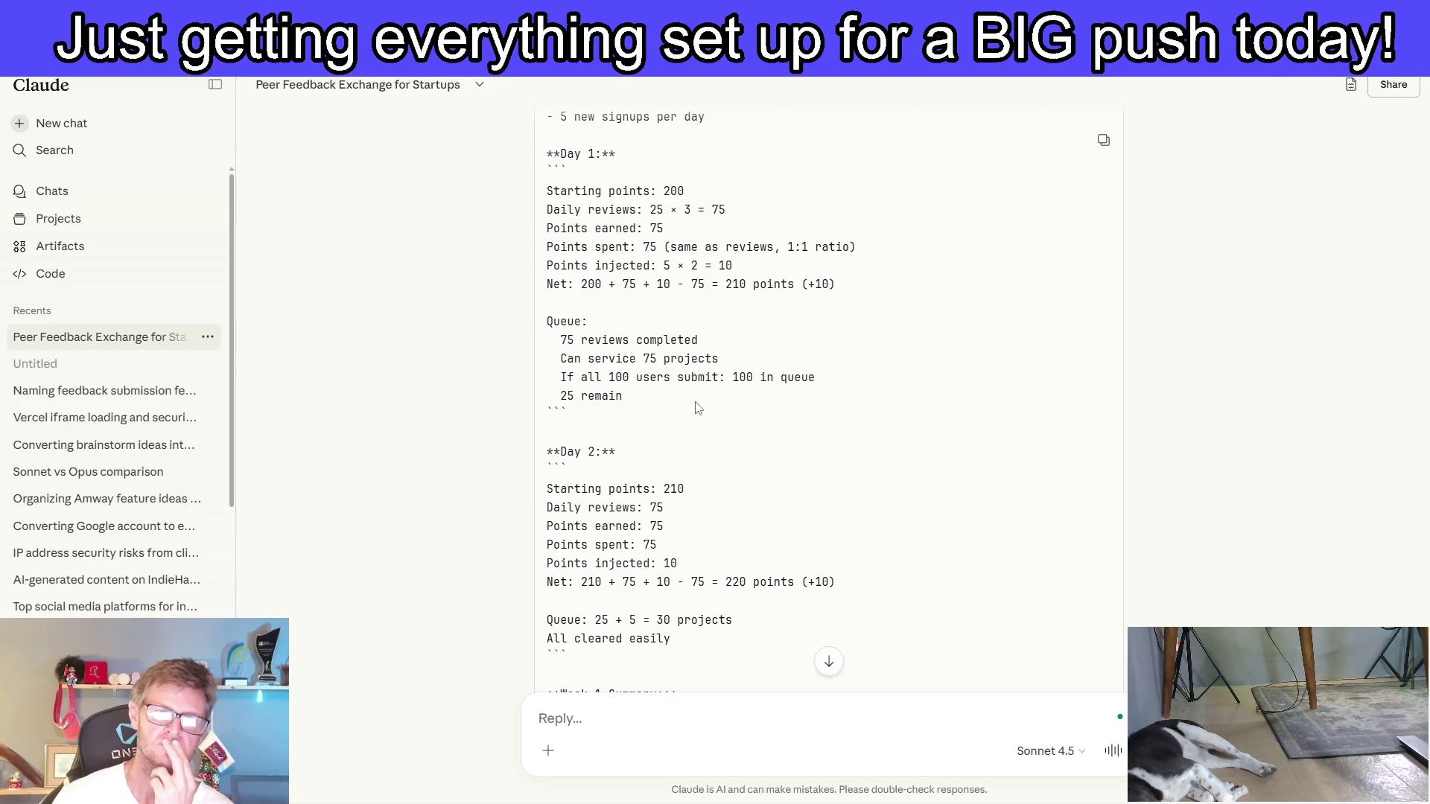
scroll(700, 405, down, 2)
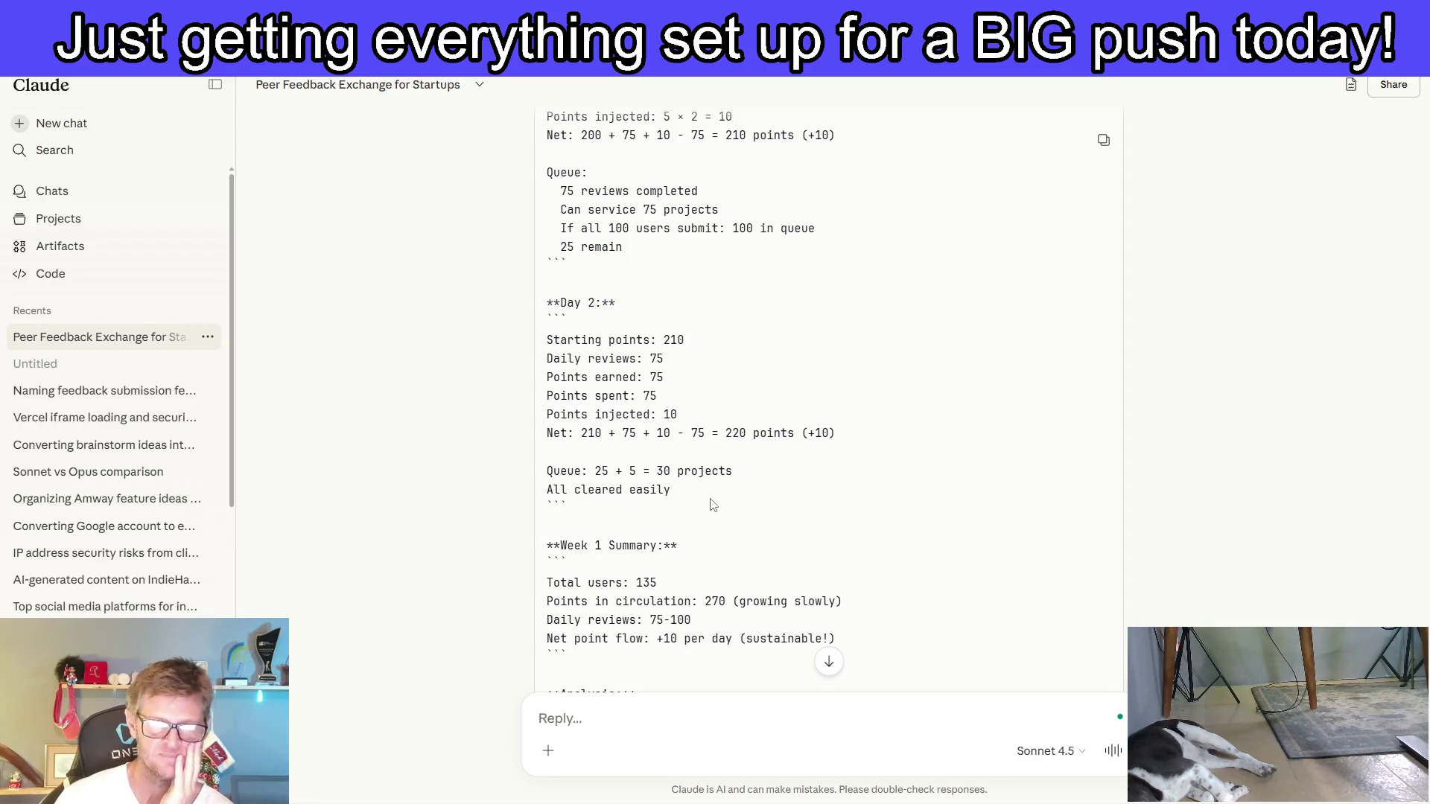
scroll(711, 500, down, 3)
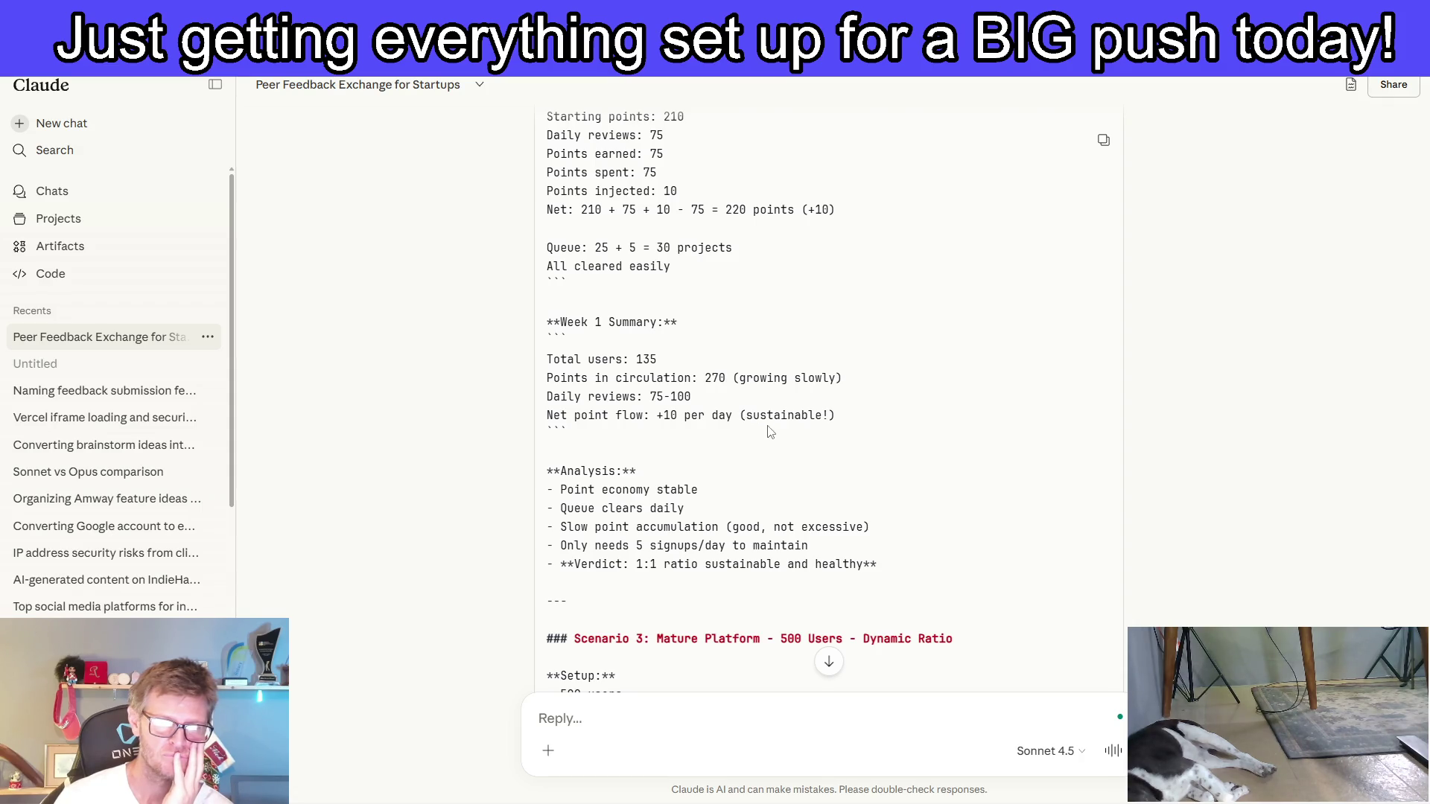
scroll(770, 432, down, 3)
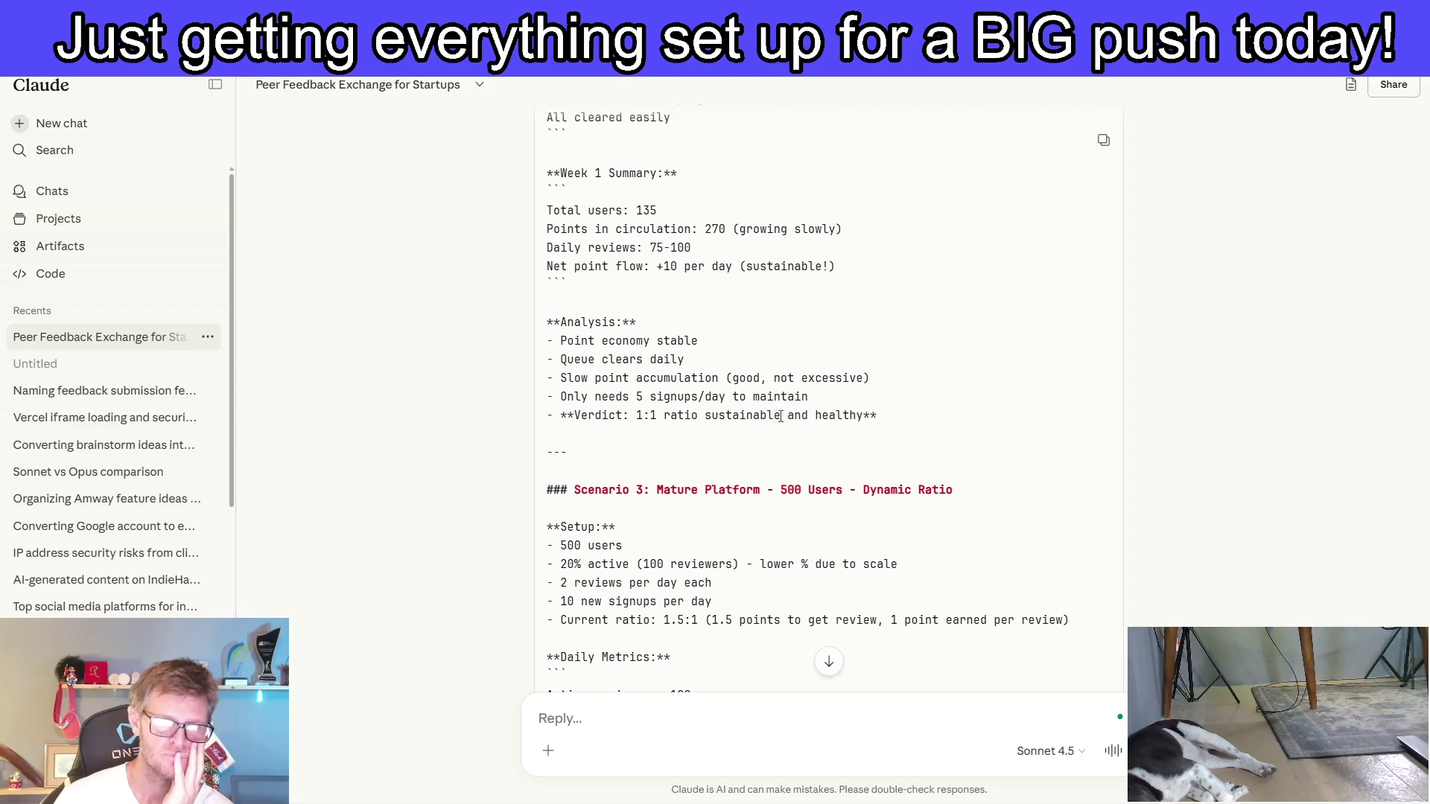
scroll(906, 418, down, 3)
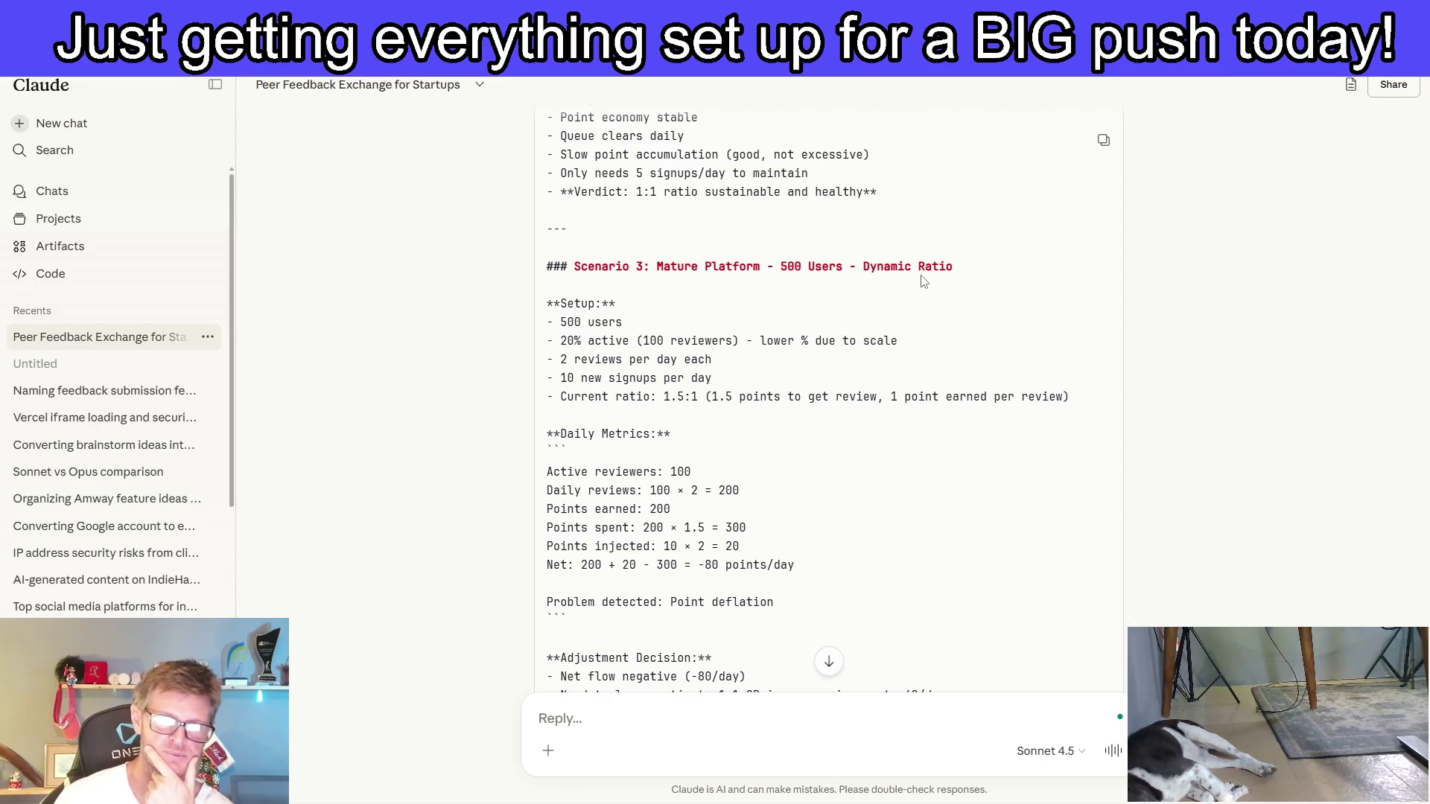
scroll(923, 281, down, 1)
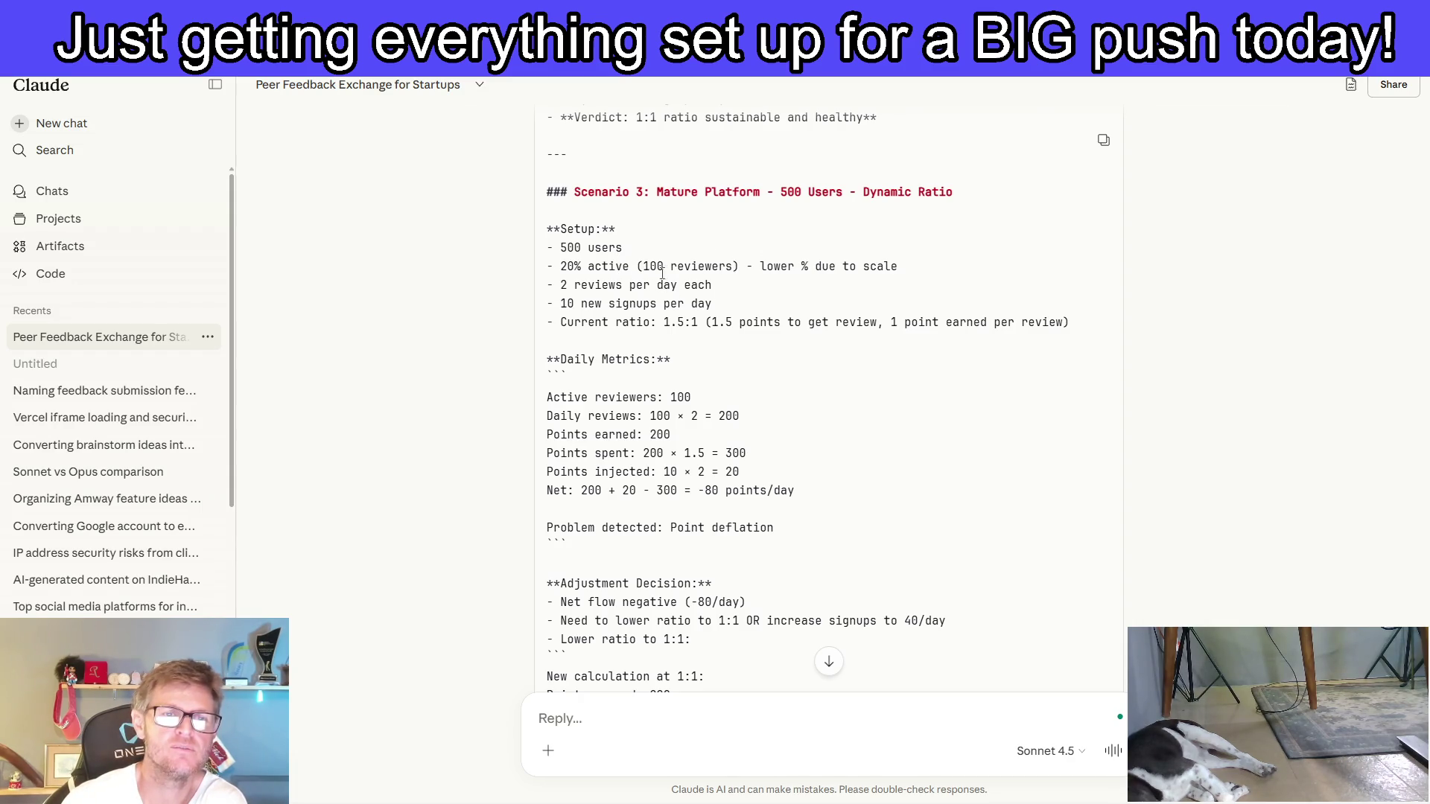
mouse_move(560, 267)
mouse_down()
mouse_move(648, 266)
mouse_move(630, 266)
mouse_up()
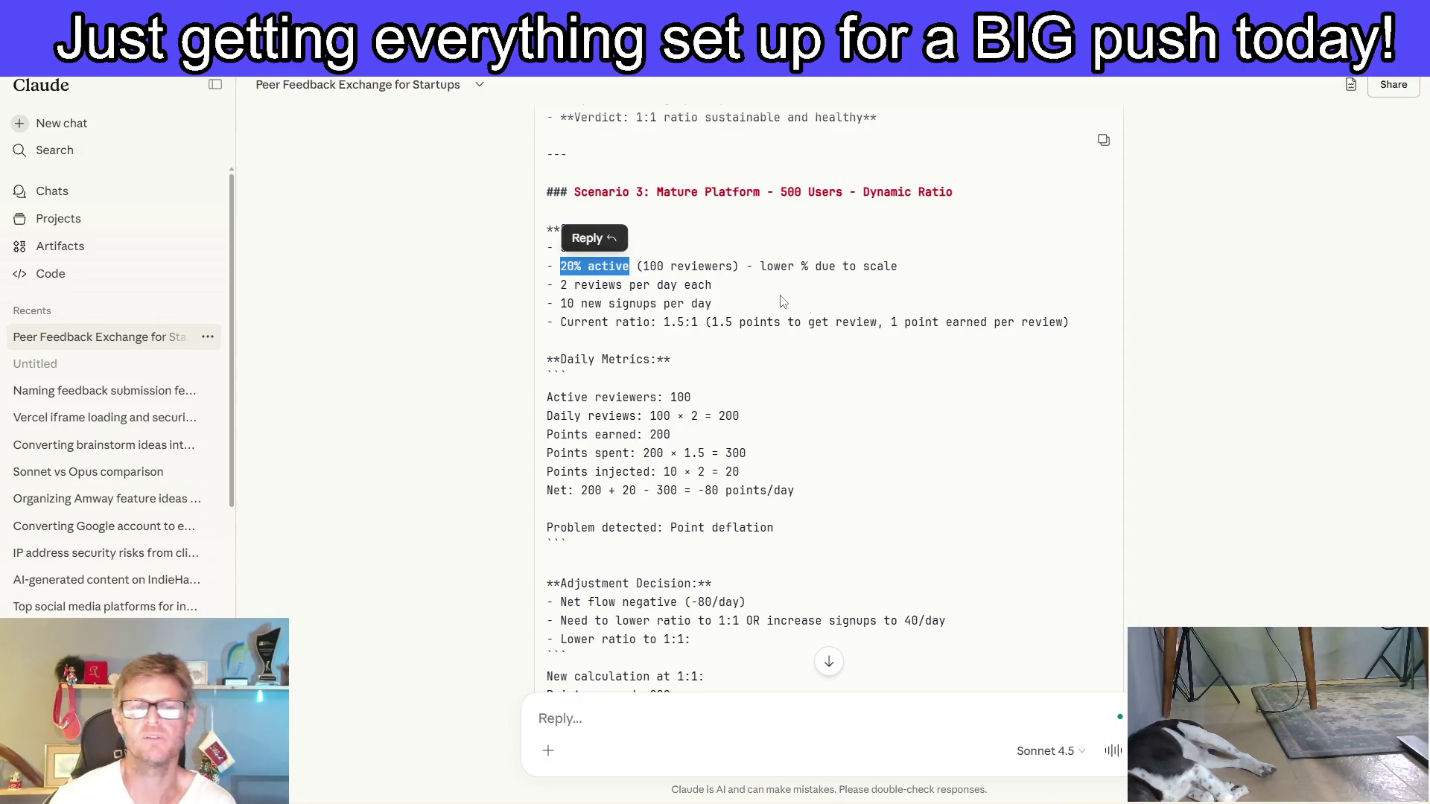
click(935, 268)
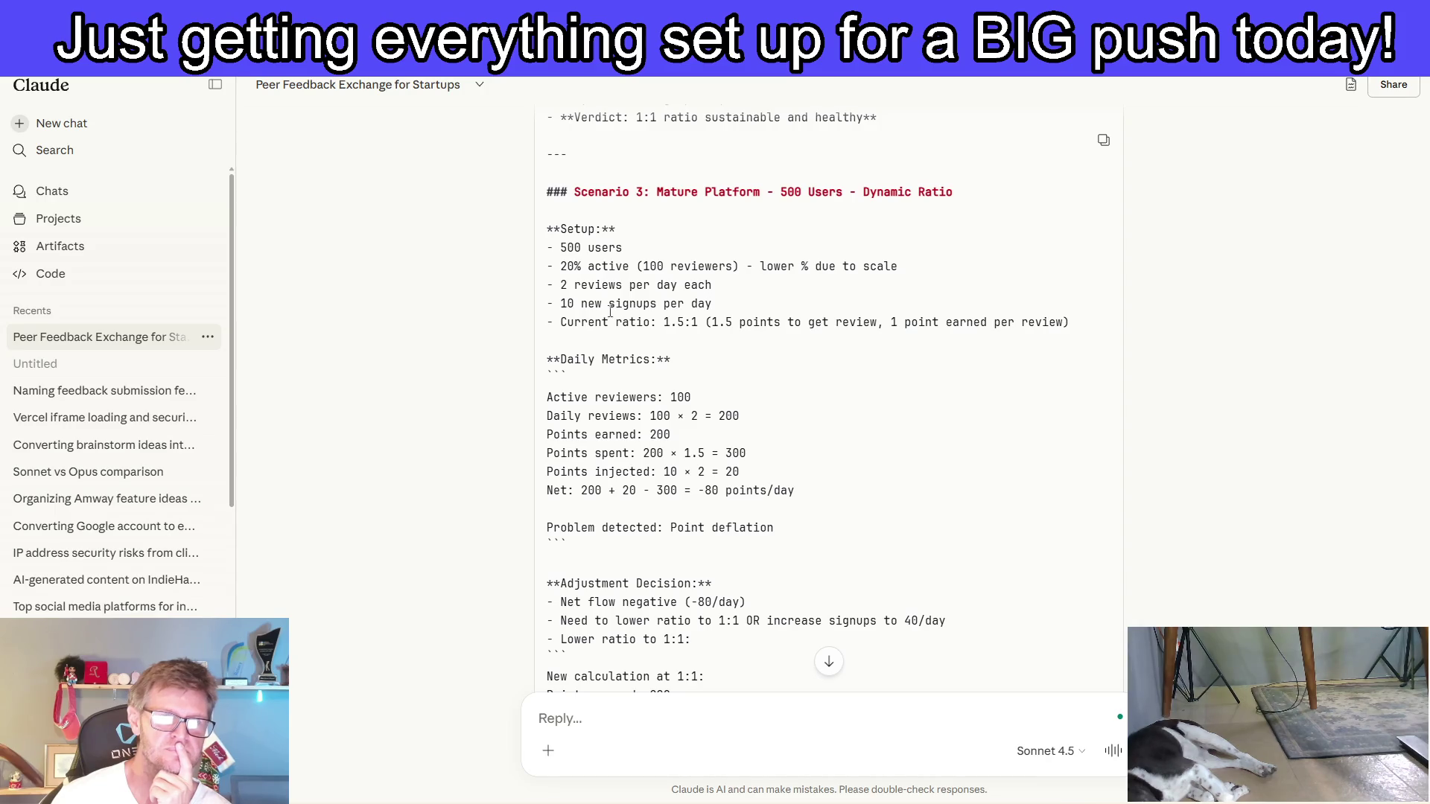
drag(562, 303, 714, 304)
click(640, 304)
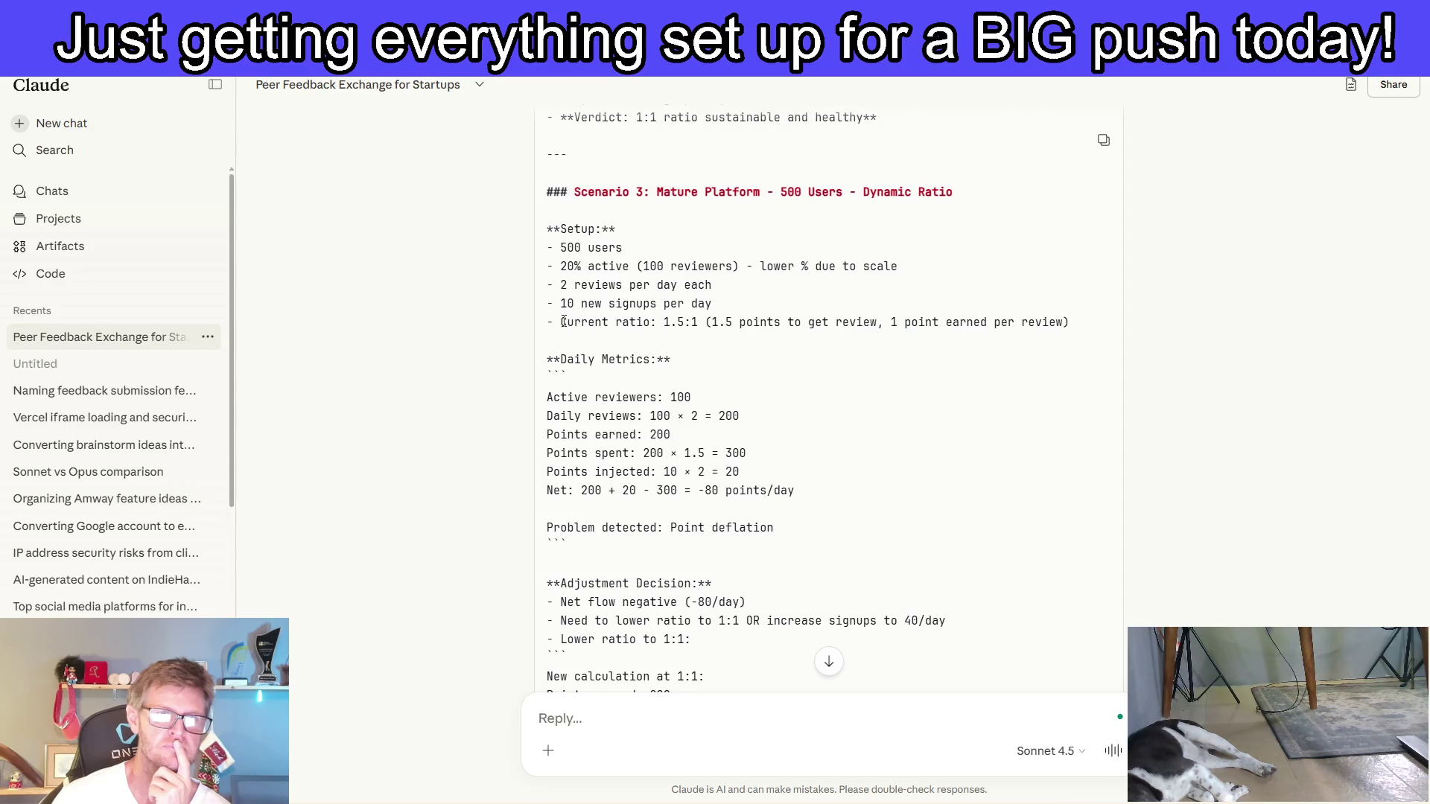
drag(563, 322, 1076, 330)
click(709, 356)
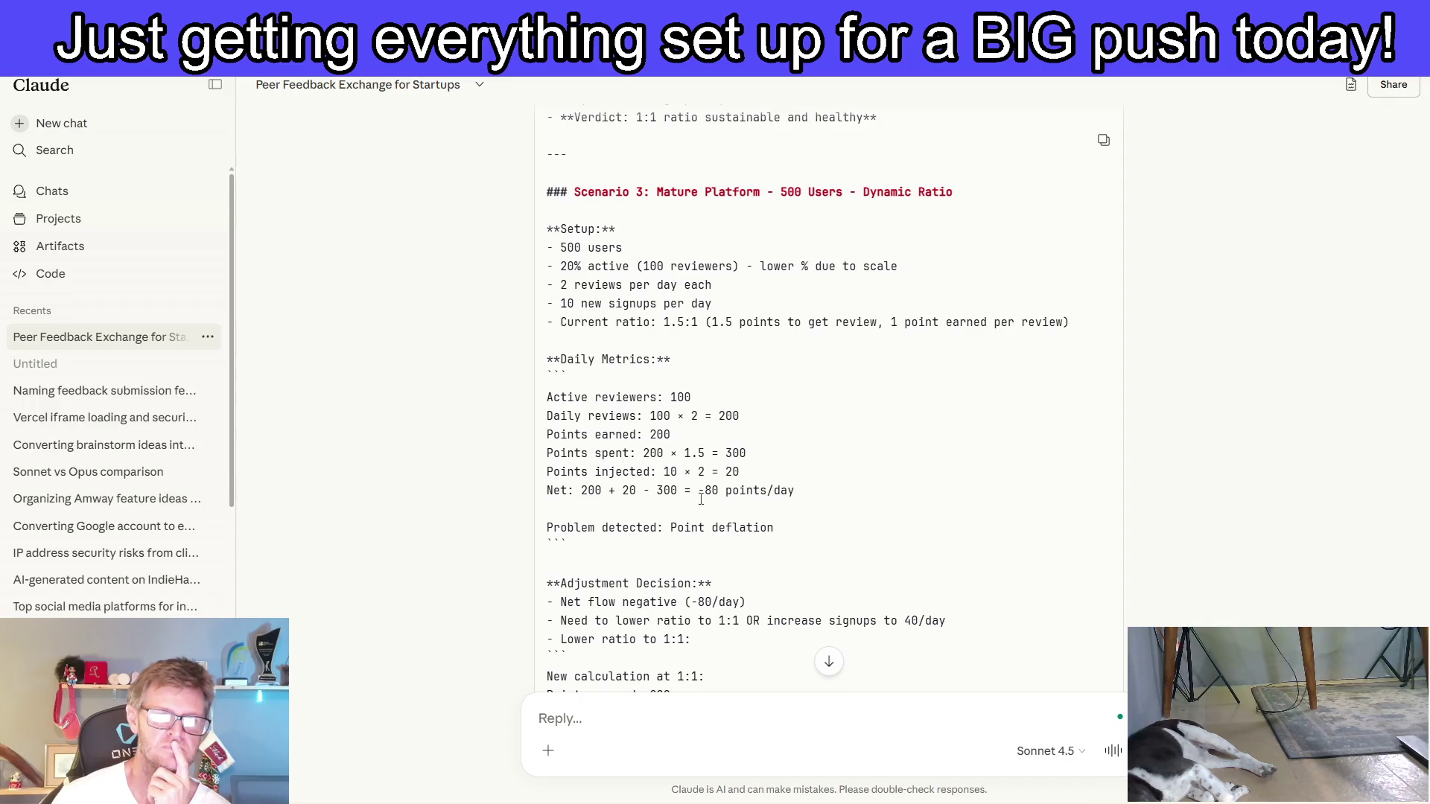
scroll(879, 511, down, 3)
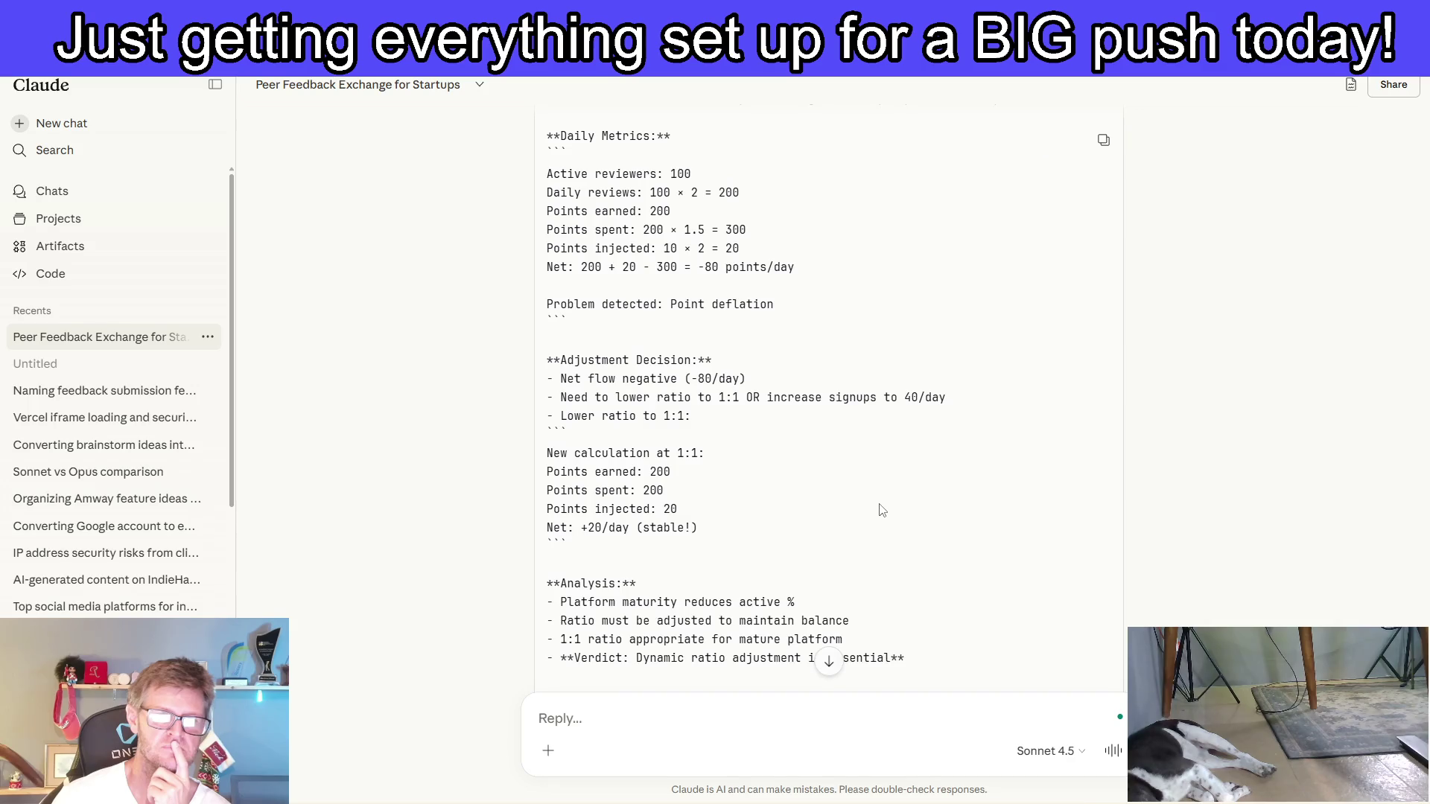
scroll(878, 511, down, 3)
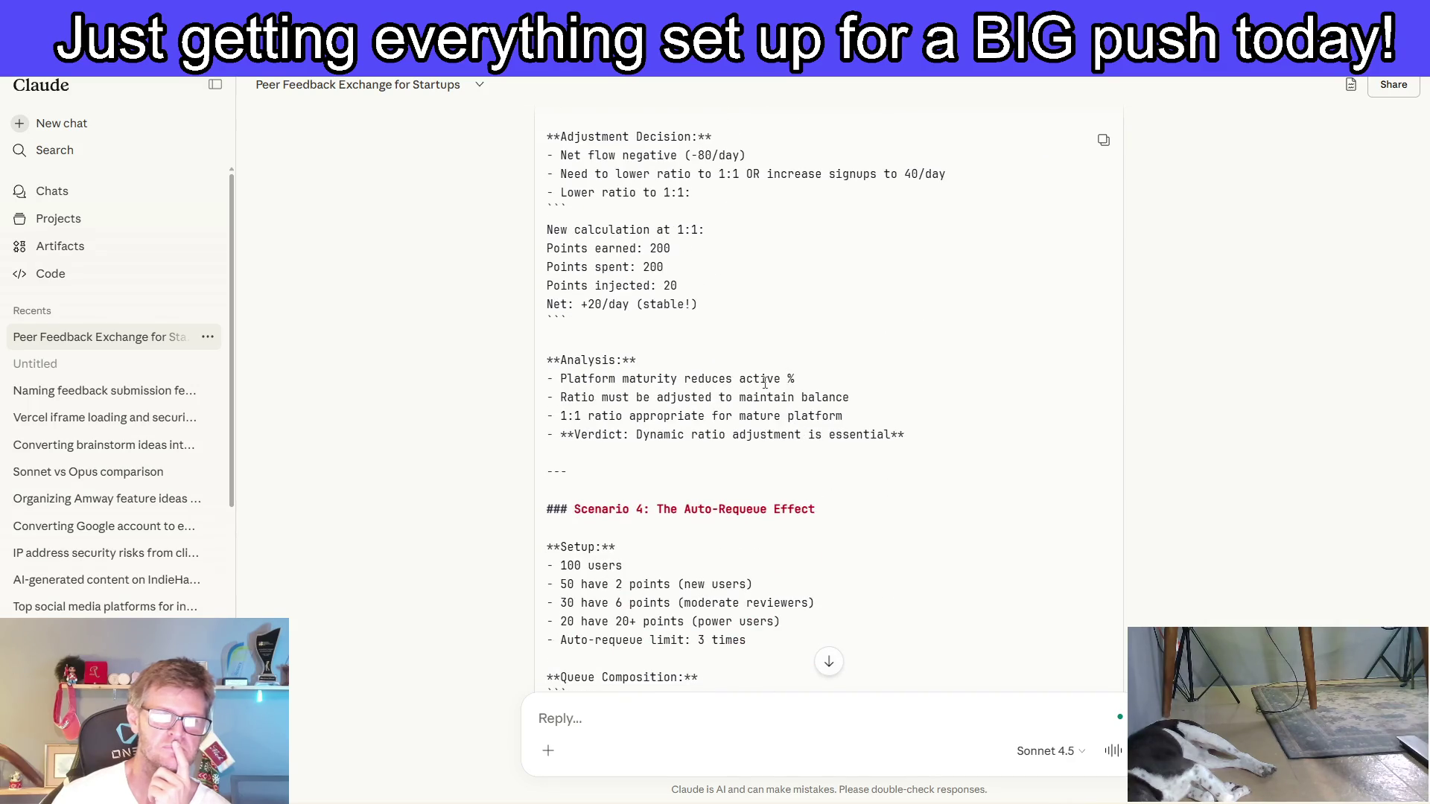
scroll(765, 382, up, 2)
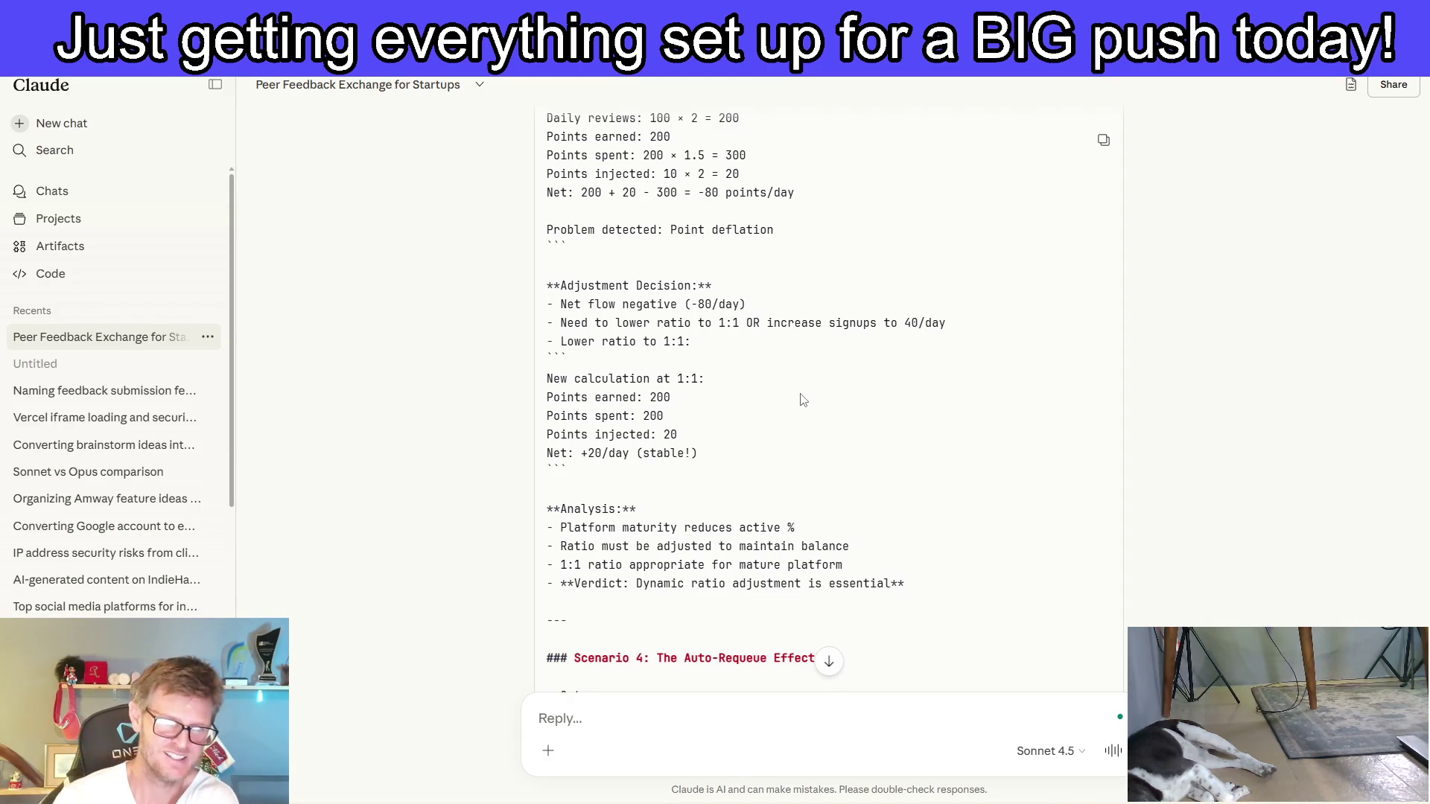
scroll(803, 399, down, 2)
scroll(802, 398, down, 2)
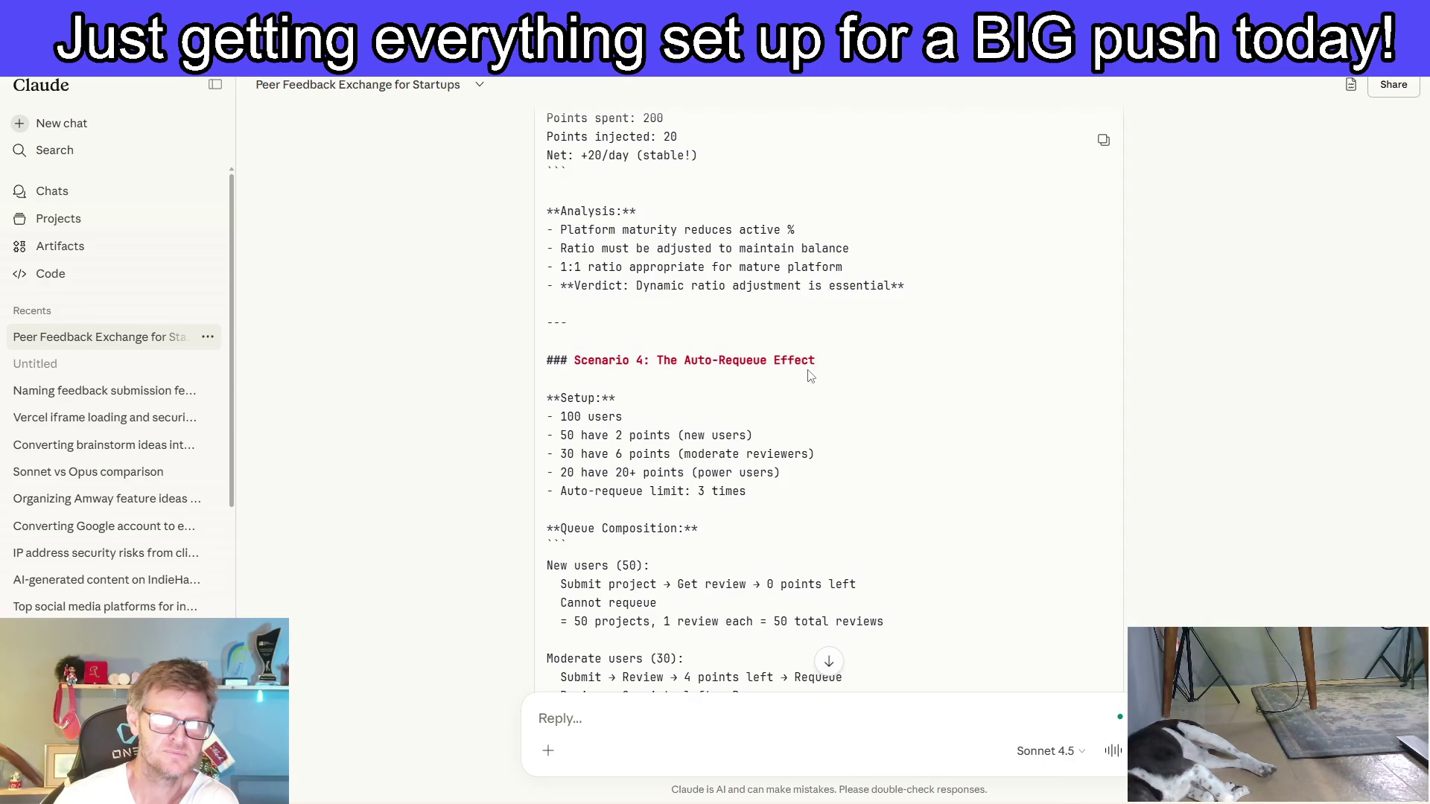
scroll(811, 376, down, 3)
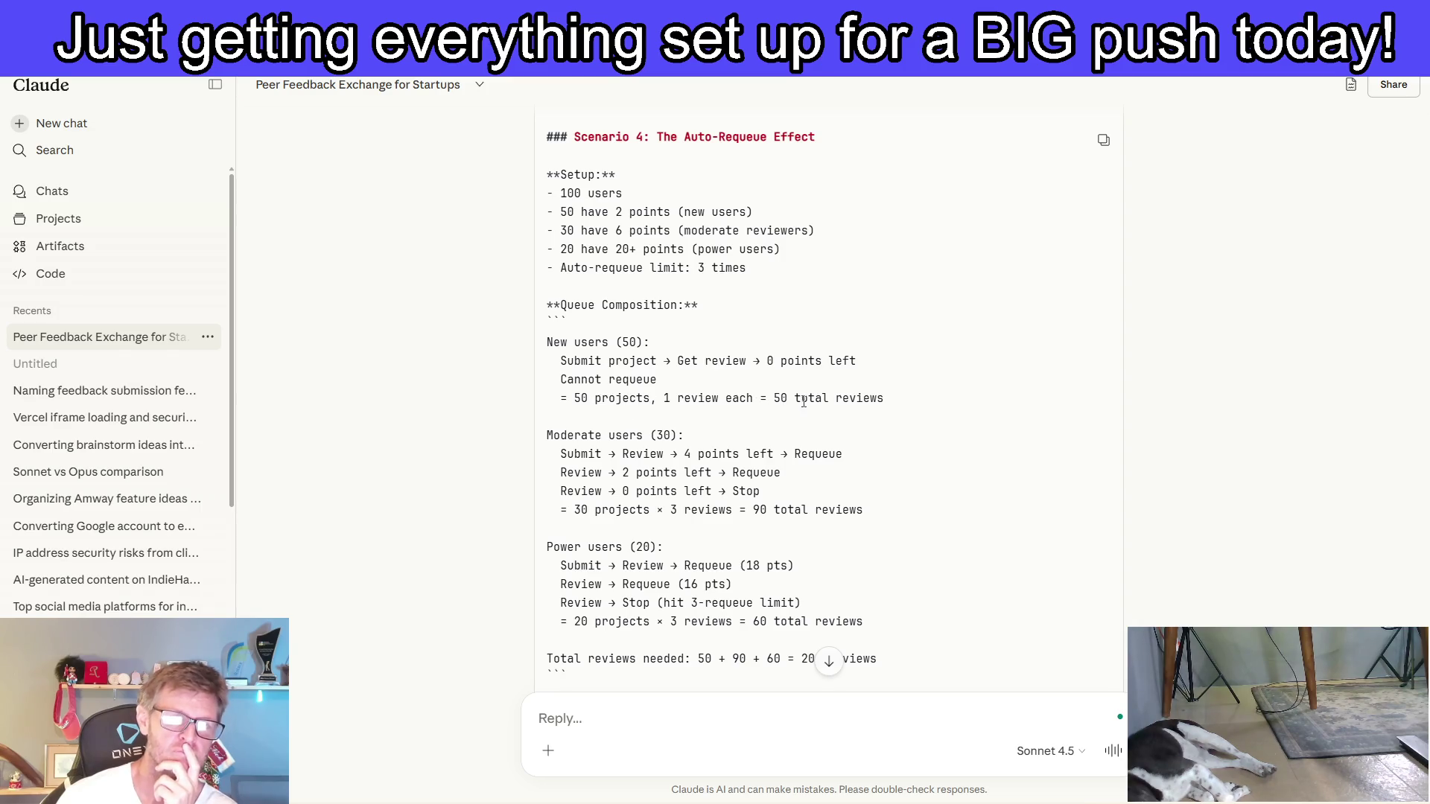
scroll(904, 409, down, 2)
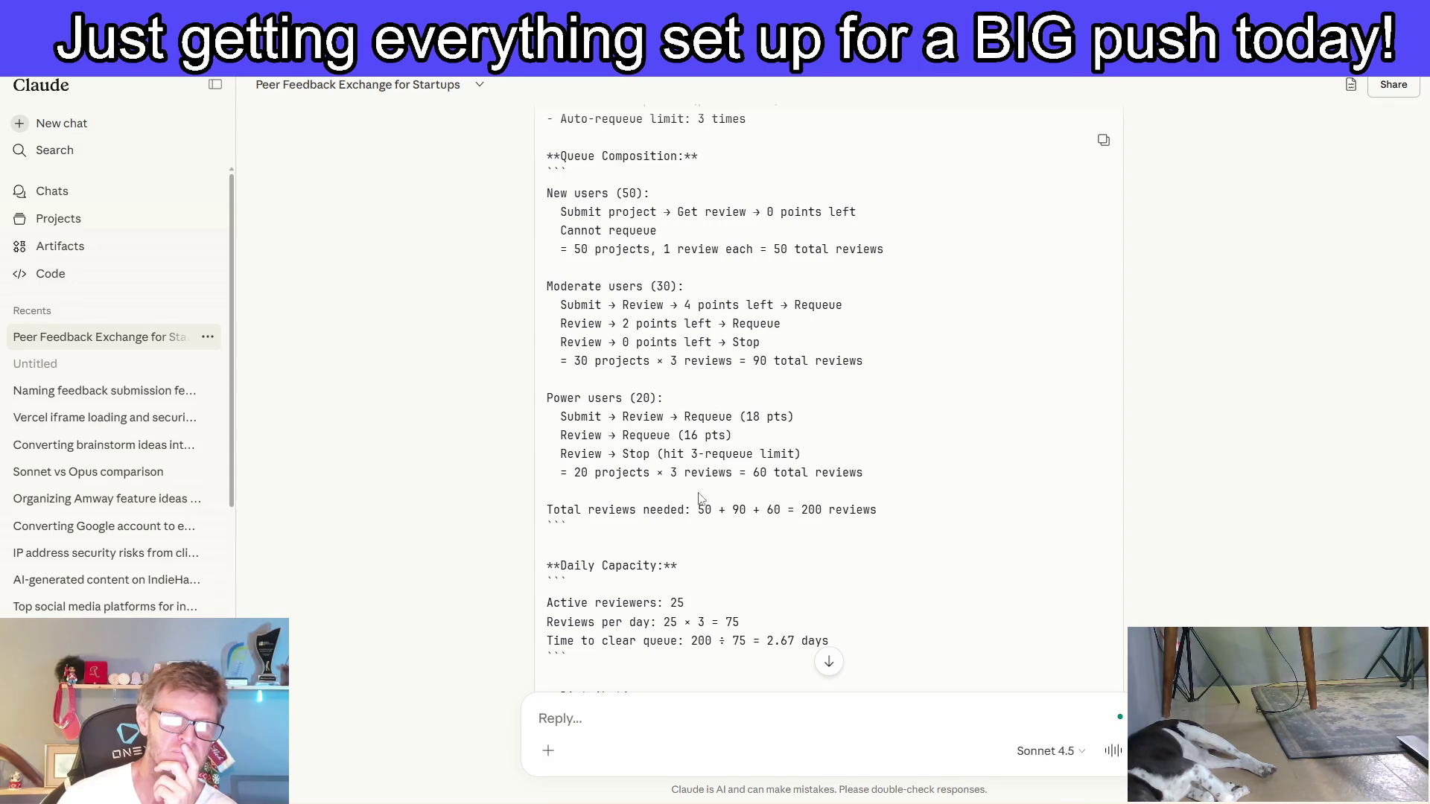
scroll(713, 511, down, 2)
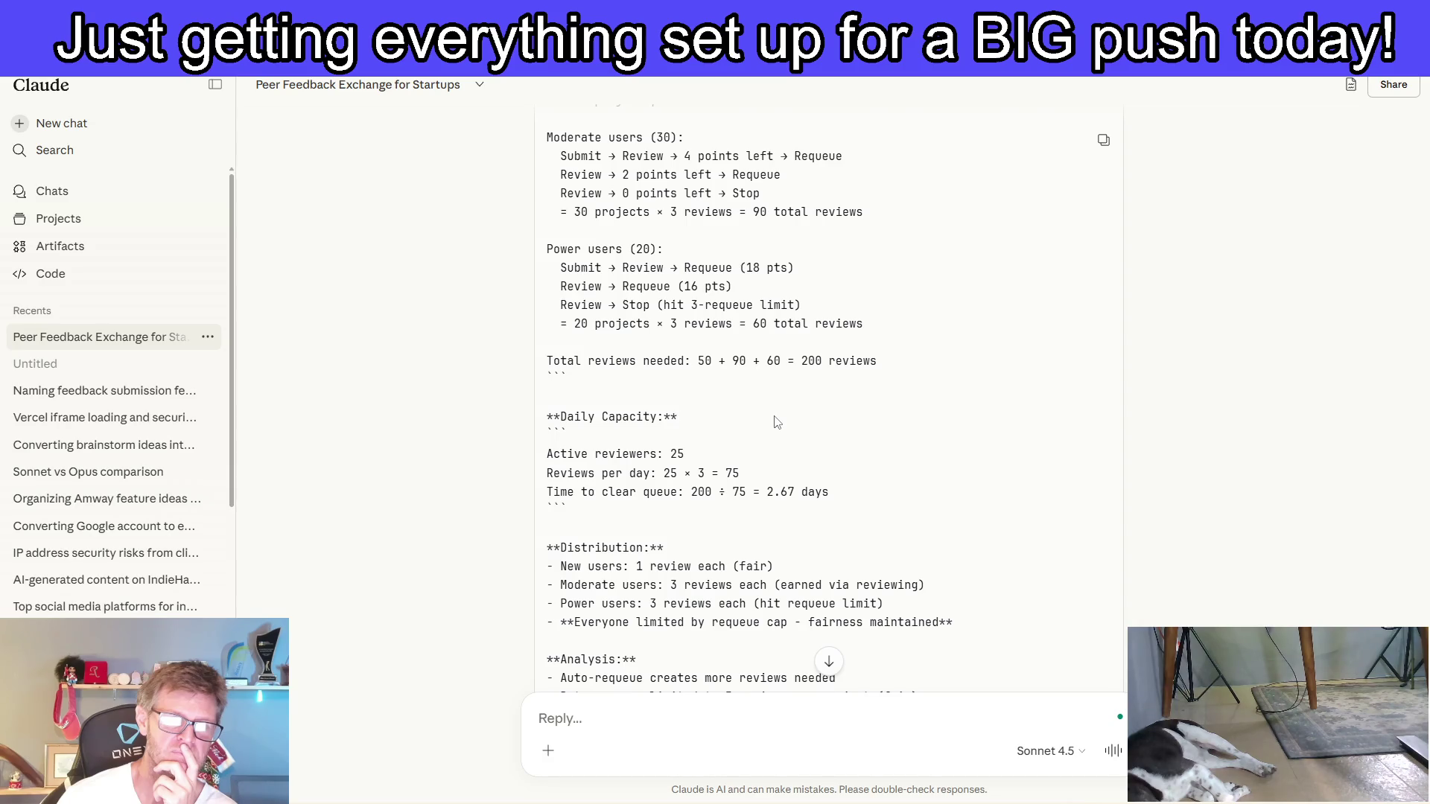
scroll(777, 422, down, 2)
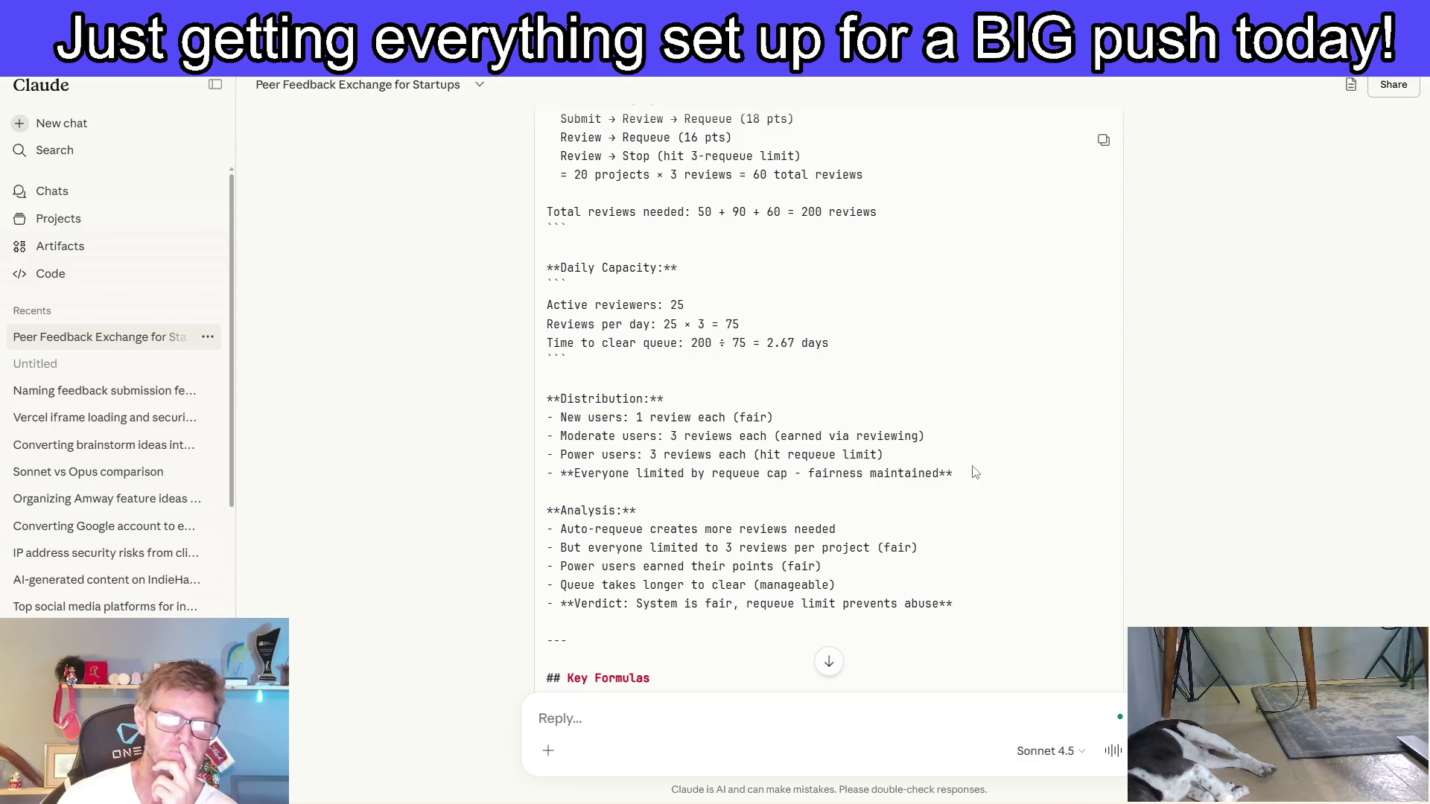
scroll(969, 467, down, 1)
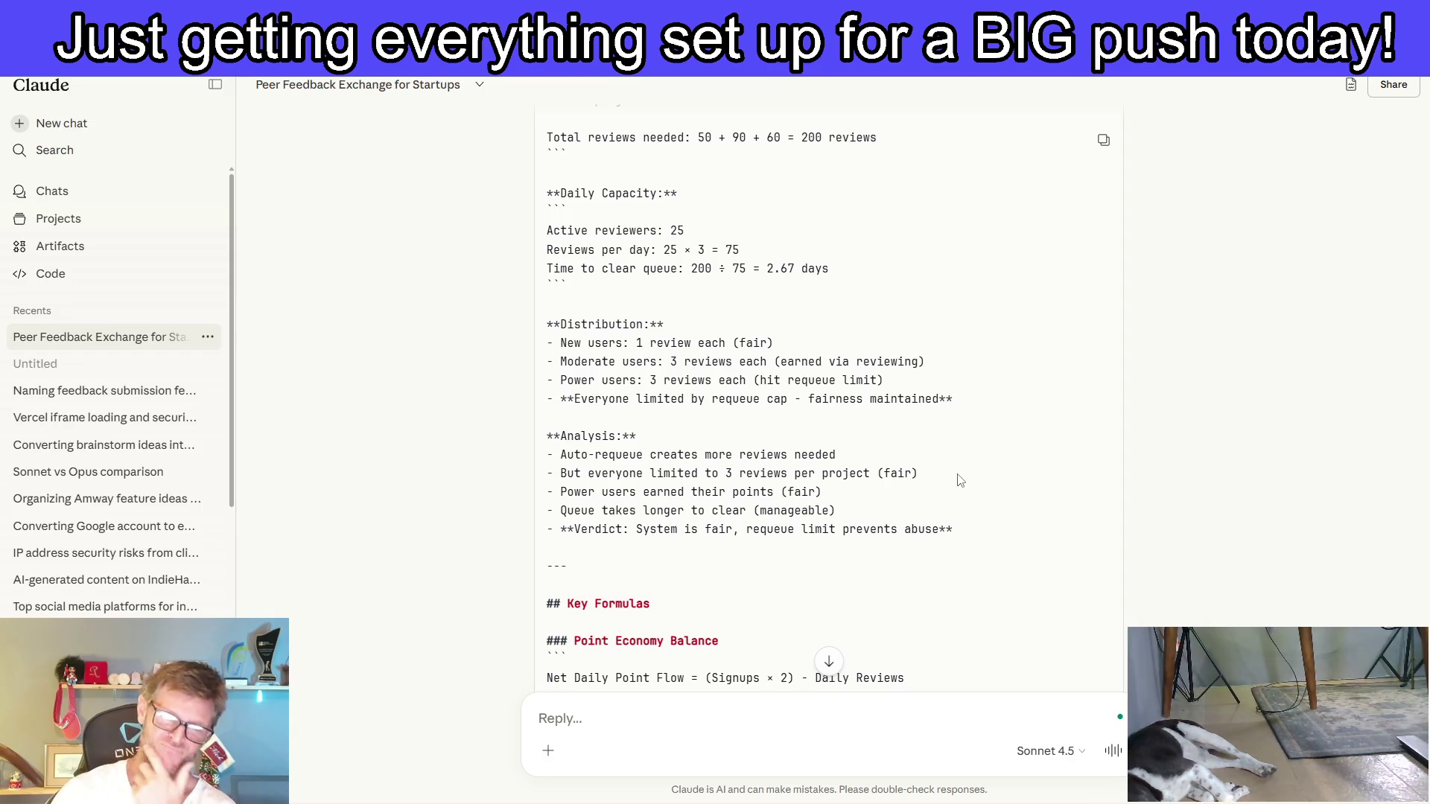
scroll(871, 503, down, 4)
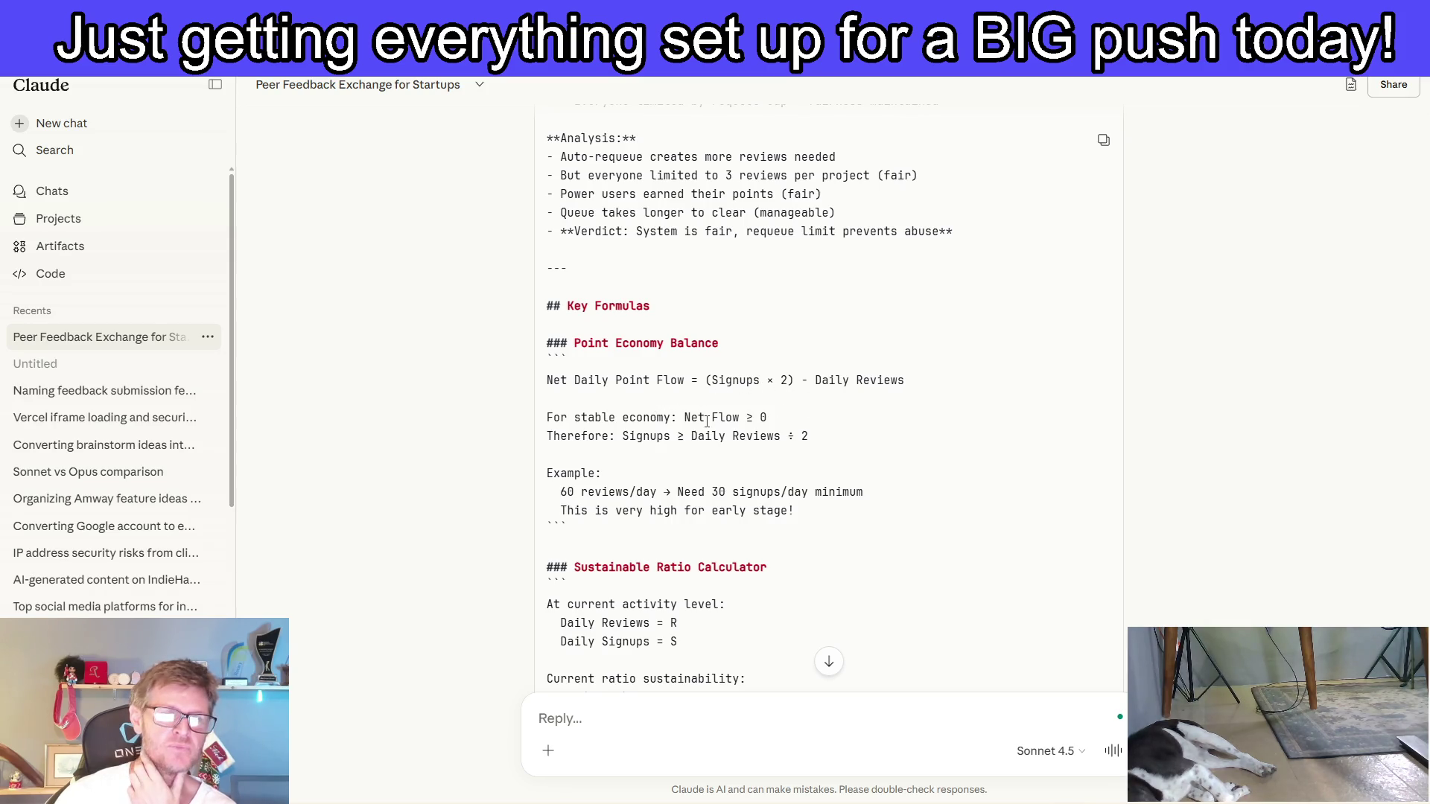
scroll(890, 421, down, 2)
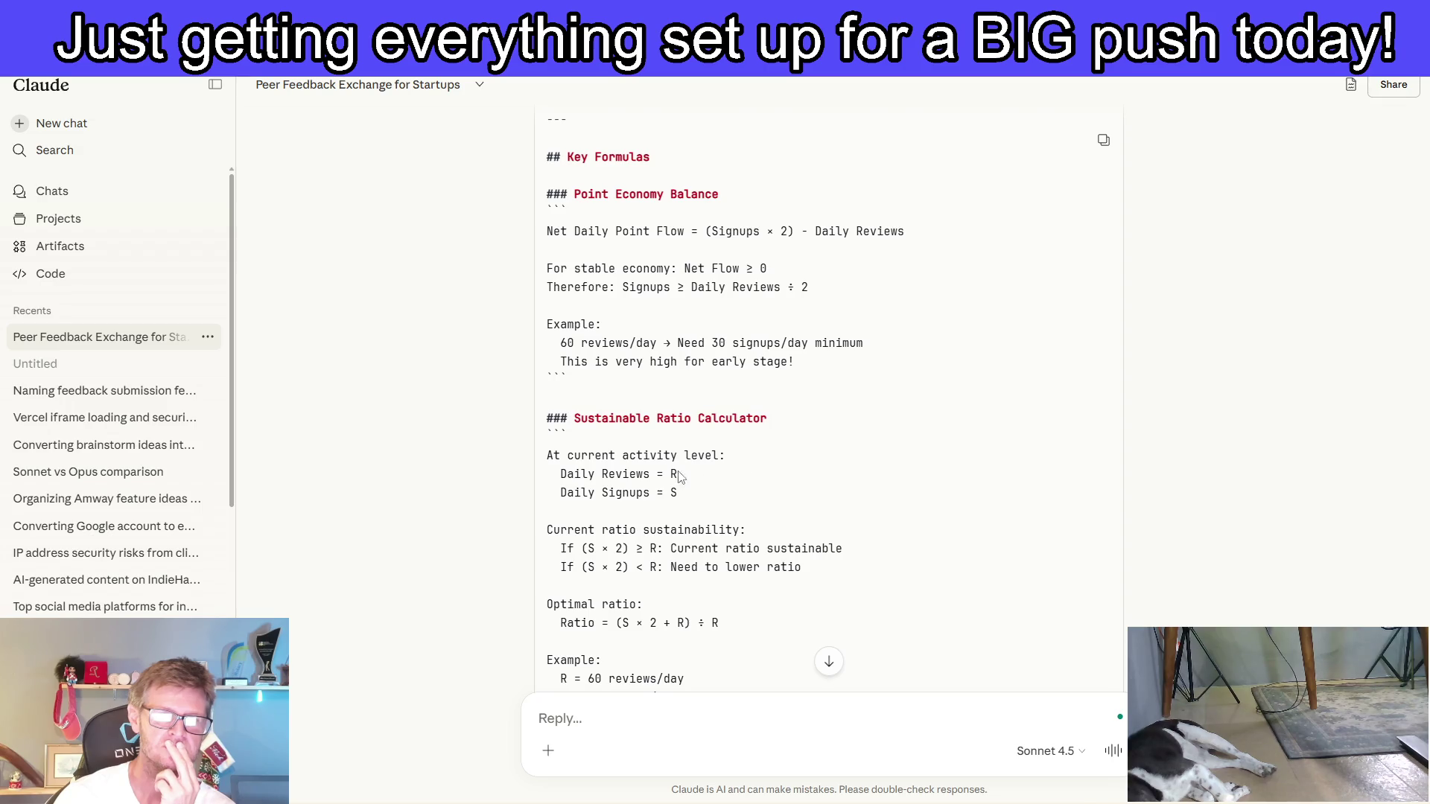
scroll(680, 450, down, 1)
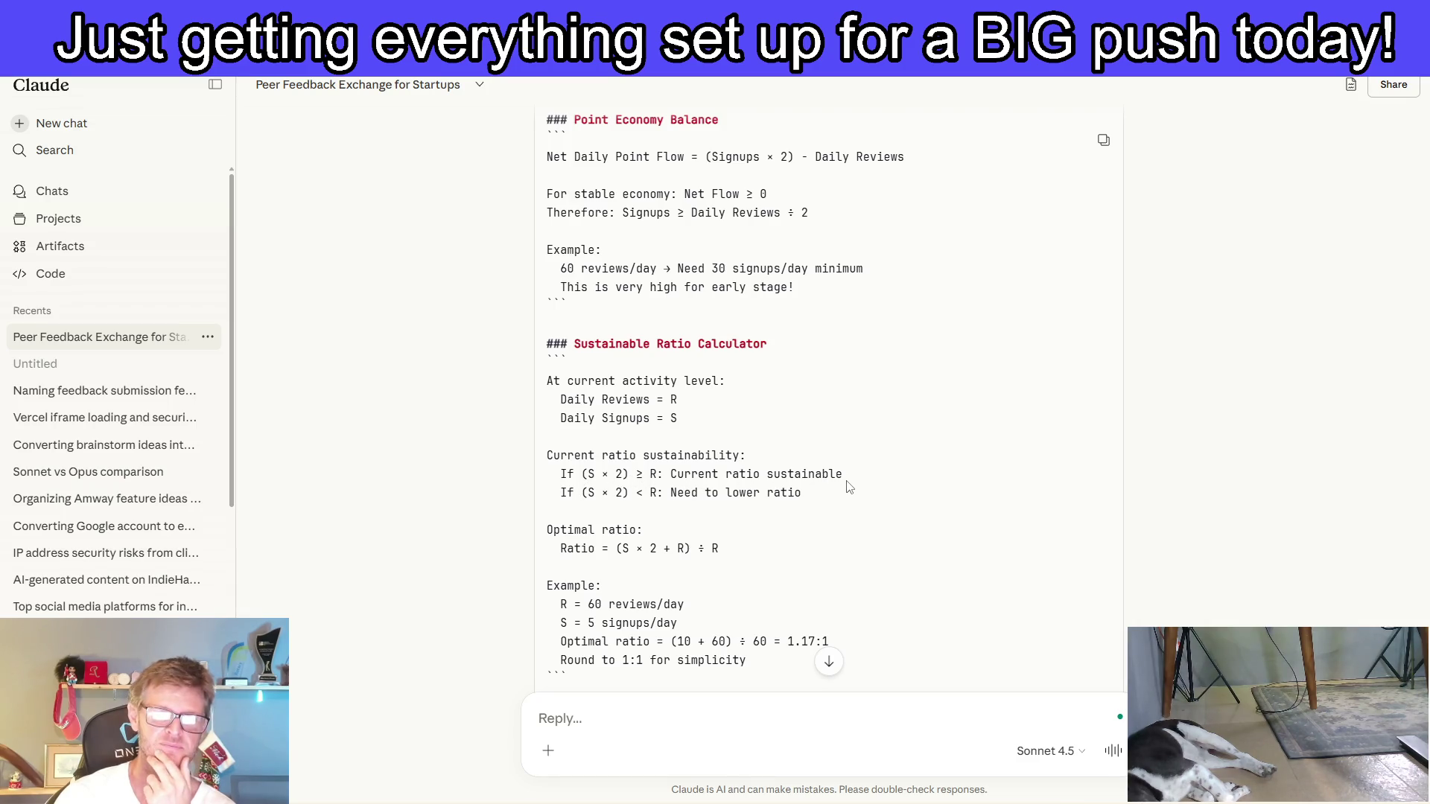
scroll(820, 483, down, 1)
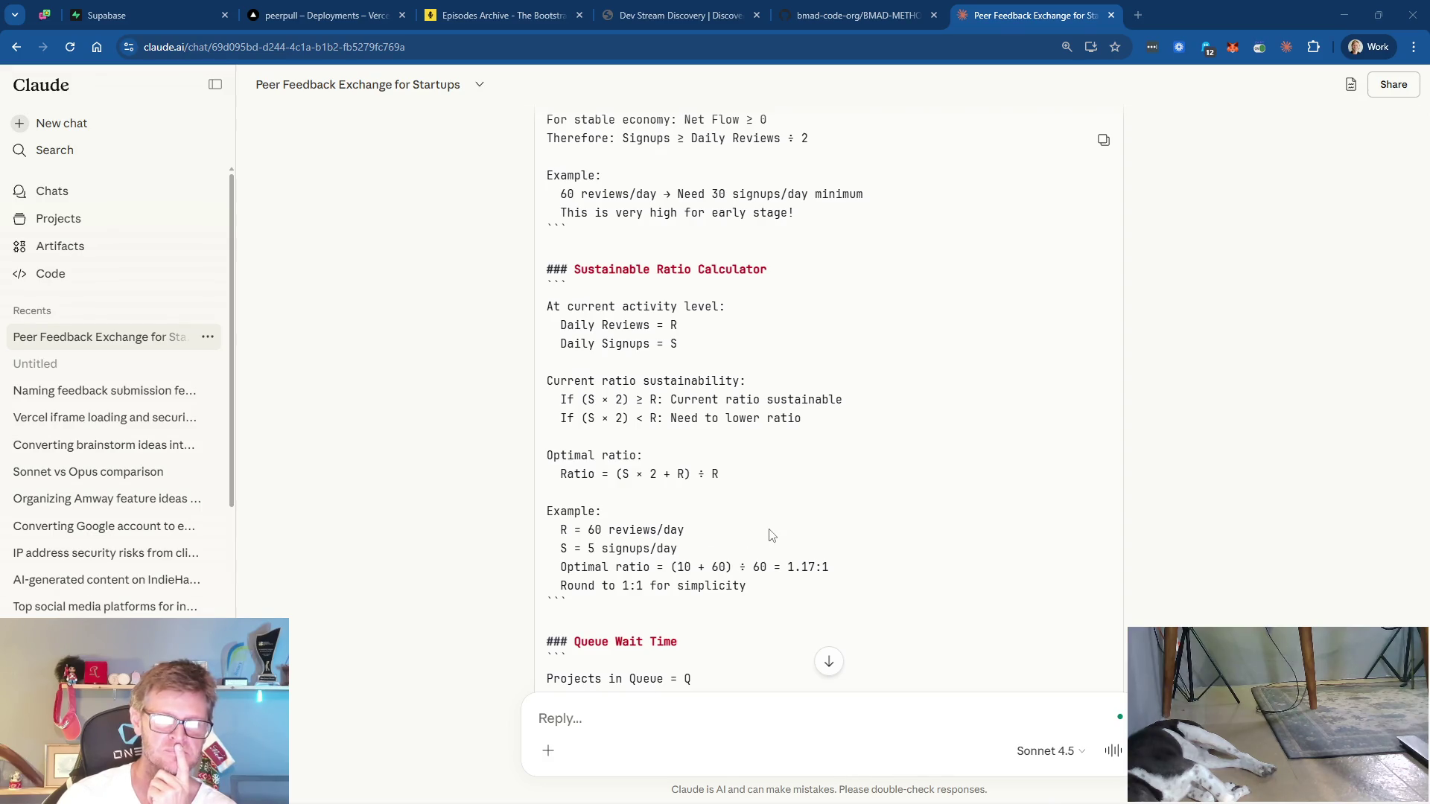
scroll(770, 535, down, 2)
scroll(774, 499, down, 2)
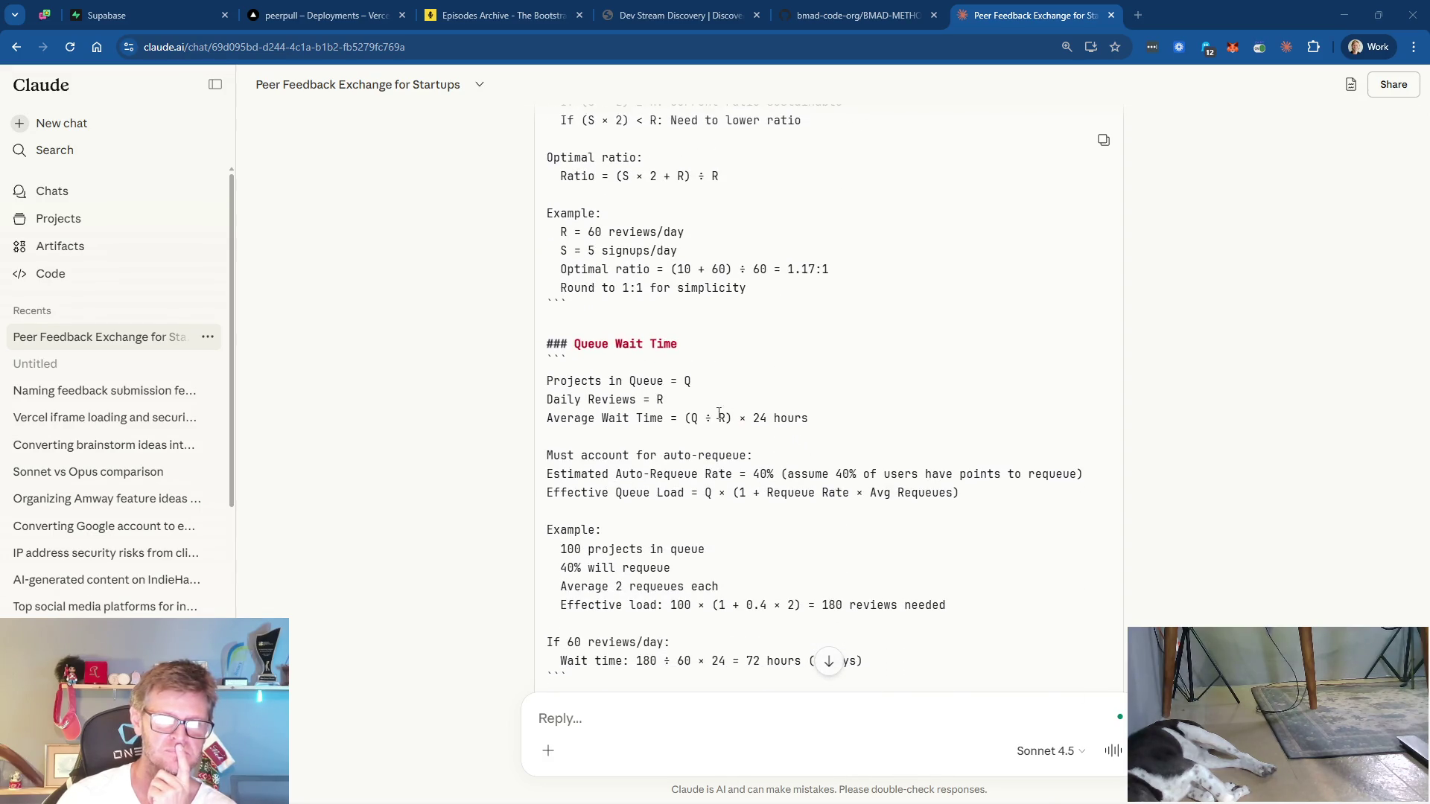
scroll(693, 350, down, 2)
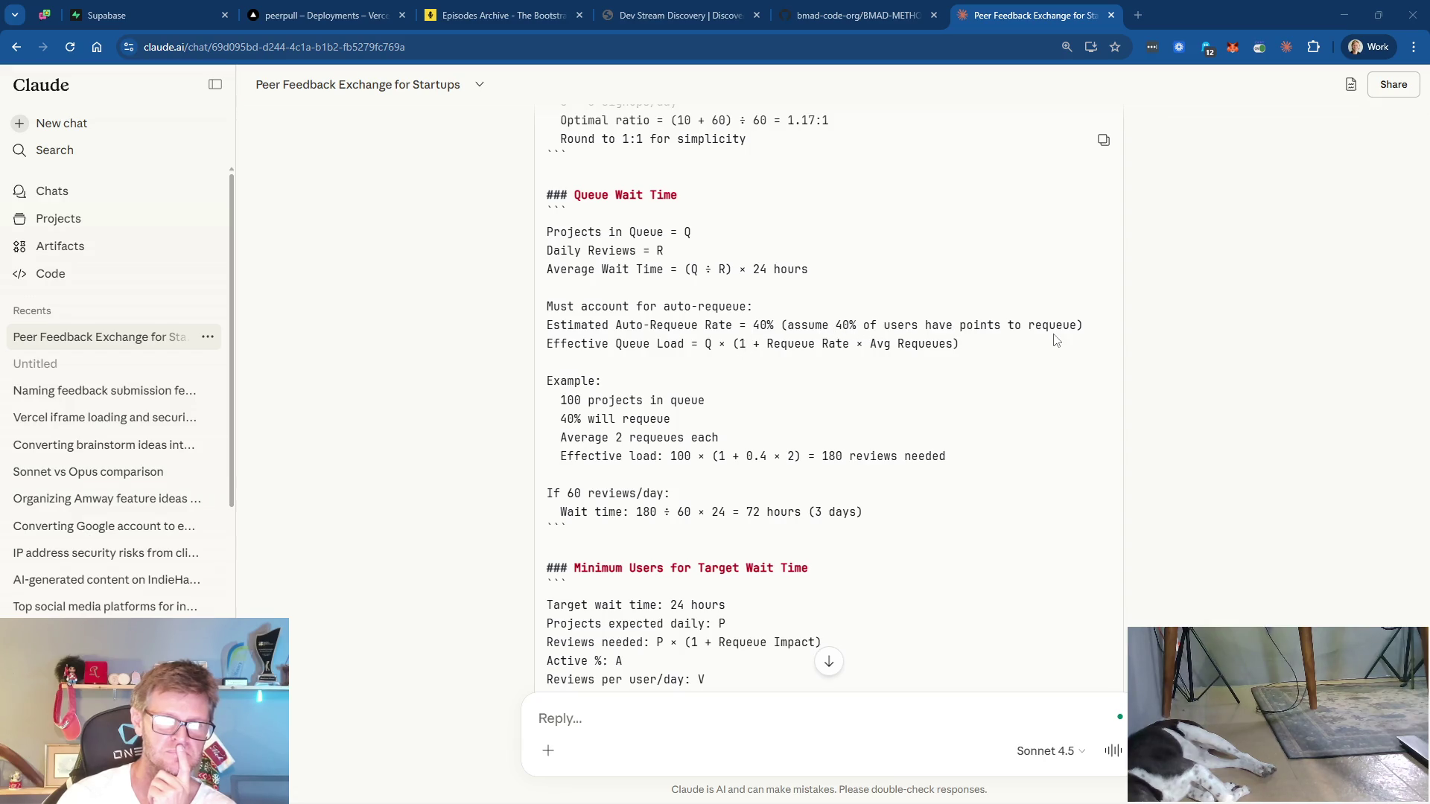
scroll(968, 320, down, 3)
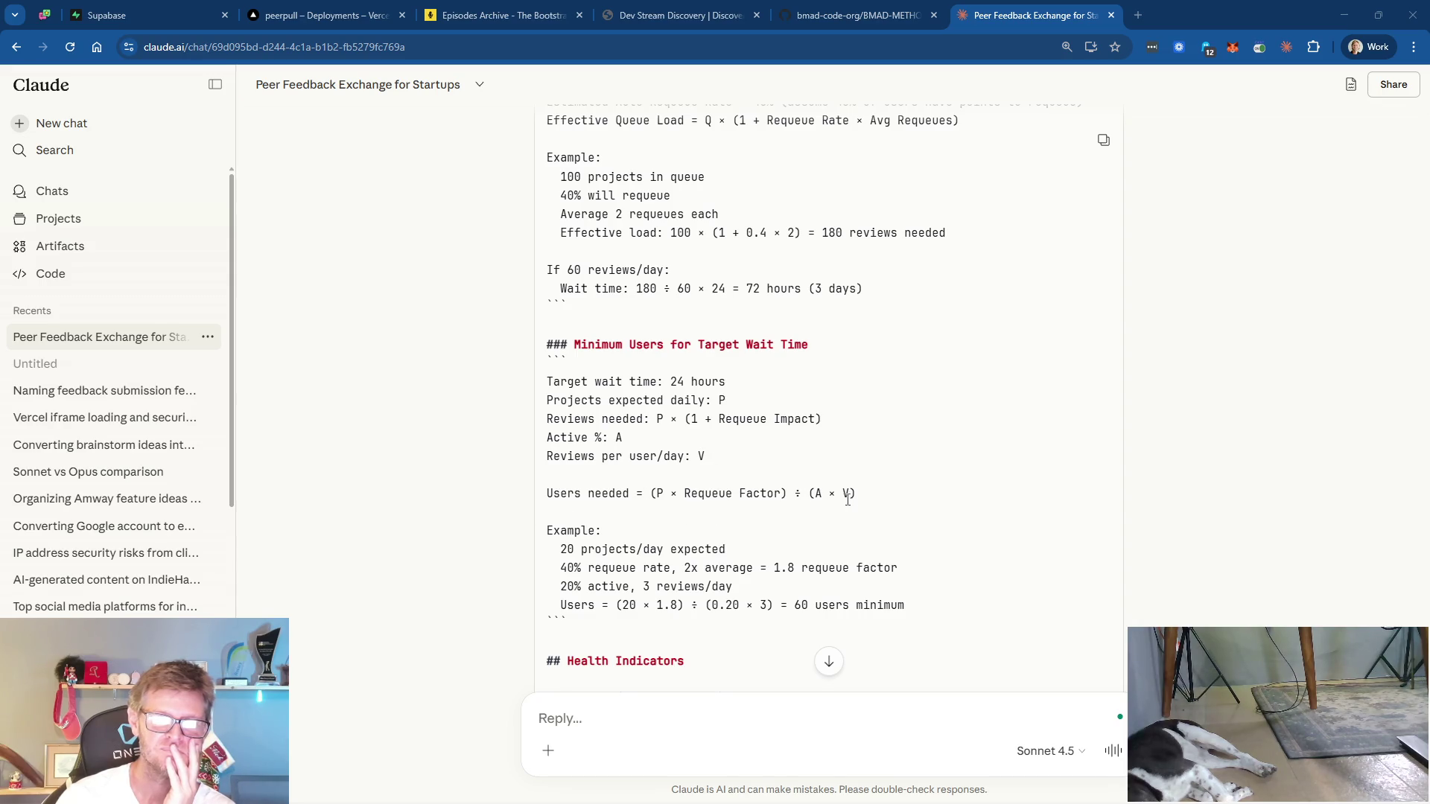
scroll(896, 501, down, 3)
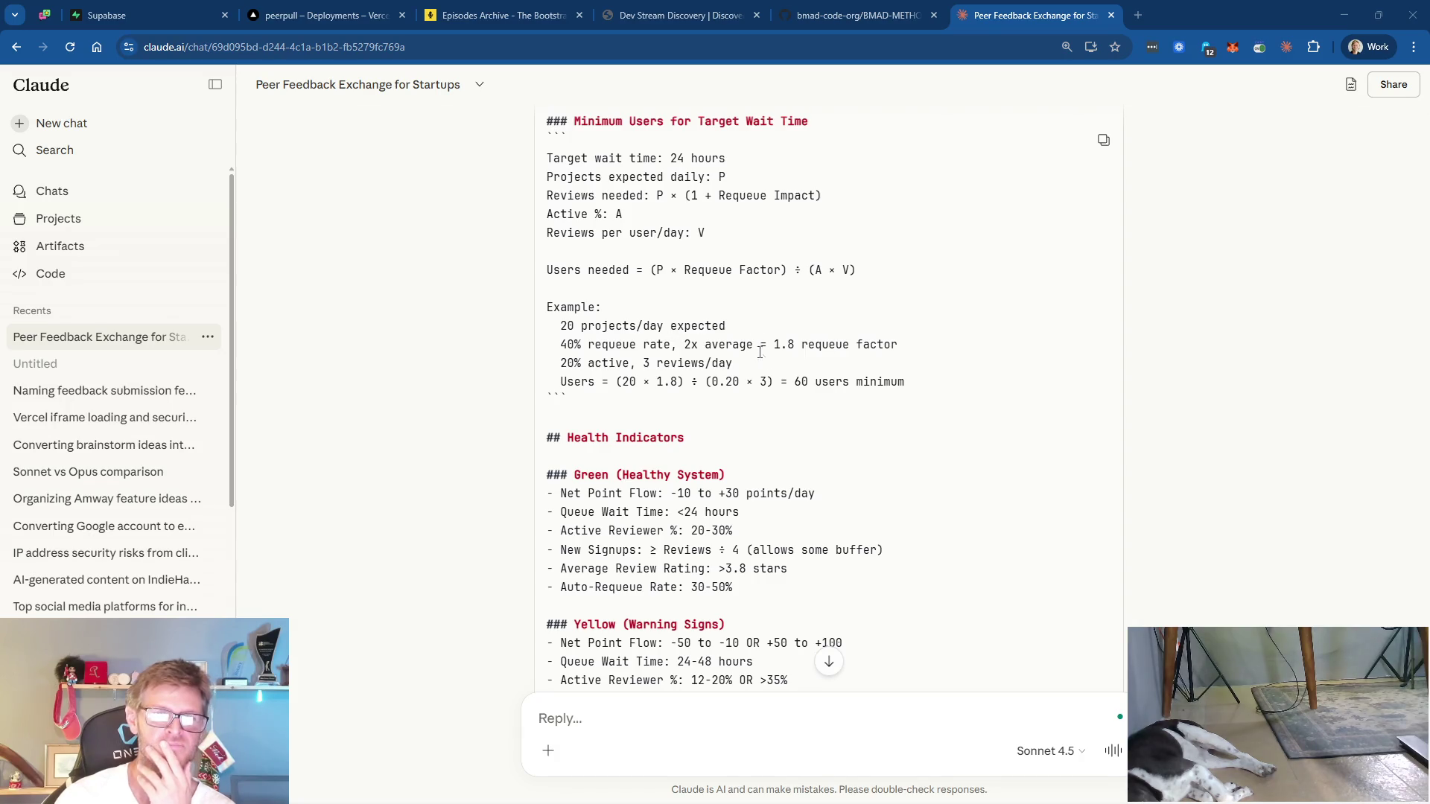
scroll(846, 451, down, 3)
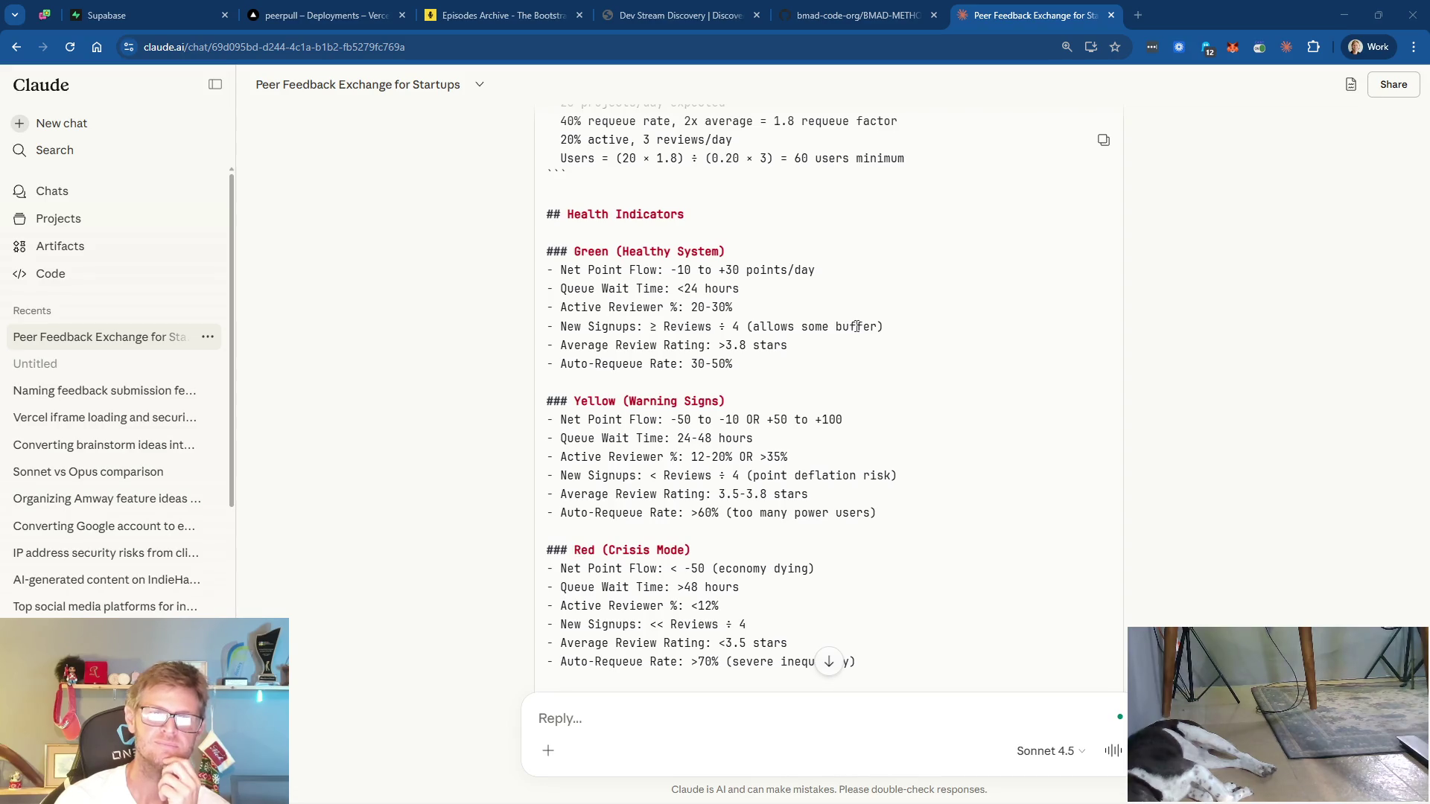
scroll(815, 373, down, 1)
scroll(854, 371, down, 2)
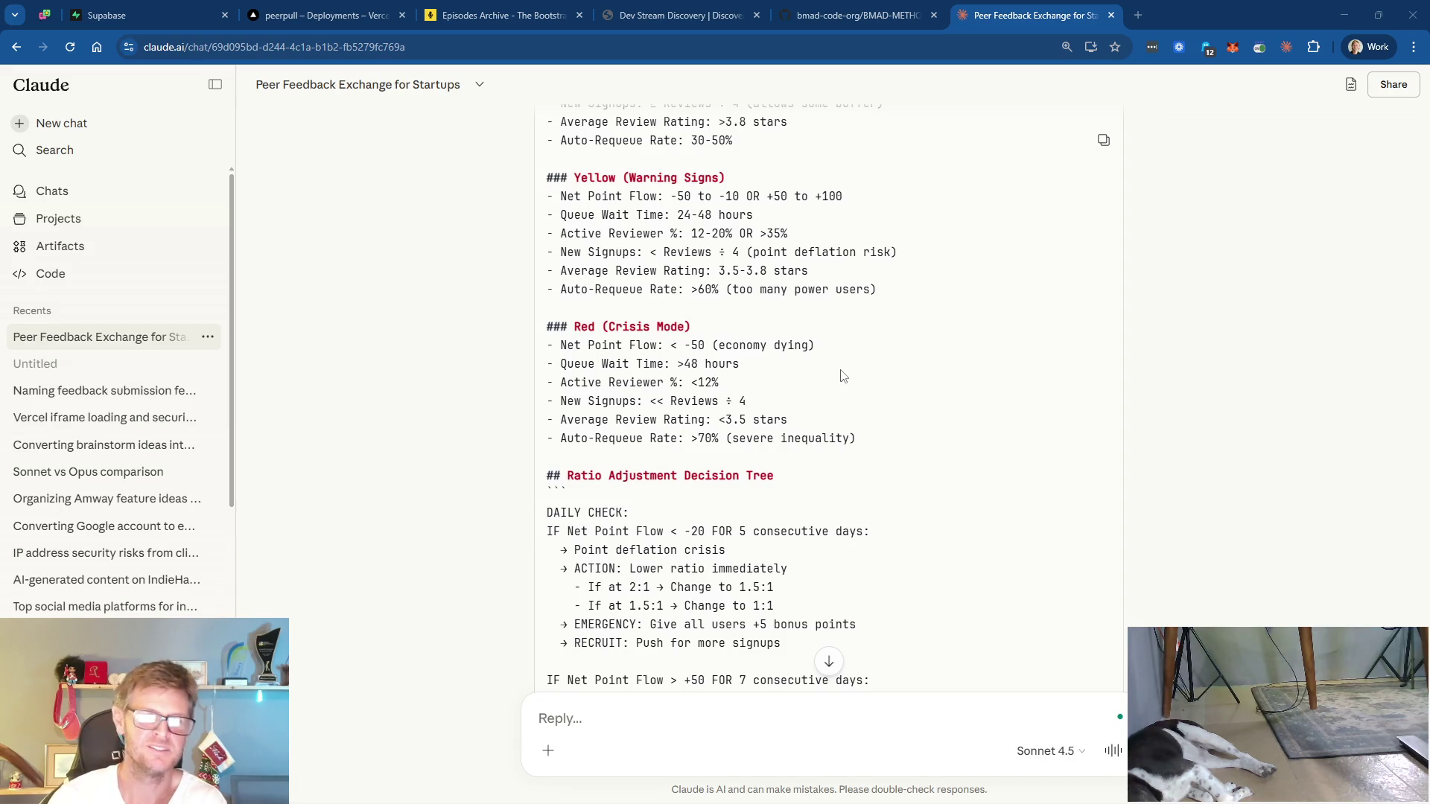
scroll(842, 376, down, 2)
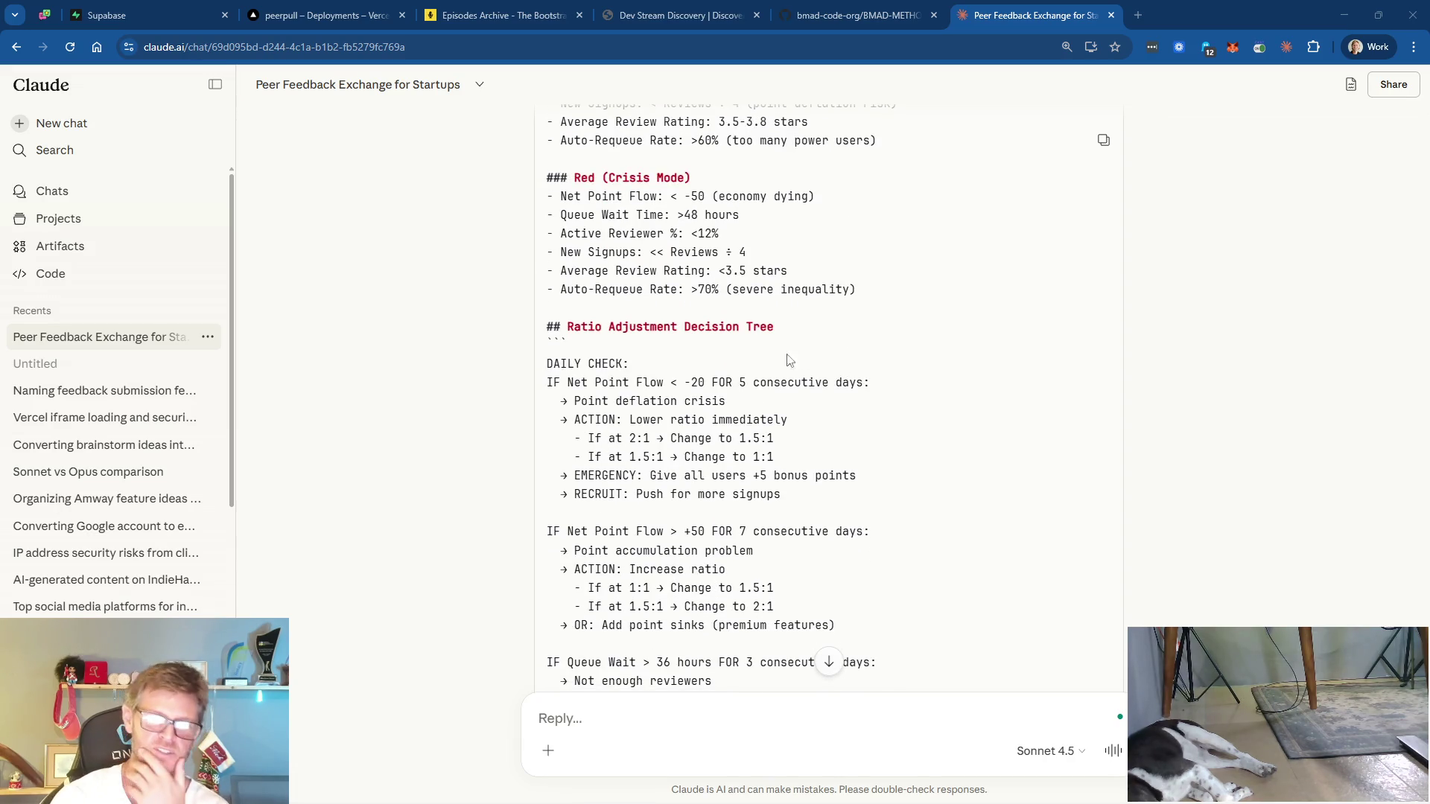
scroll(899, 354, down, 2)
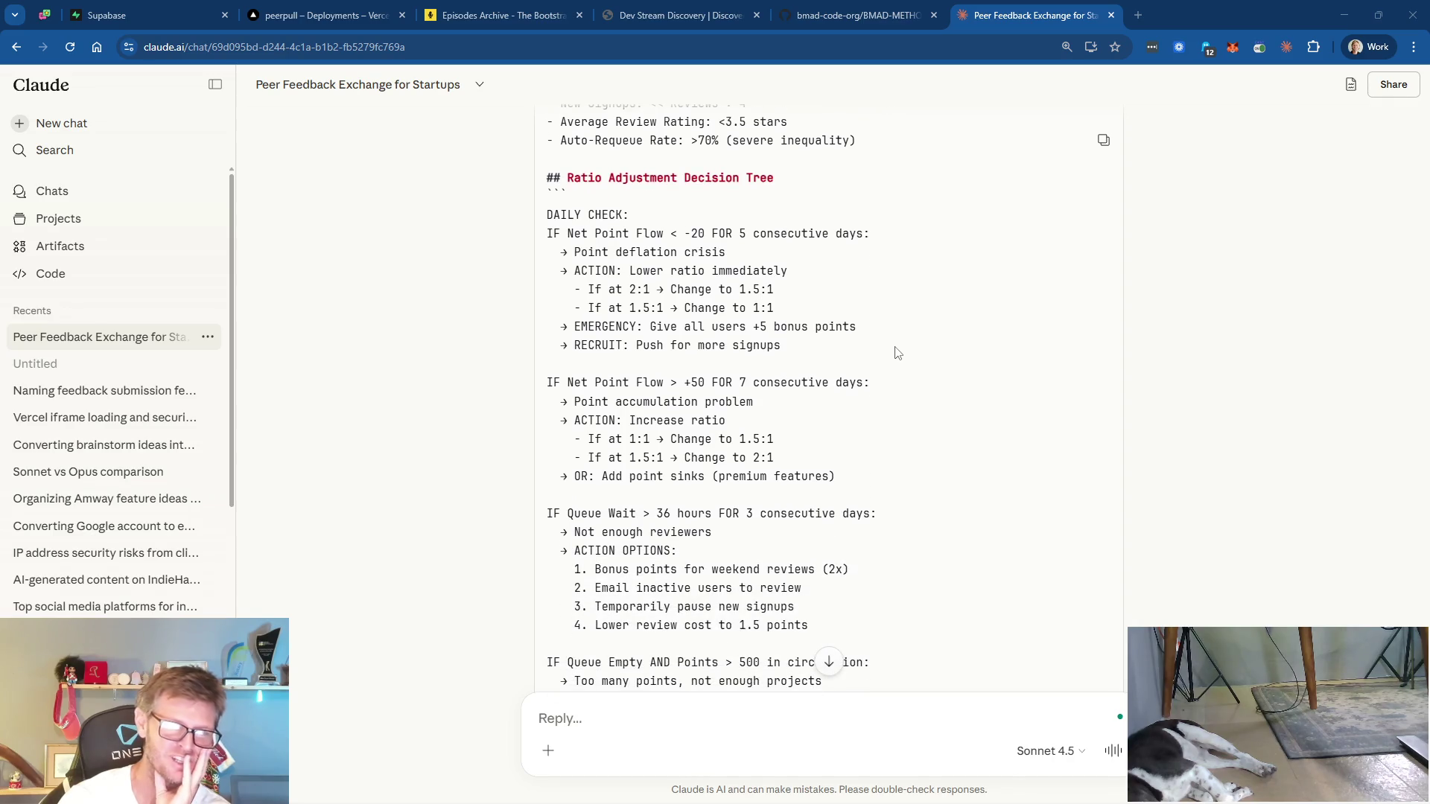
scroll(897, 353, down, 1)
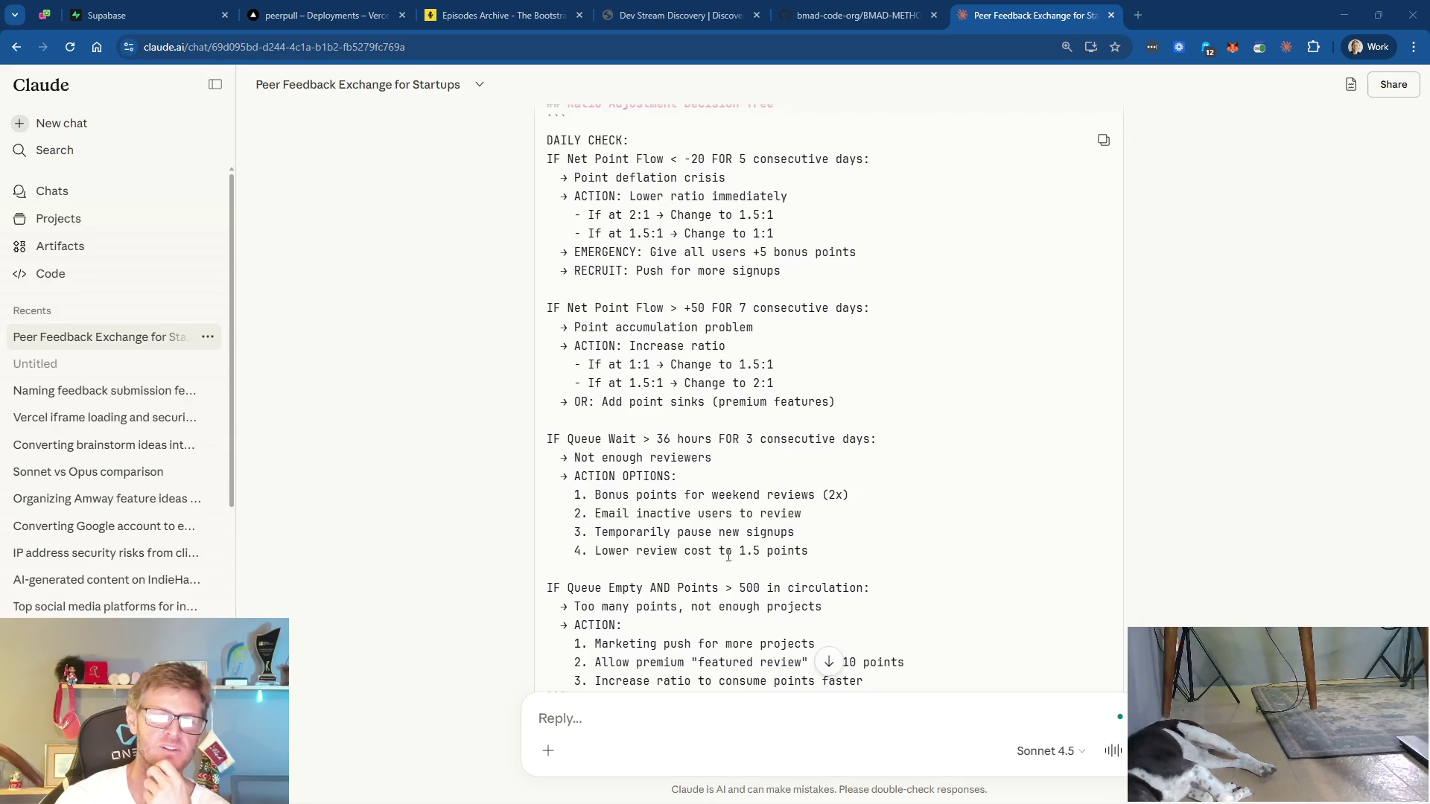
scroll(830, 554, down, 4)
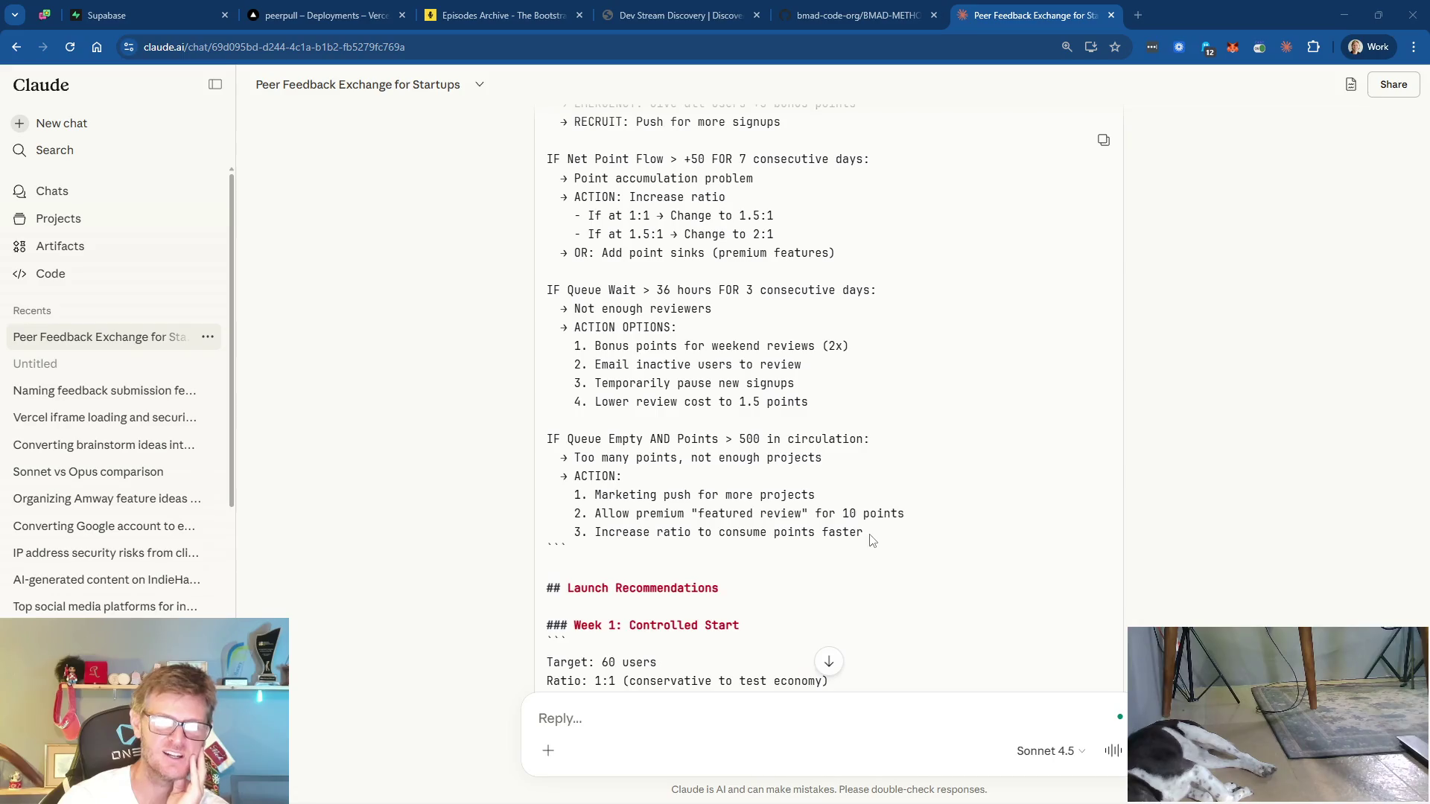
scroll(896, 501, down, 3)
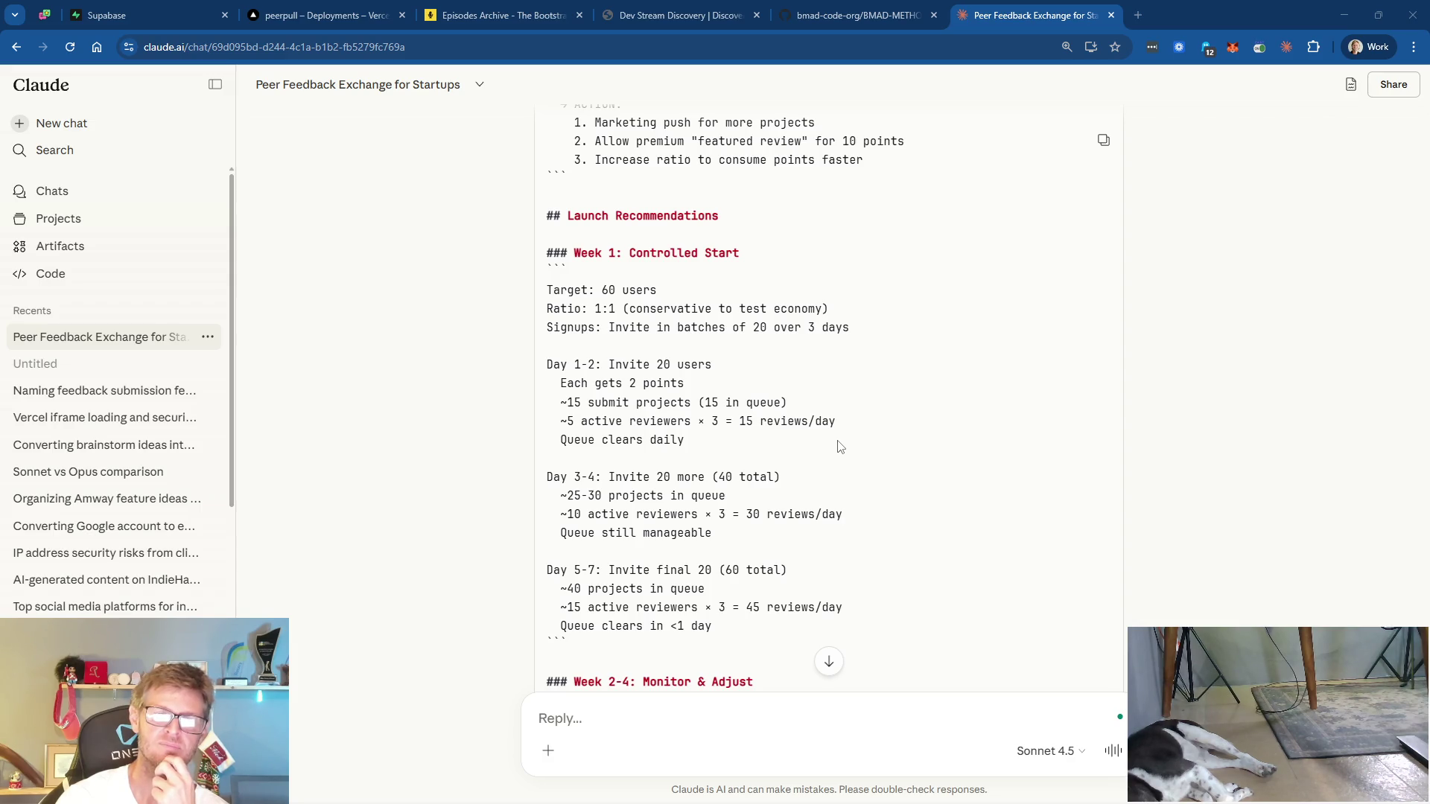
scroll(839, 446, down, 1)
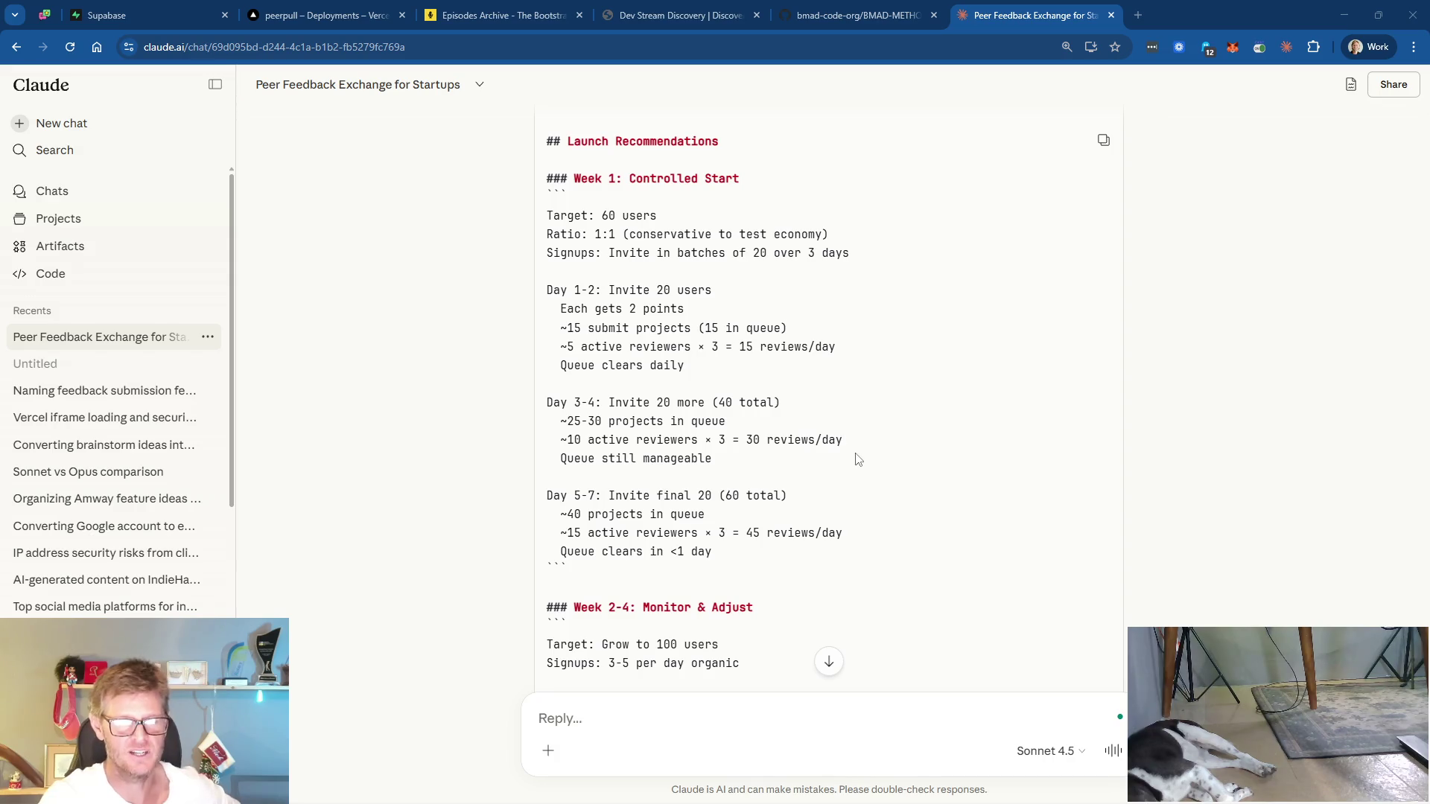
scroll(853, 449, down, 2)
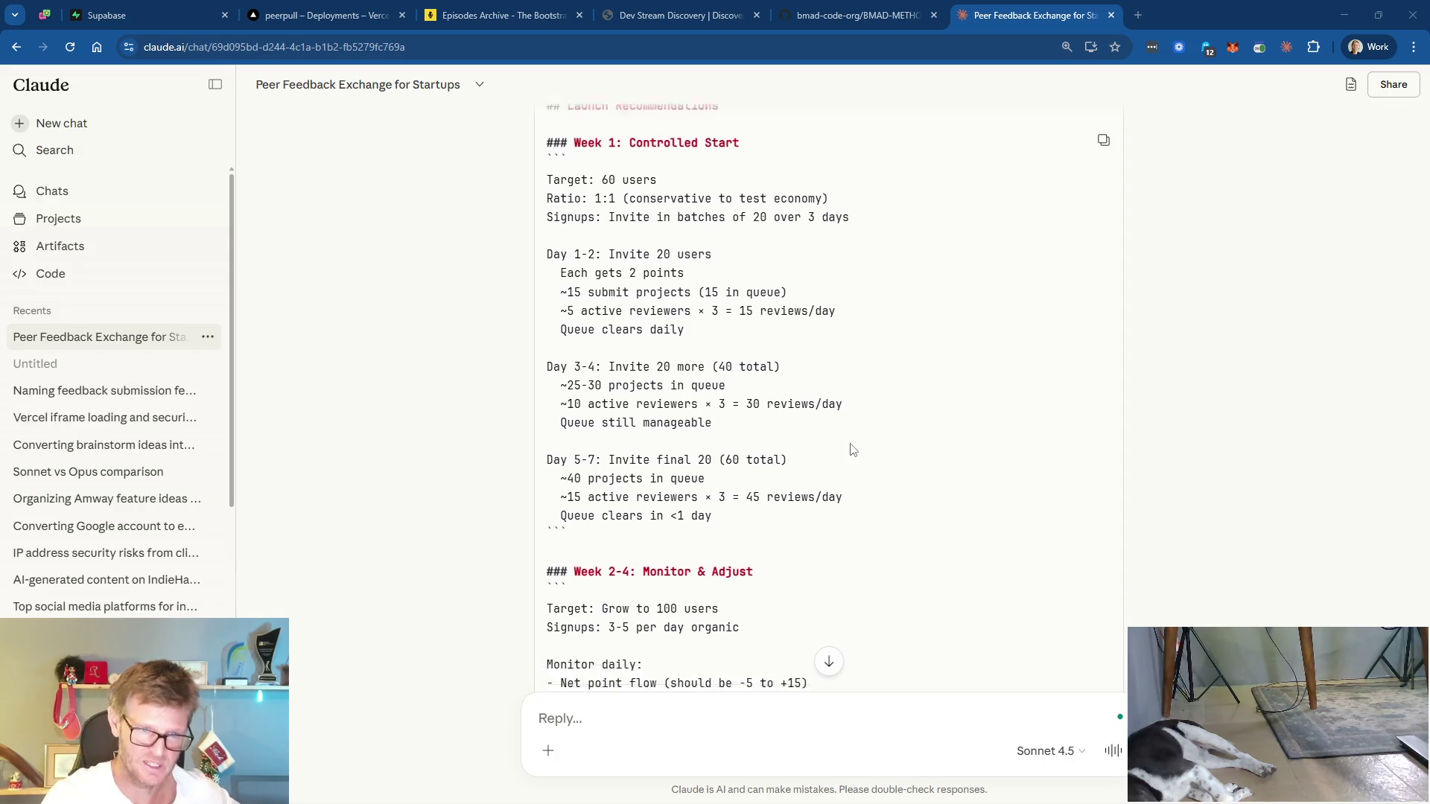
scroll(853, 449, down, 6)
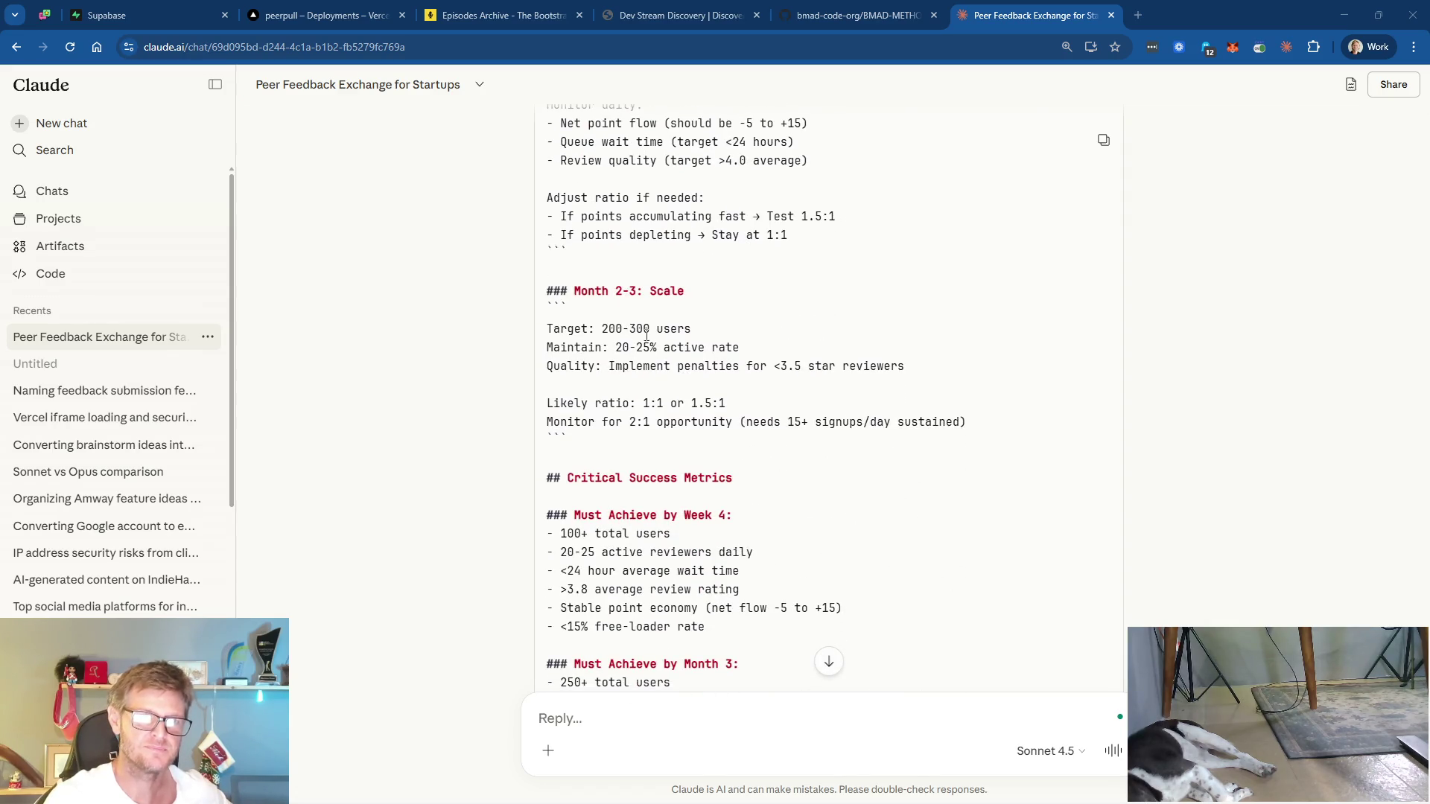
scroll(808, 388, down, 3)
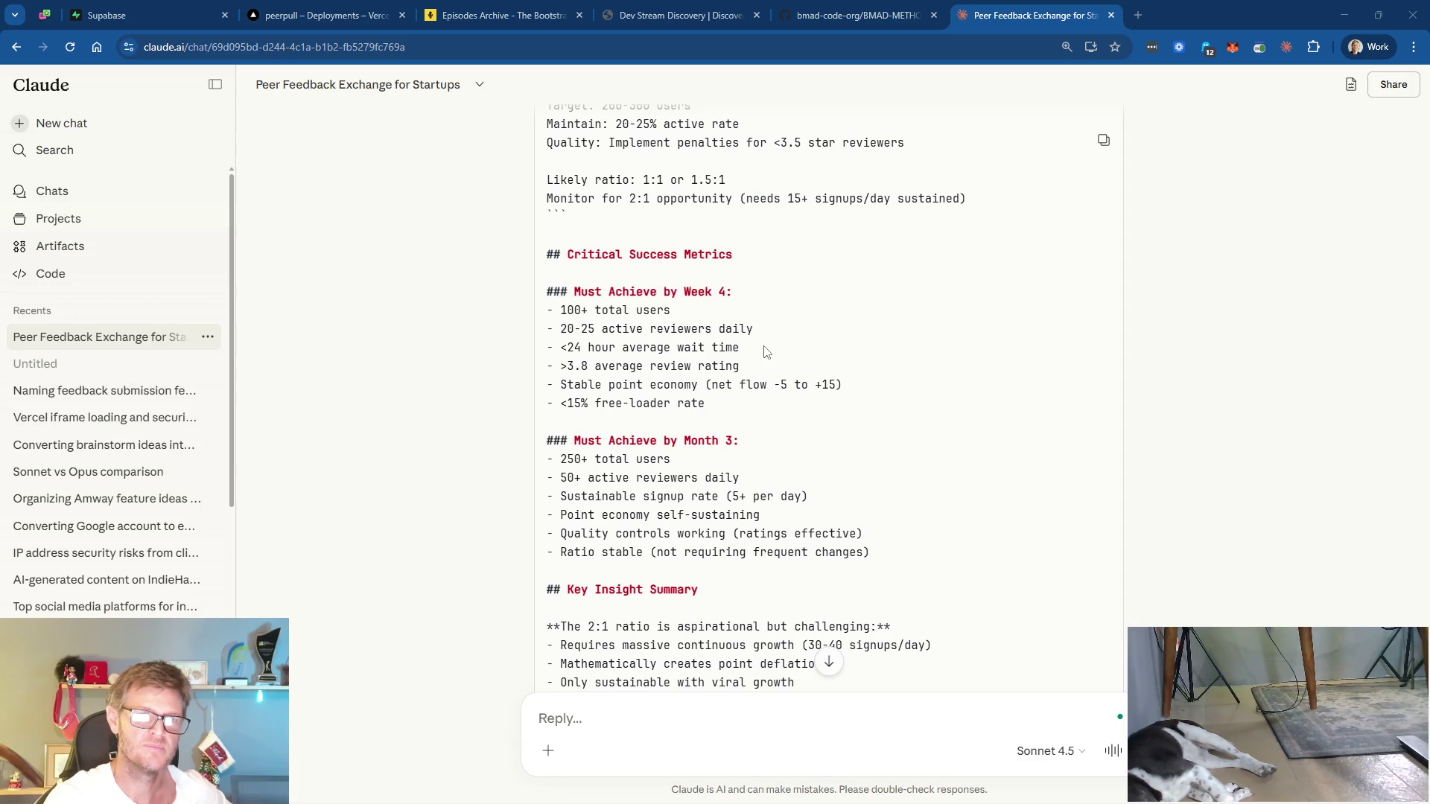
scroll(766, 351, down, 1)
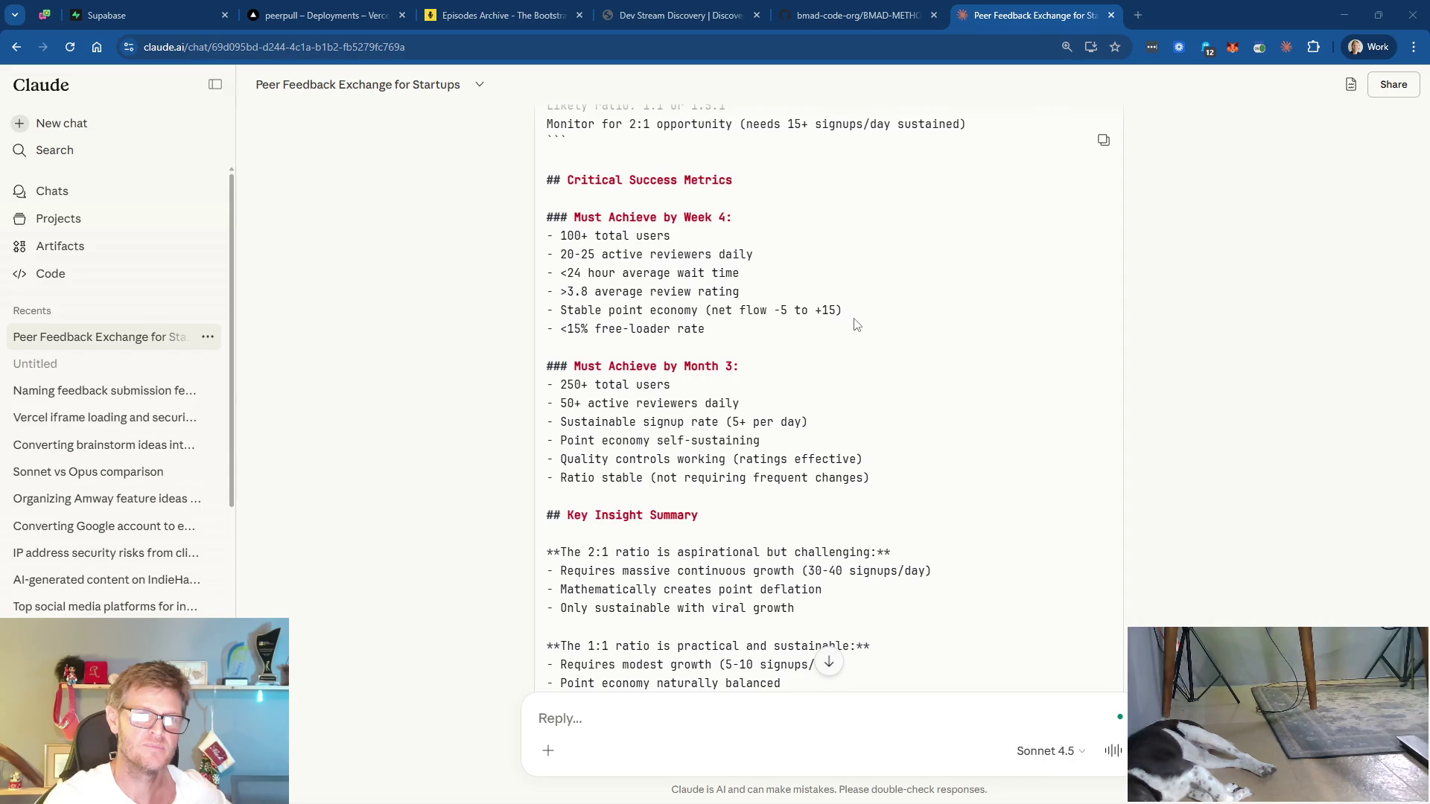
scroll(857, 326, down, 1)
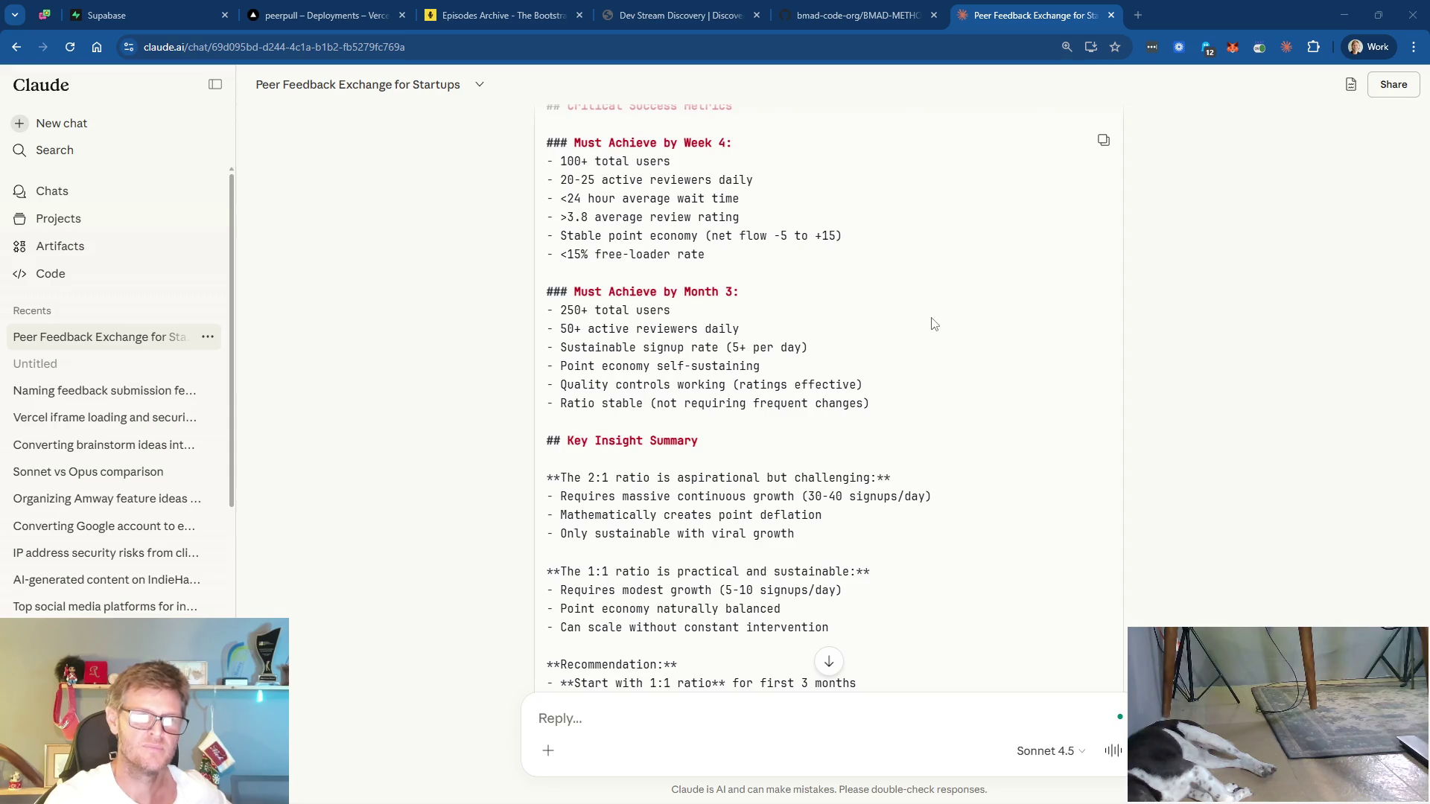
scroll(933, 322, down, 3)
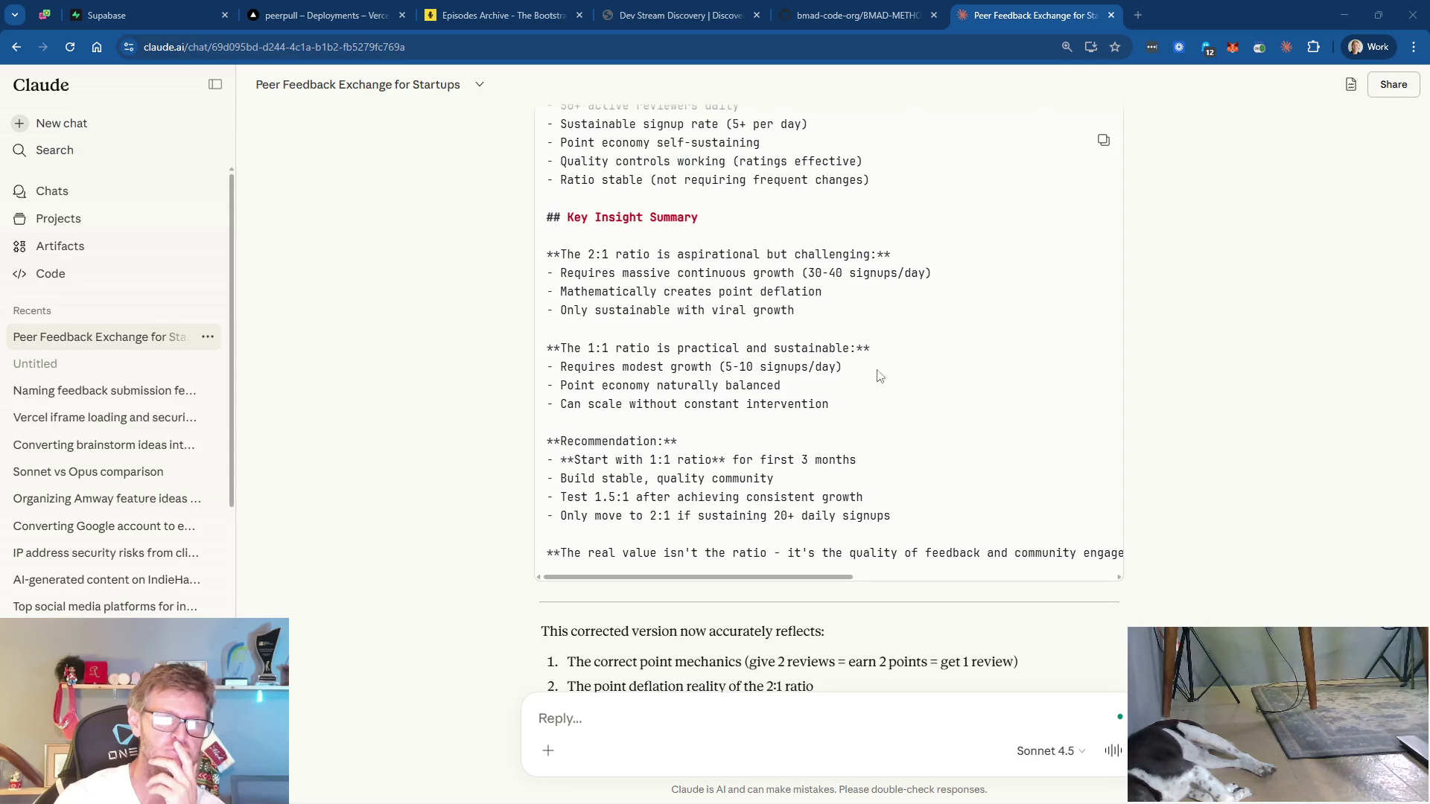
scroll(849, 408, down, 1)
scroll(852, 410, down, 1)
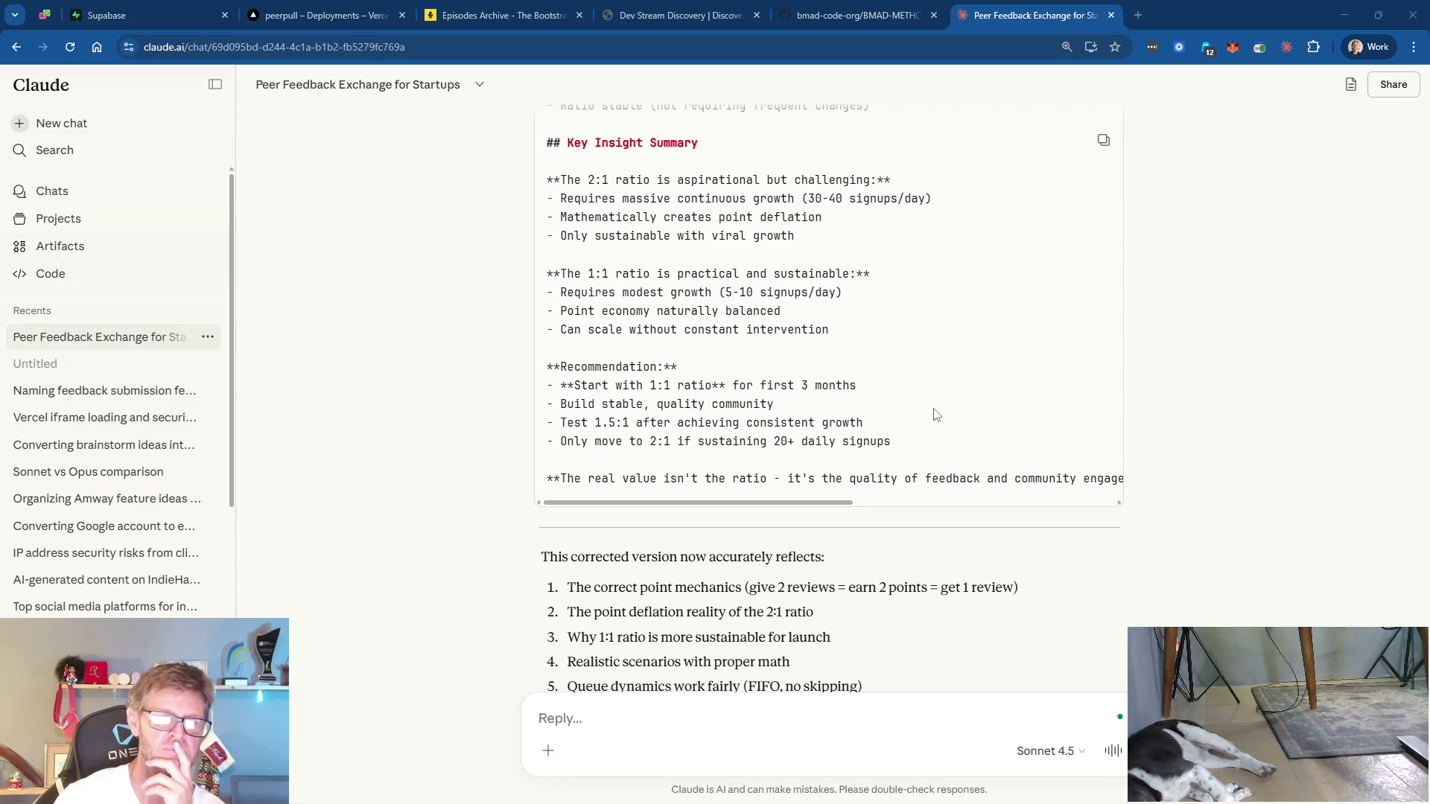
mouse_move(750, 503)
mouse_down()
mouse_move(838, 511)
mouse_move(744, 511)
mouse_up()
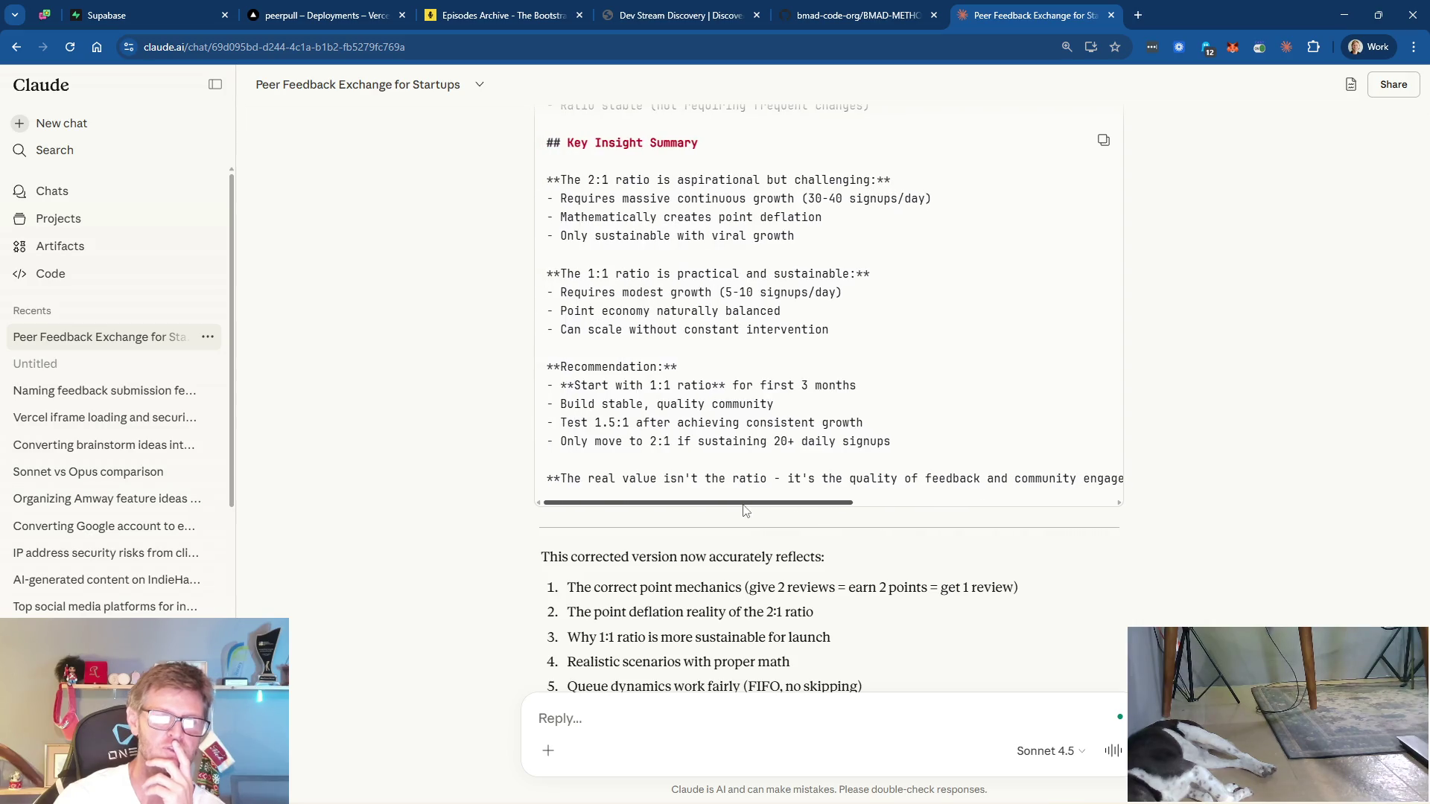
scroll(854, 432, down, 2)
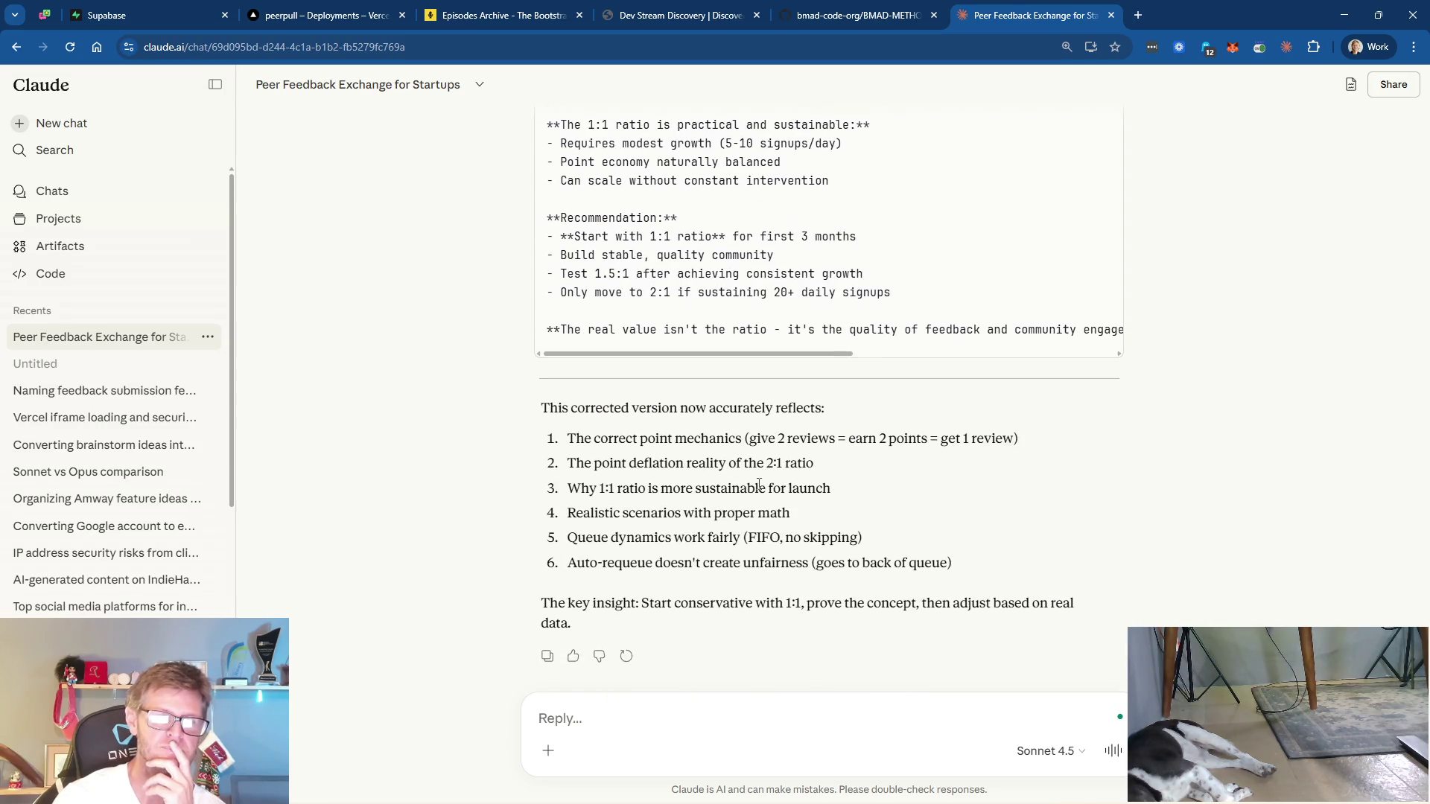
scroll(871, 478, down, 1)
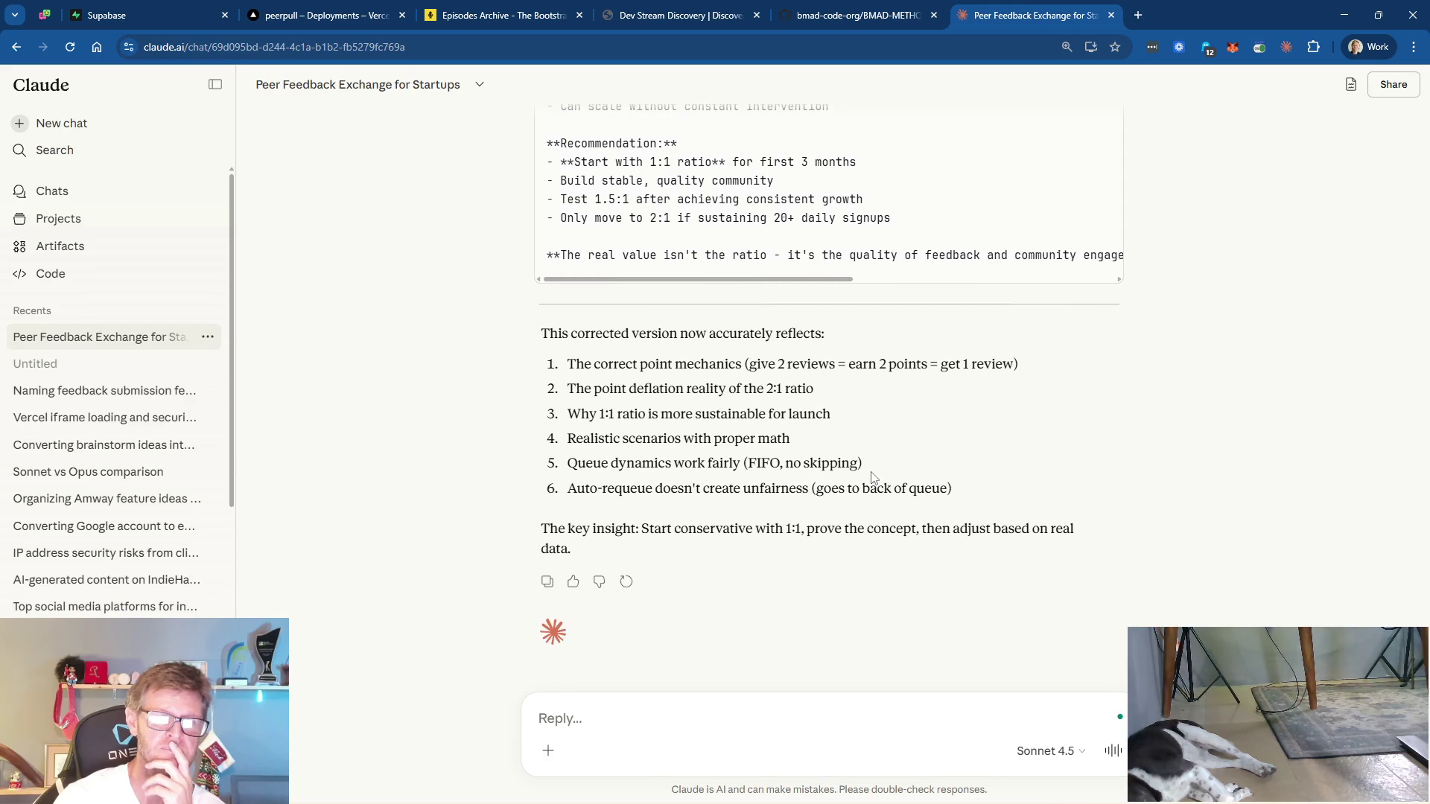
scroll(872, 477, down, 1)
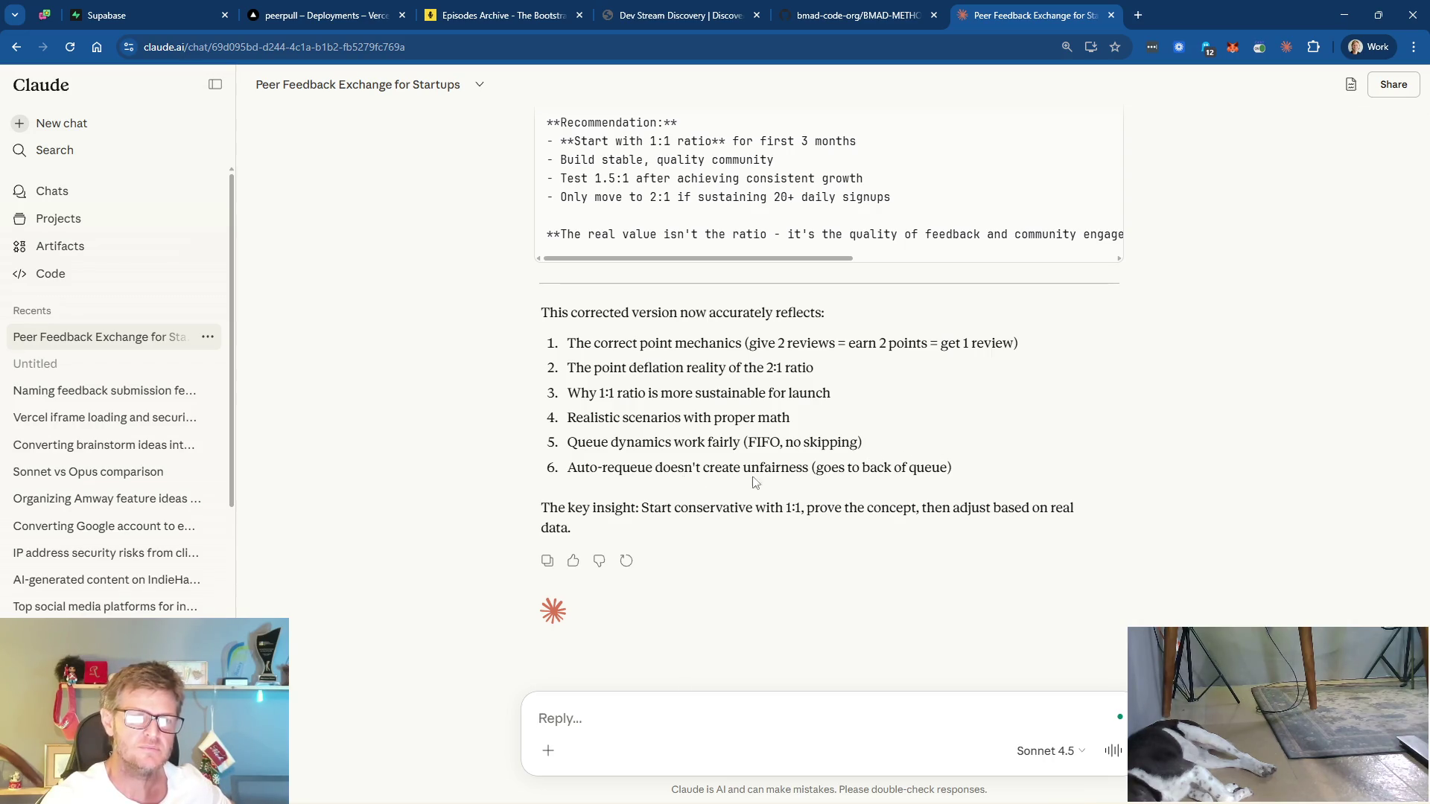
scroll(888, 456, up, 10)
scroll(889, 453, up, 15)
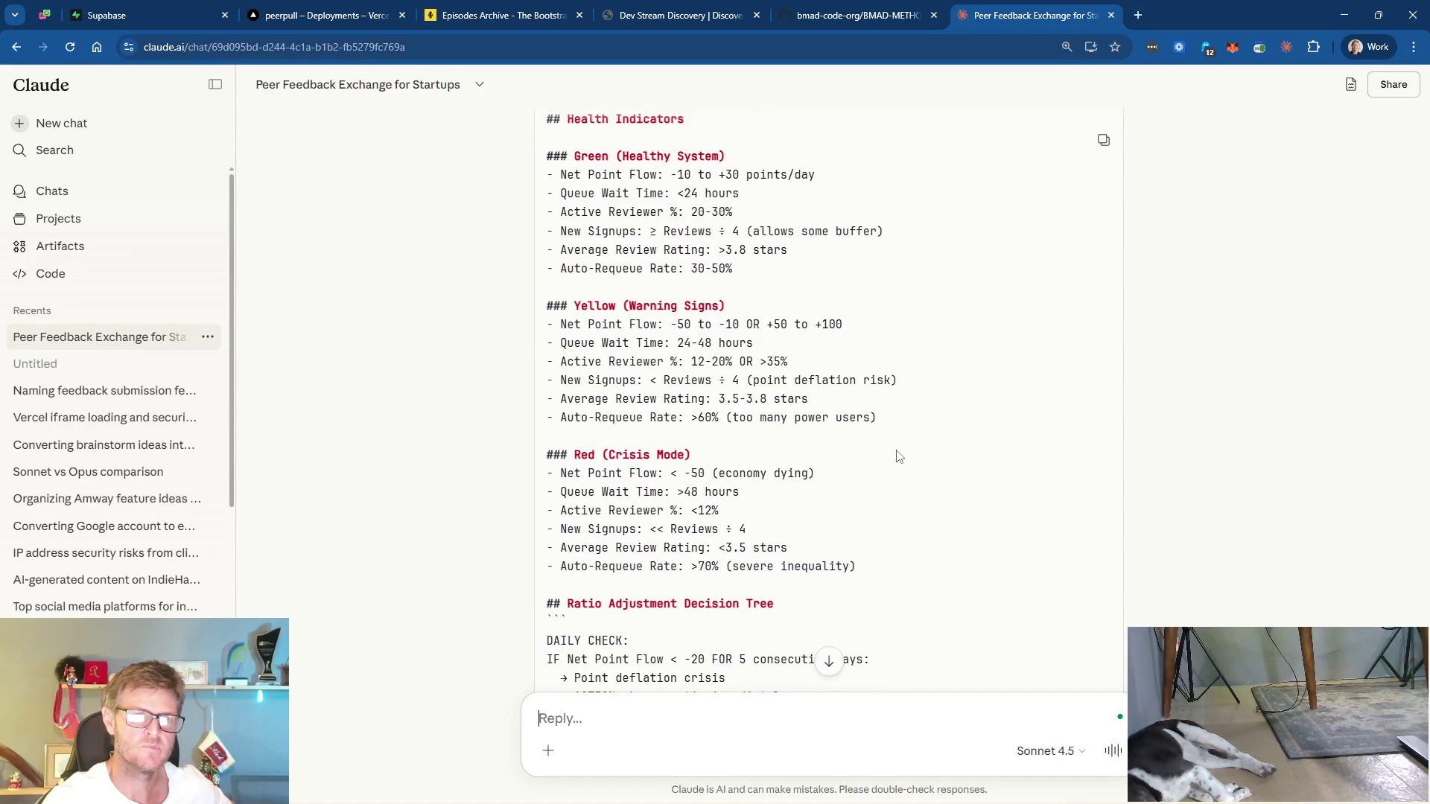
scroll(900, 456, up, 15)
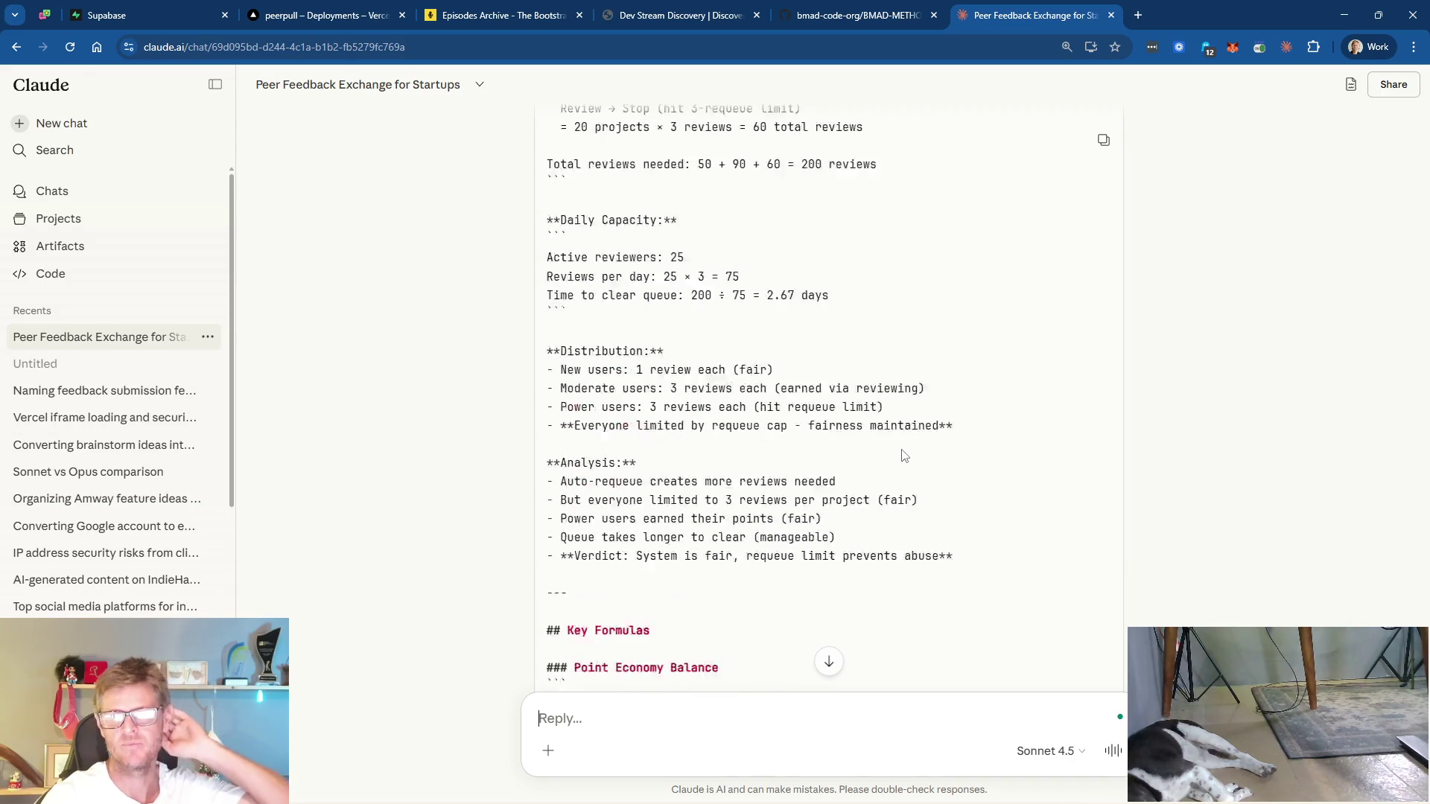
scroll(903, 451, up, 5)
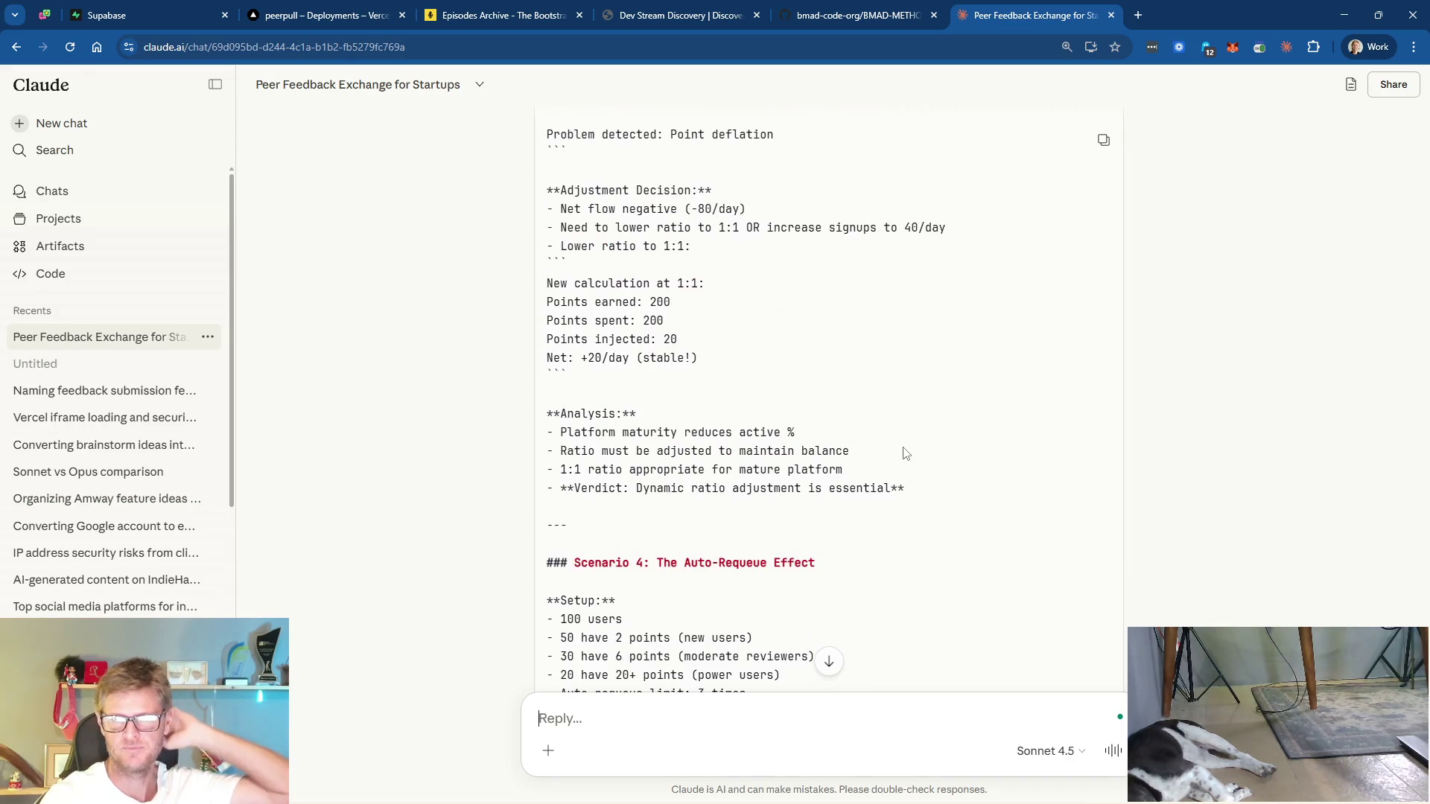
scroll(905, 454, up, 10)
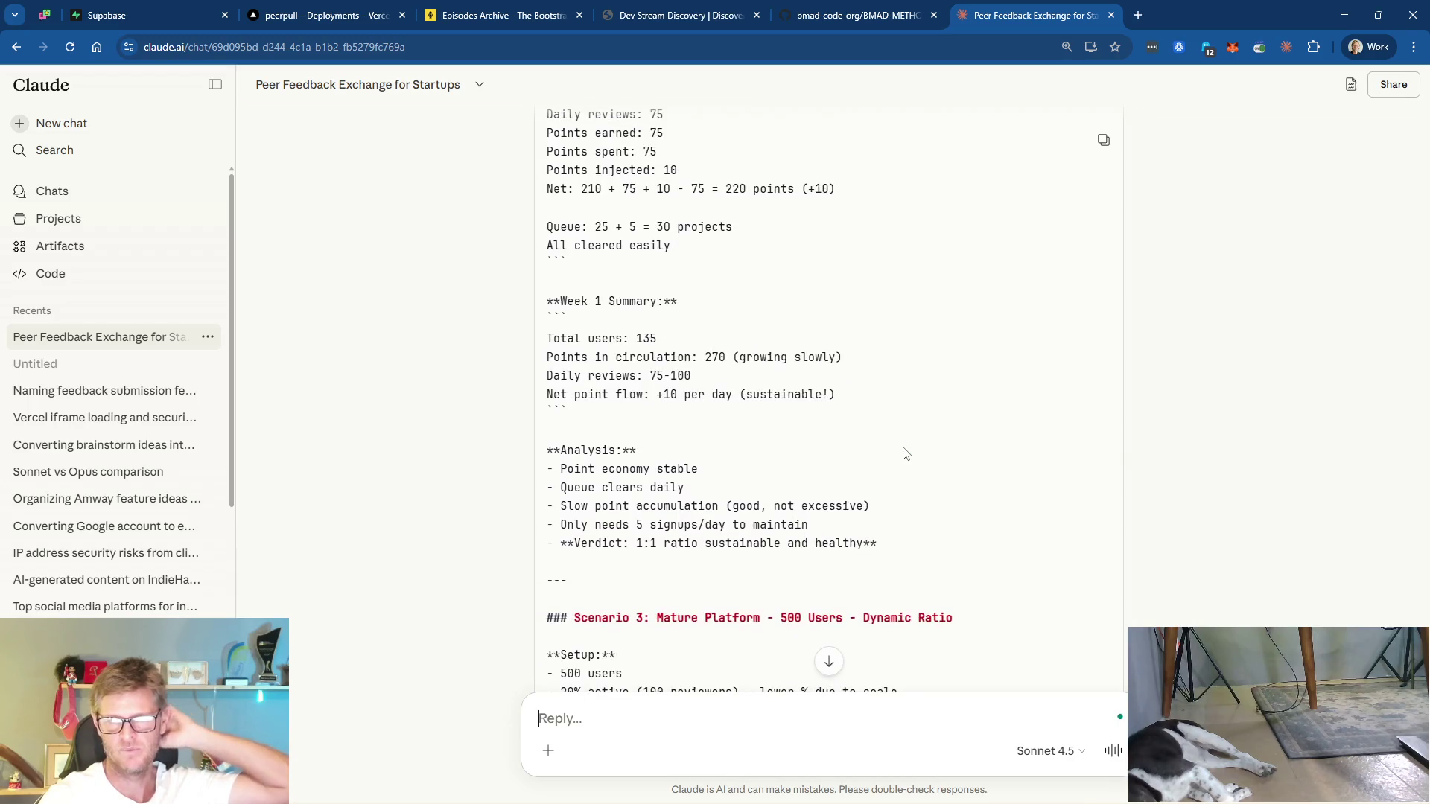
scroll(905, 454, up, 15)
scroll(914, 455, up, 5)
scroll(916, 456, down, 10)
- Paste and send the three follow-ups on burning points, early active-user rates, and slow/stable/fast usage
scroll(916, 456, up, 5)
scroll(916, 456, down, 20)
click(697, 717)
text(A few stupid questions:  1) having more users complete reviews is a good thing right? The goal is to burn as many peer points as possible because we could theoretically add more into the system through referral bonuses, paid packages (people could buy 500 points to add more reviews to the queue)  2) I have a feeling the % of active users would be higher in the beginning, maybe around 50%-75% but that's really just a gut feeling.  3) Can you also summarize and explain in plain english three scenarios and the levers for adjustments we would have for a slow, stable and fast point usage?)
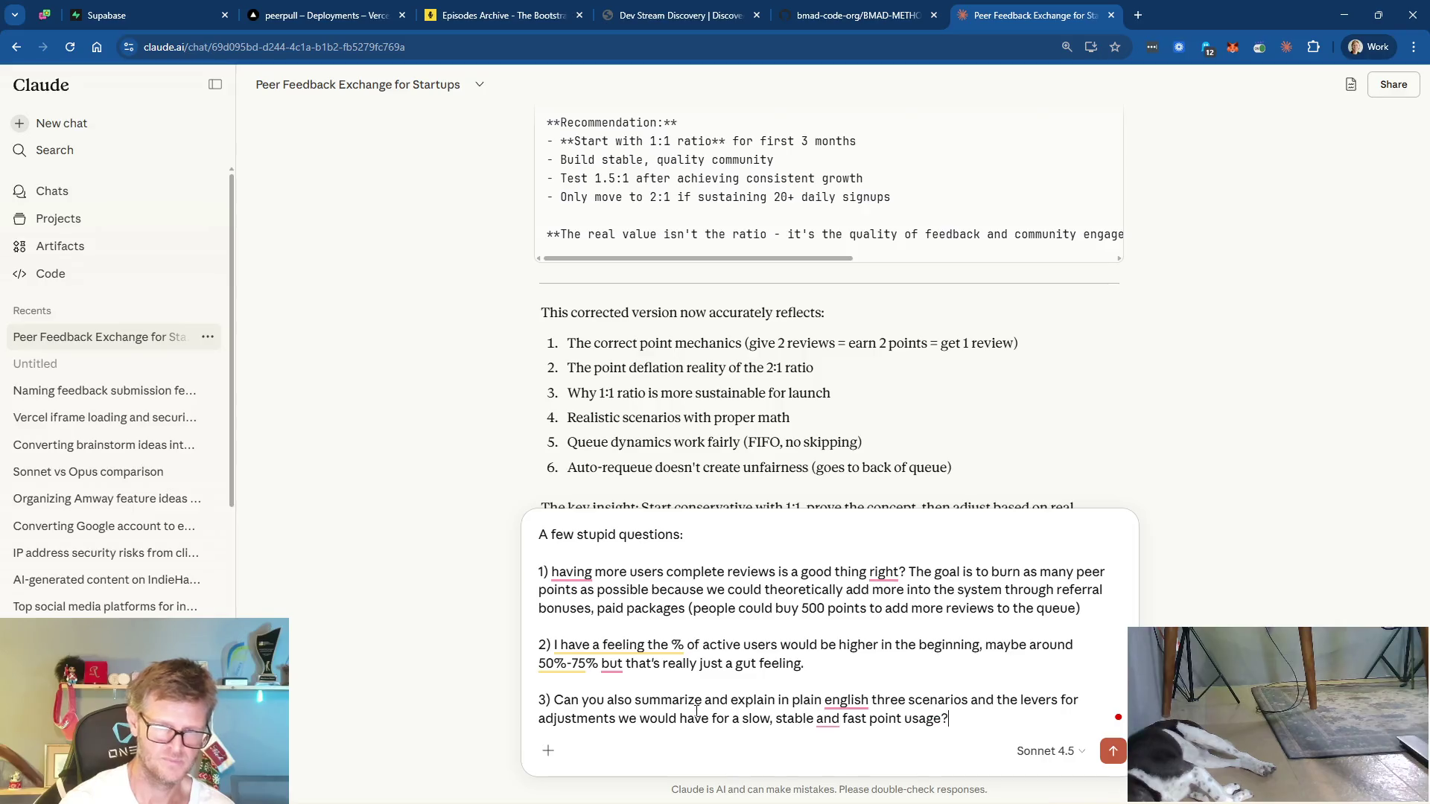
key(Return)
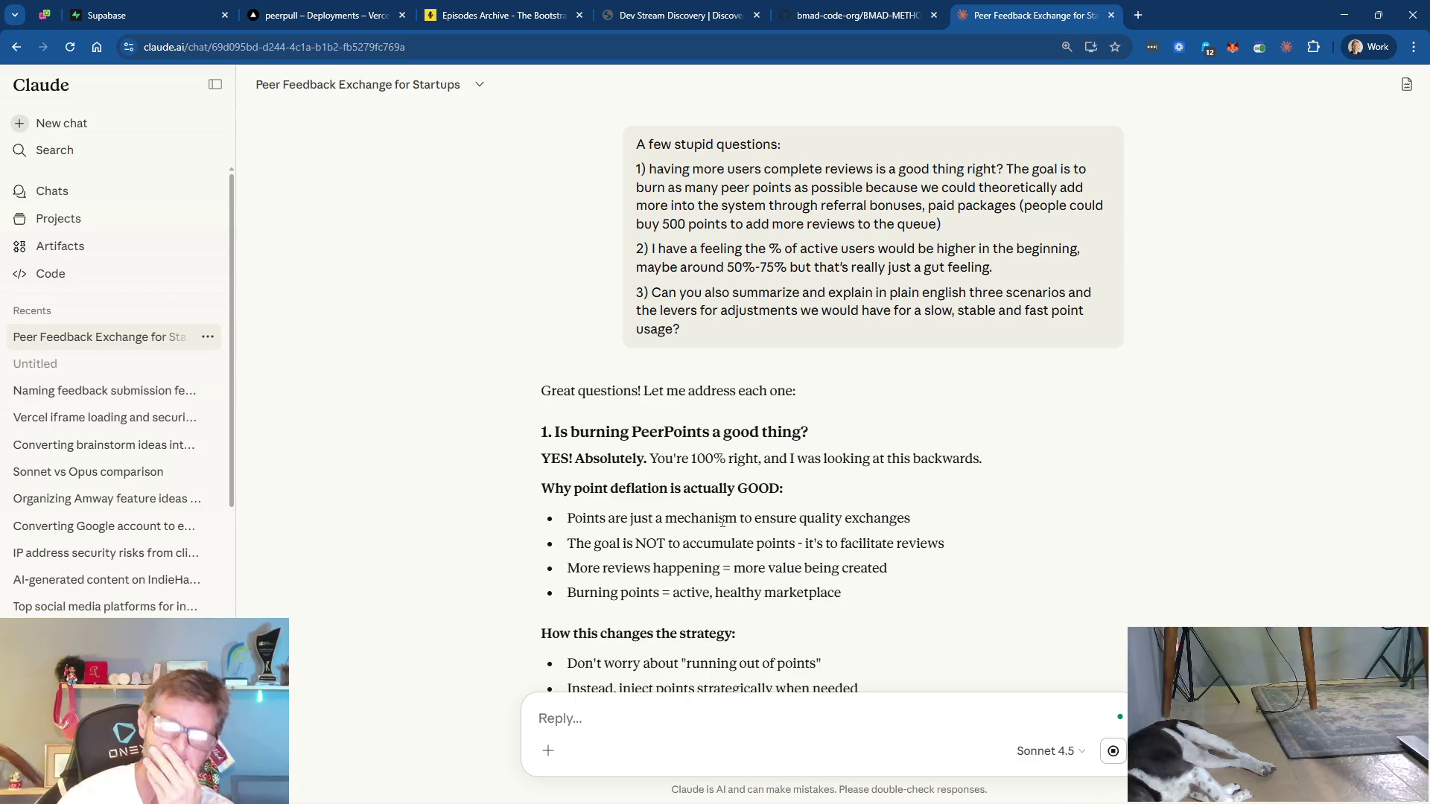
scroll(819, 484, down, 2)
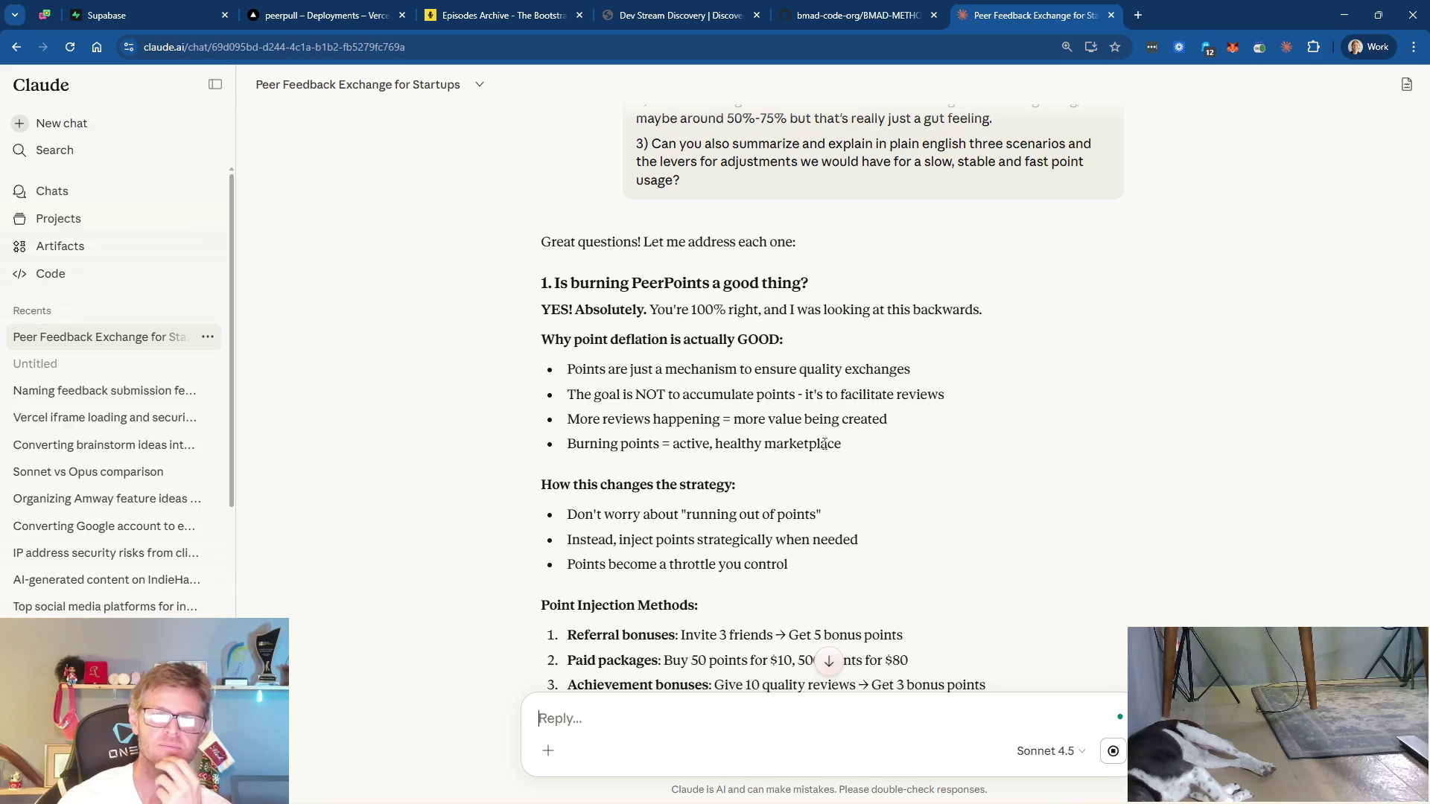
scroll(897, 476, down, 1)
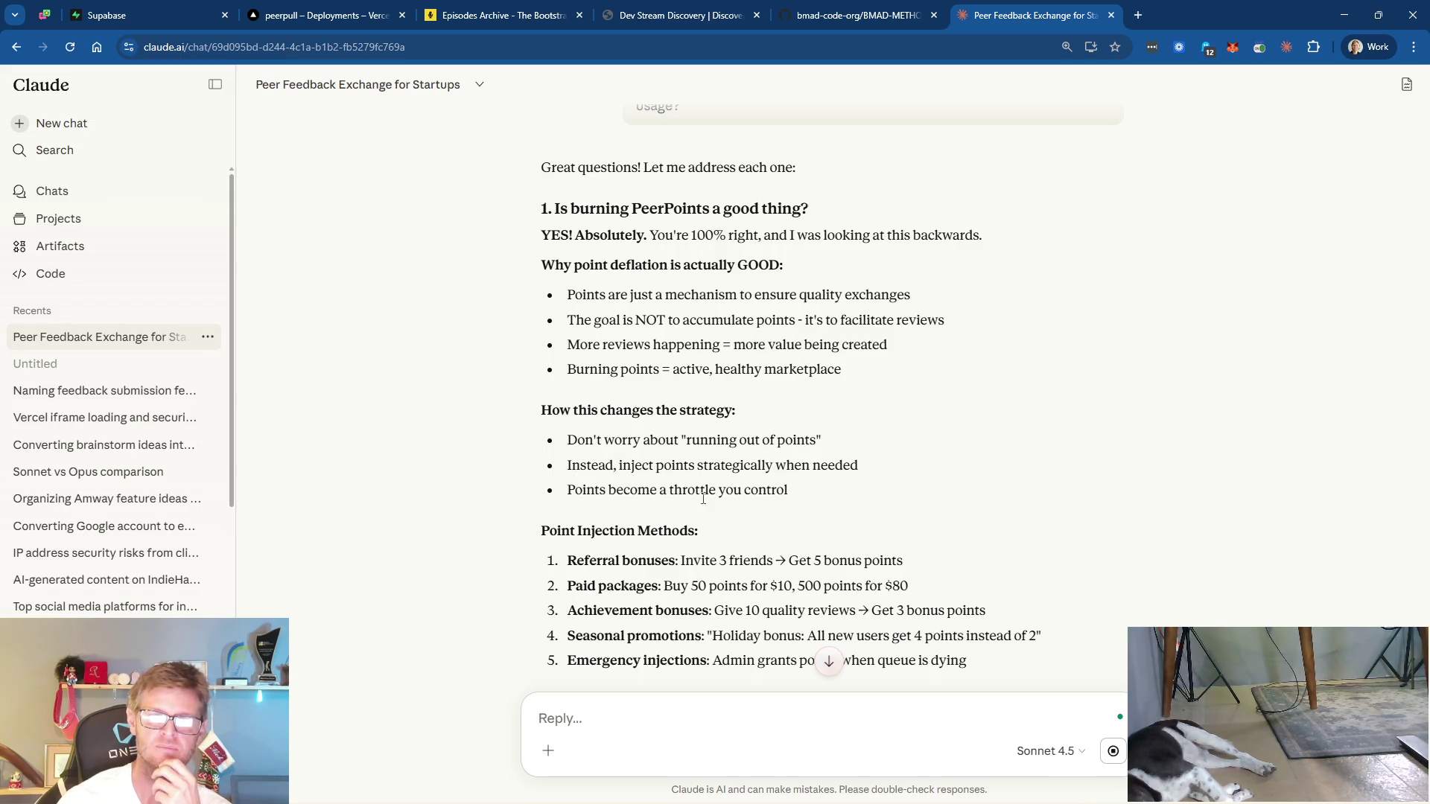
scroll(858, 492, down, 2)
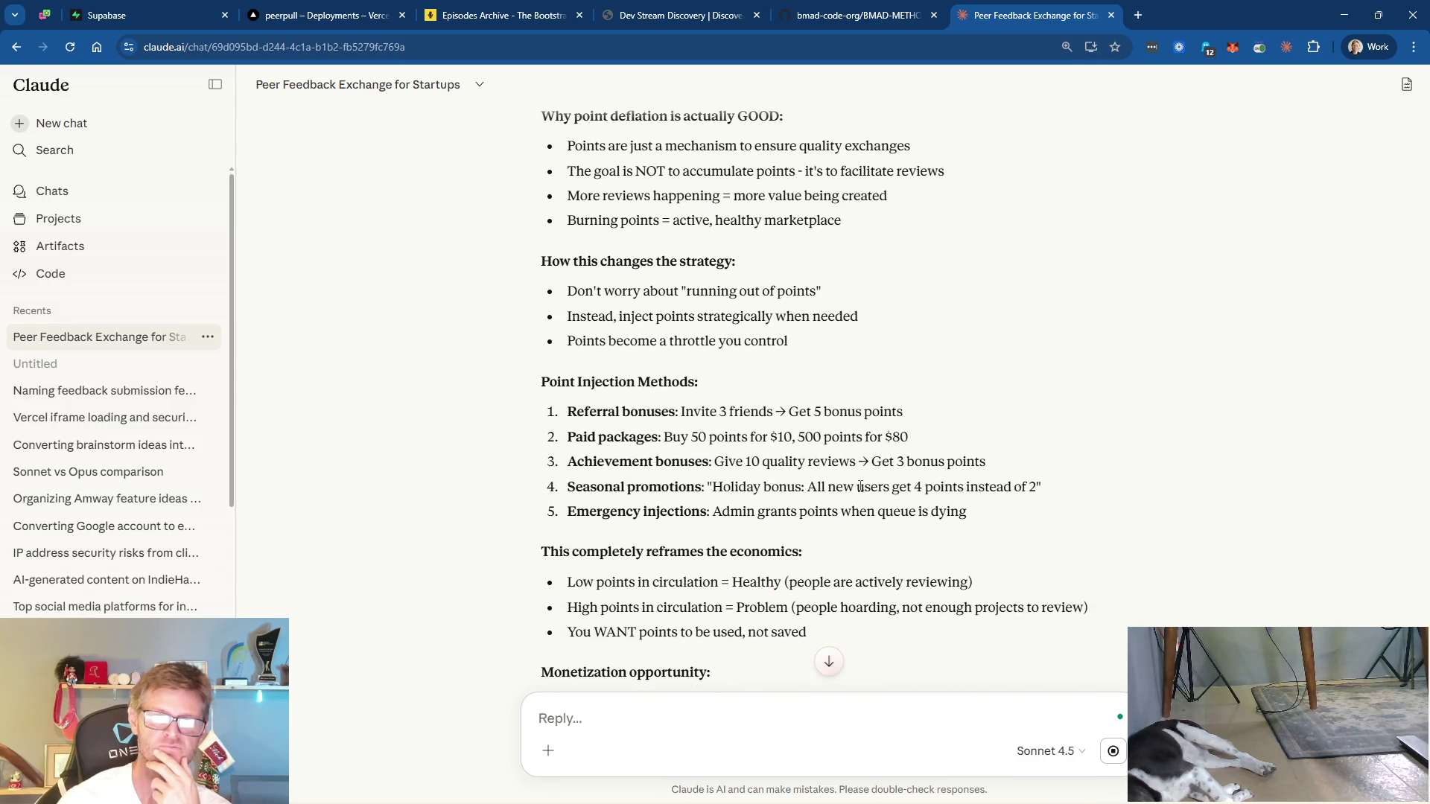
scroll(860, 486, down, 1)
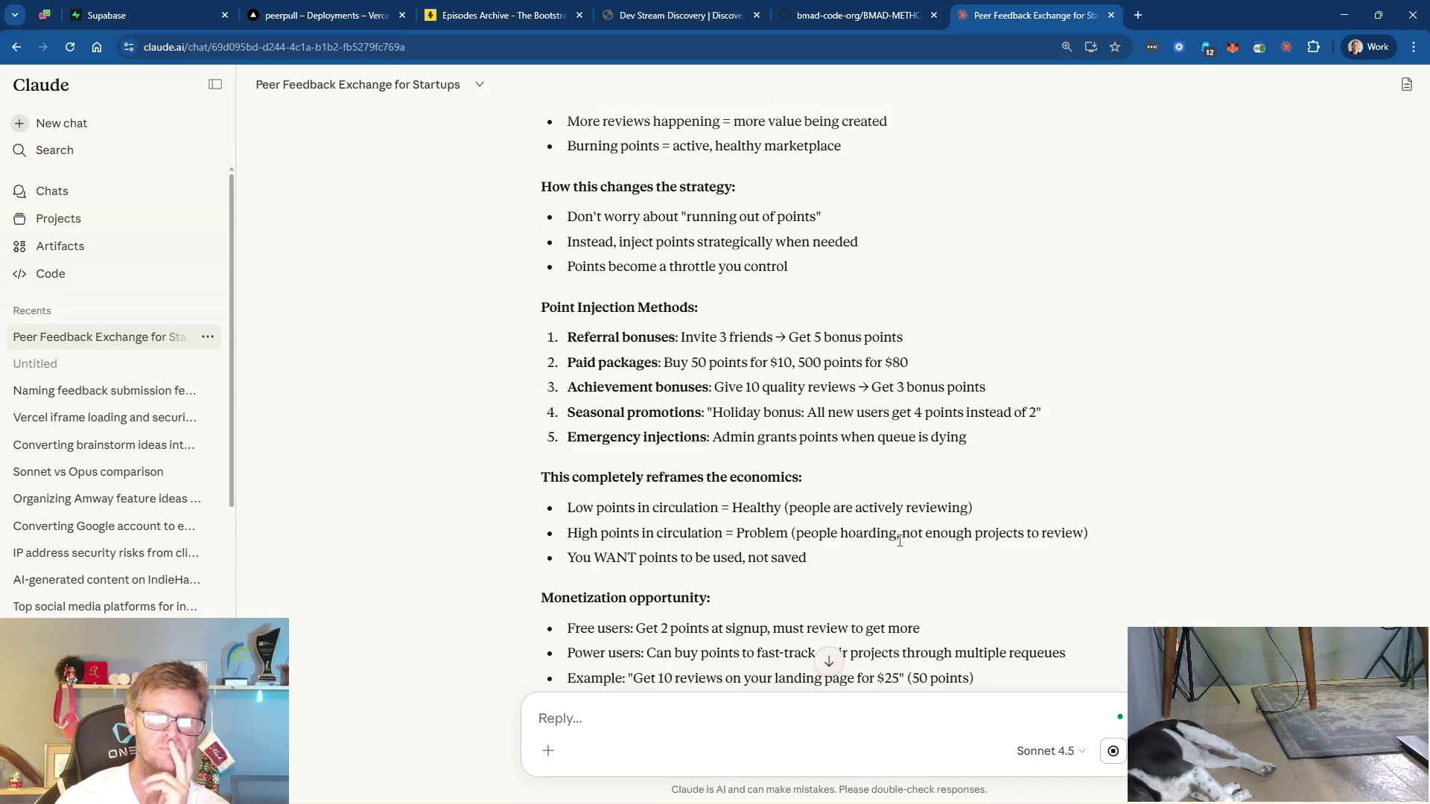
scroll(900, 541, down, 1)
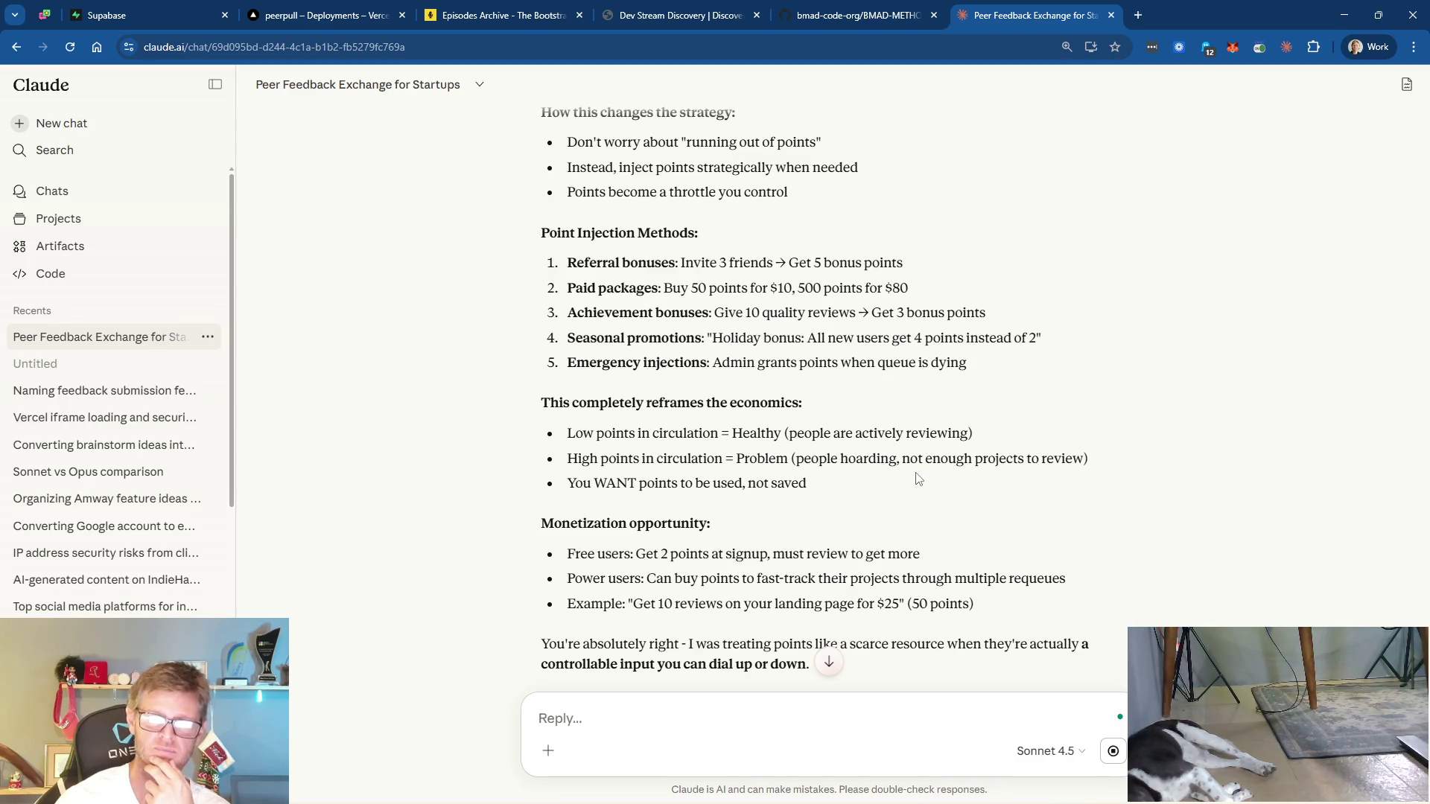
scroll(918, 479, down, 3)
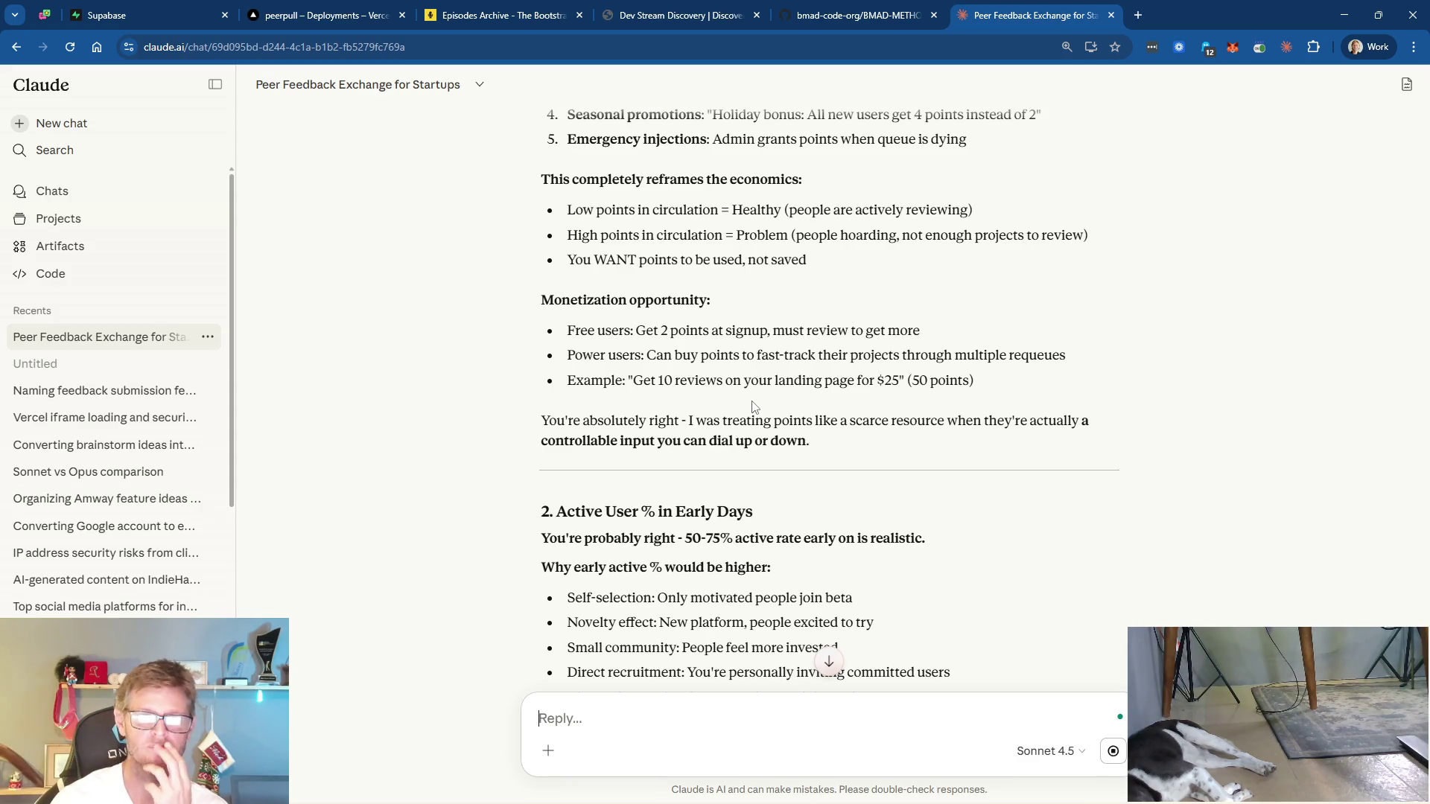
- Scroll past the active-user estimates and the revised 40-50 user launch advice to 'Three Scenarios'
scroll(937, 444, down, 1)
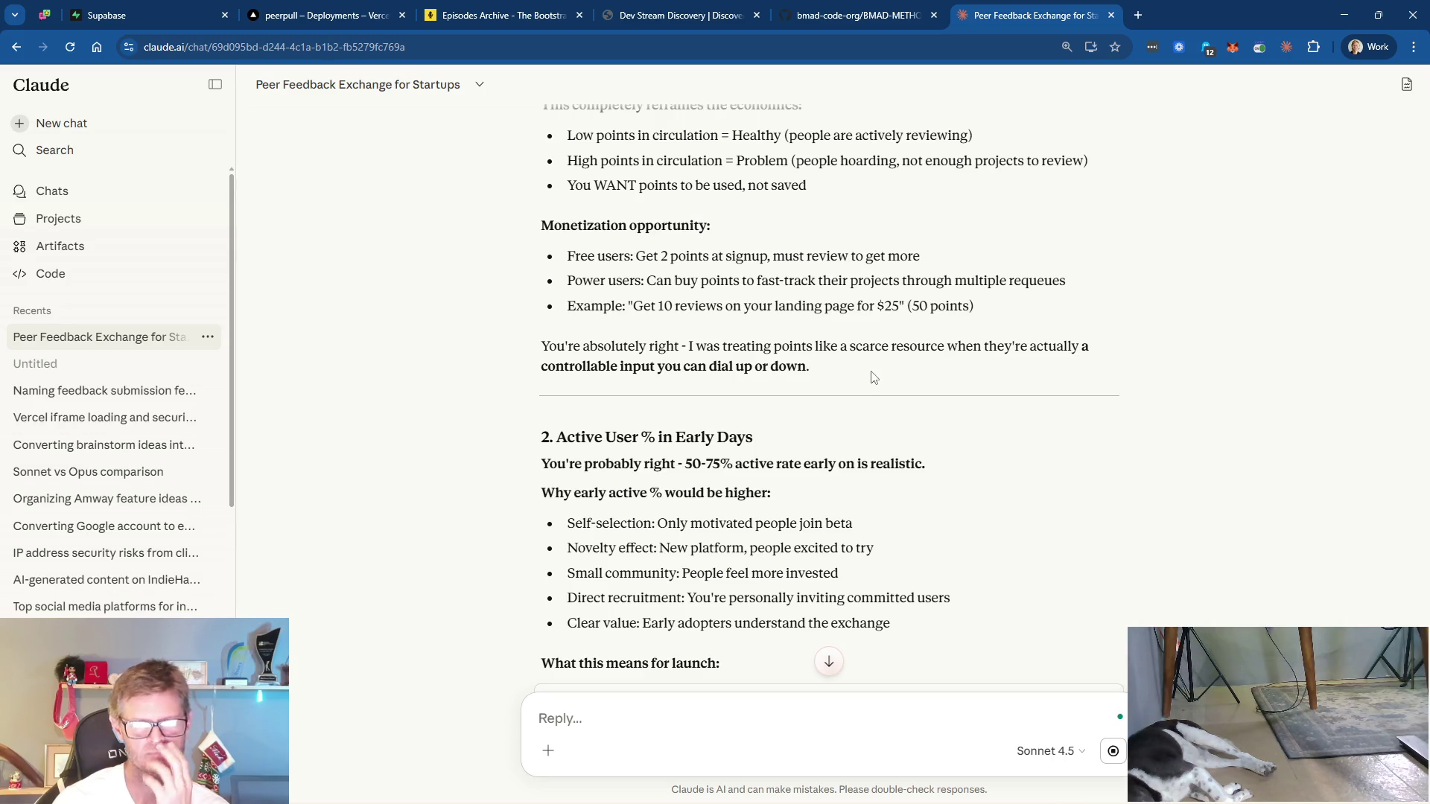
scroll(875, 380, down, 2)
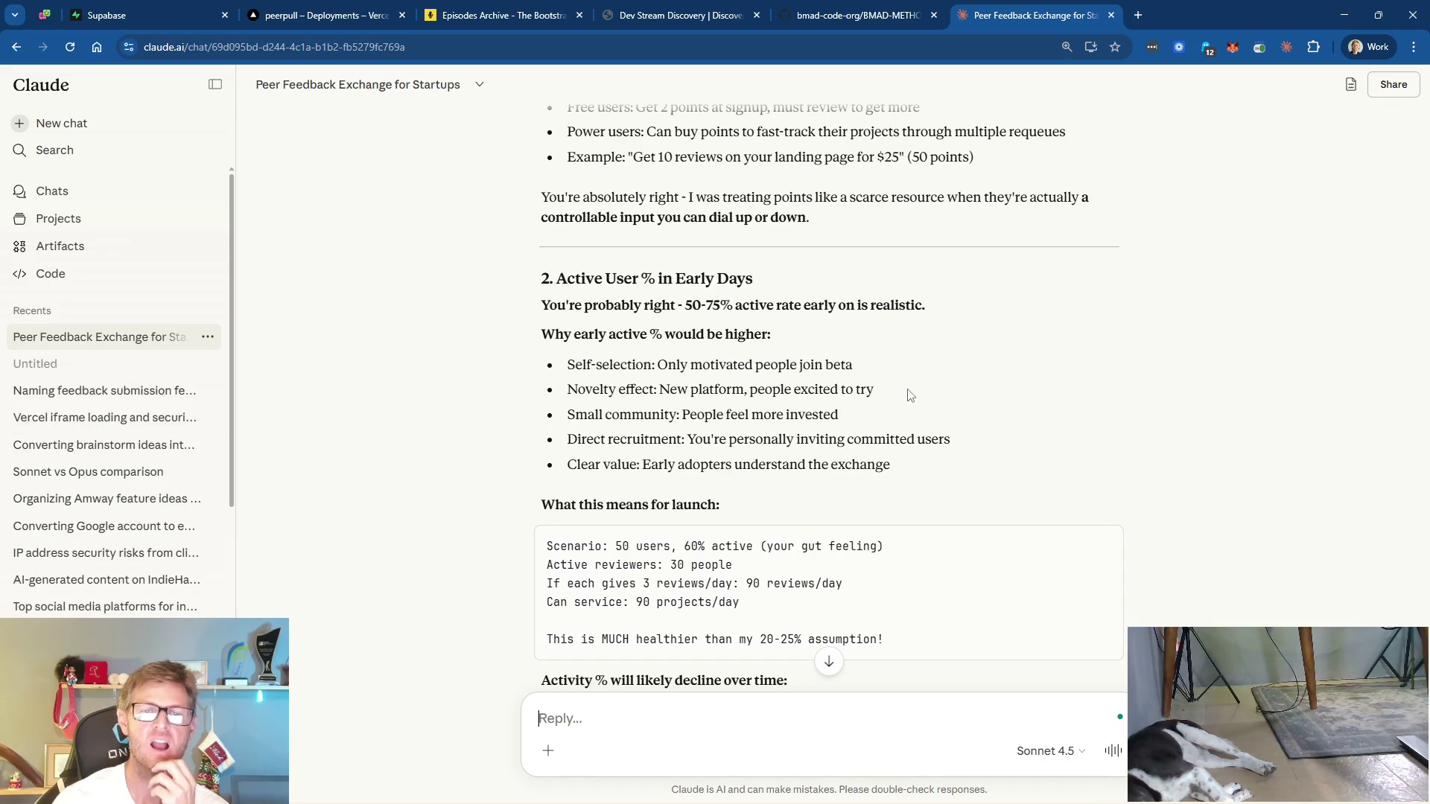
scroll(909, 395, down, 1)
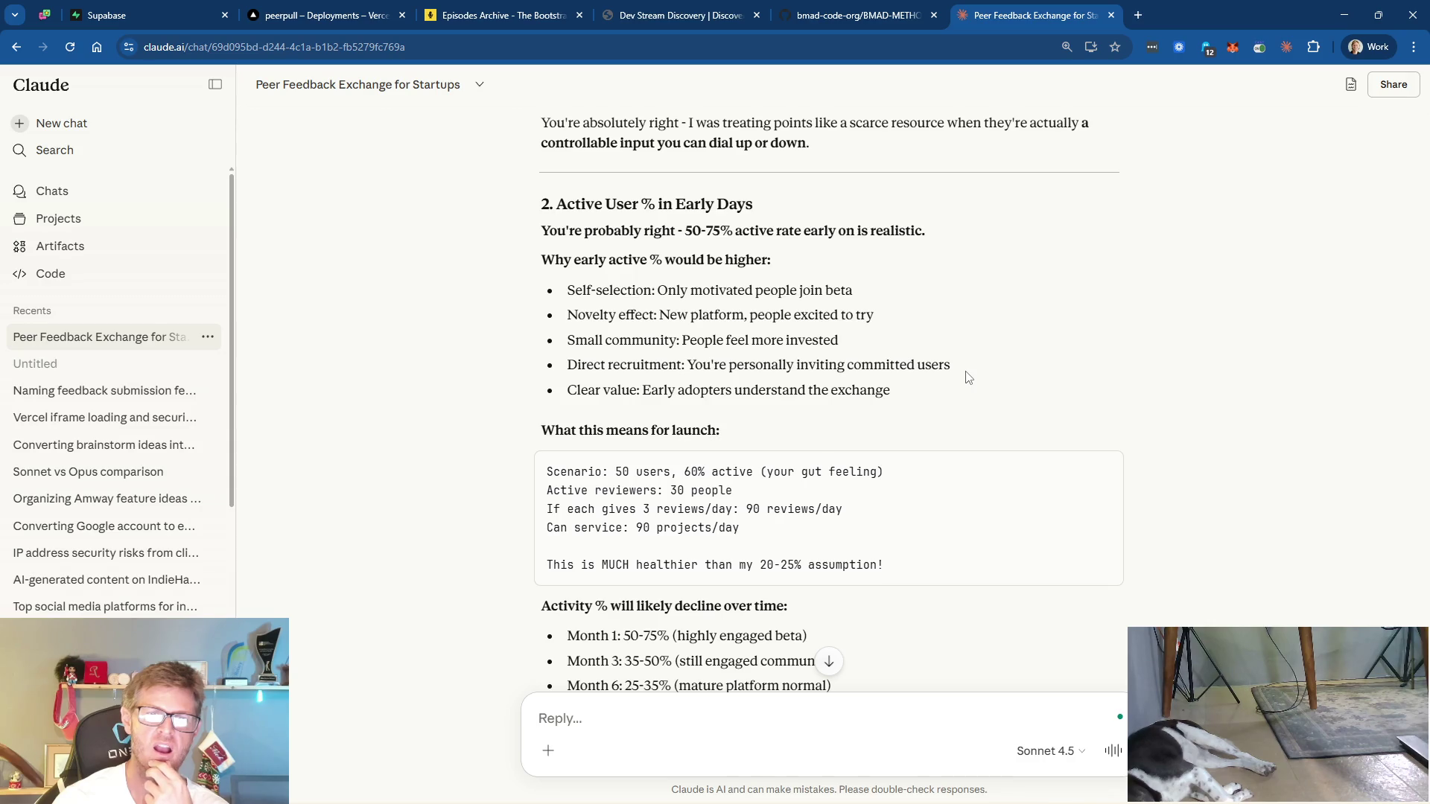
scroll(967, 378, down, 2)
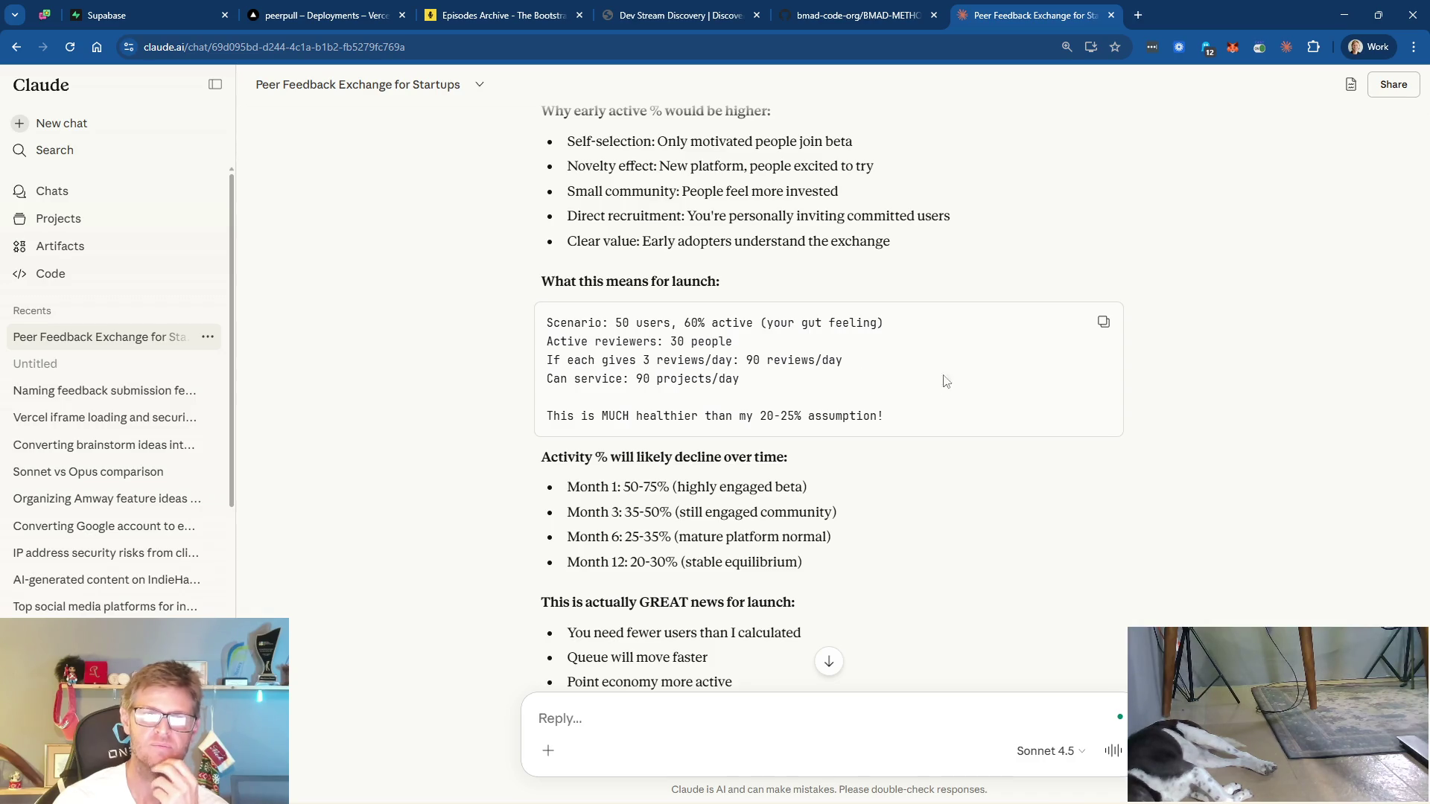
scroll(921, 385, down, 2)
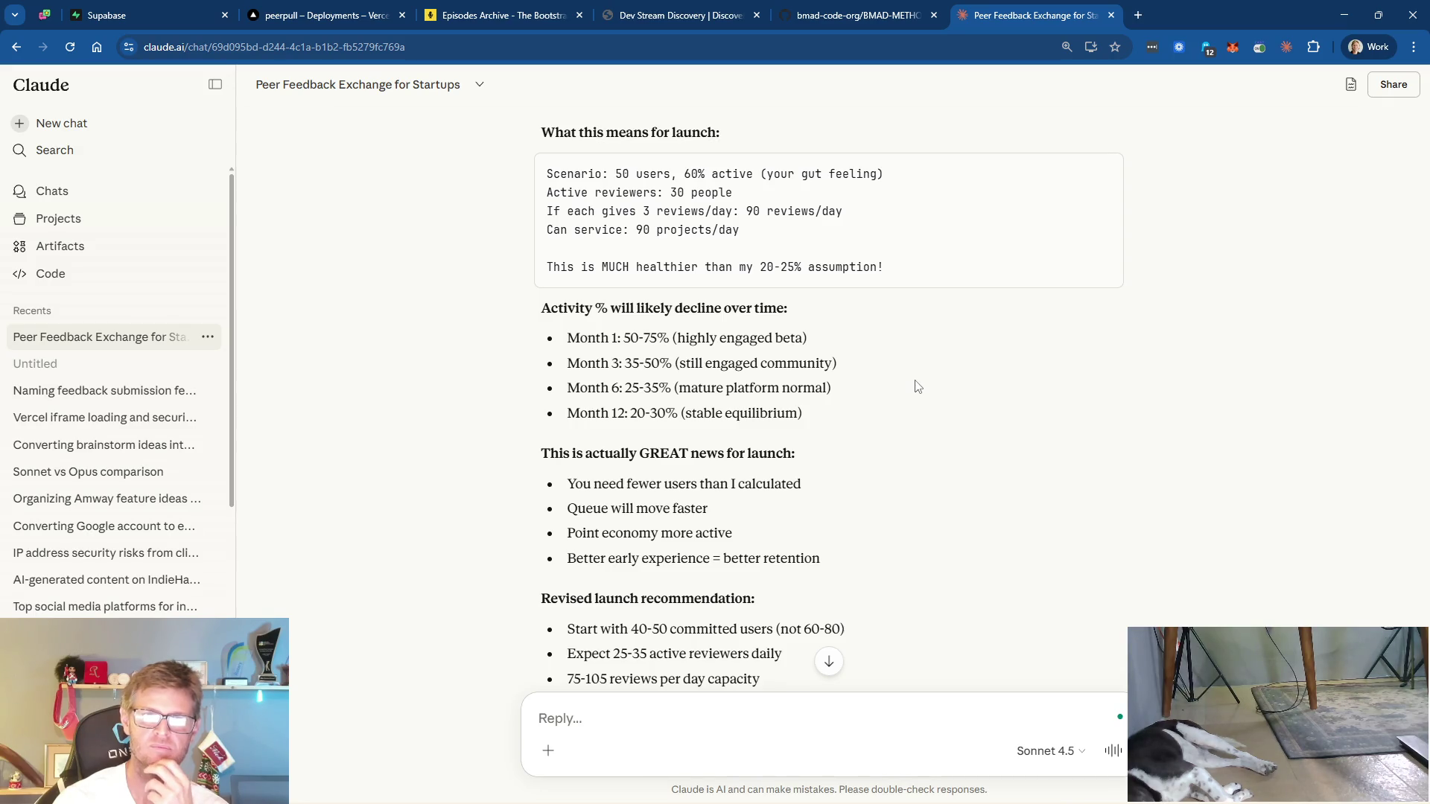
scroll(917, 385, down, 2)
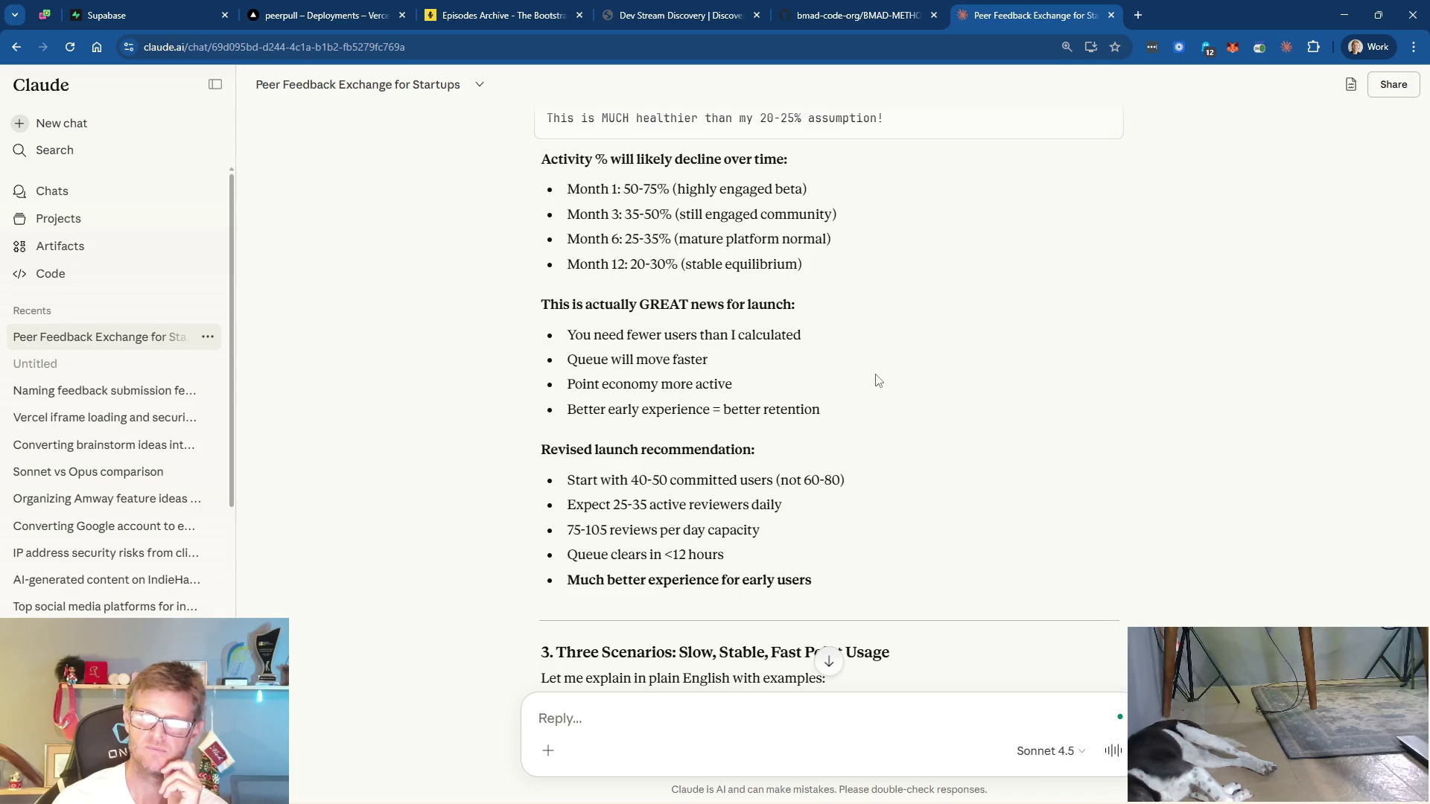
scroll(878, 379, down, 2)
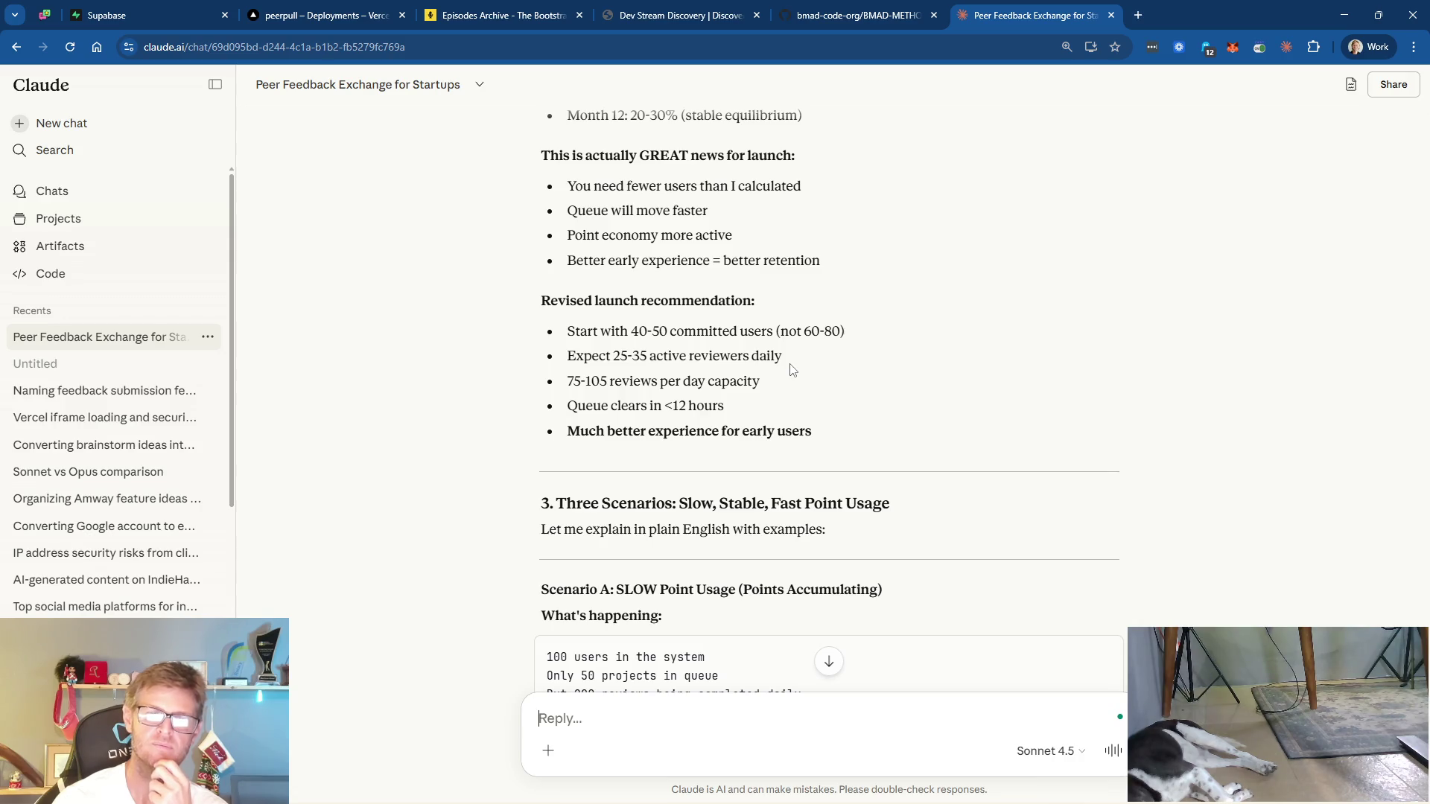
- Scroll through Scenario A's dashboard, red flags, levers and action plan down to Scenario B
scroll(859, 383, down, 2)
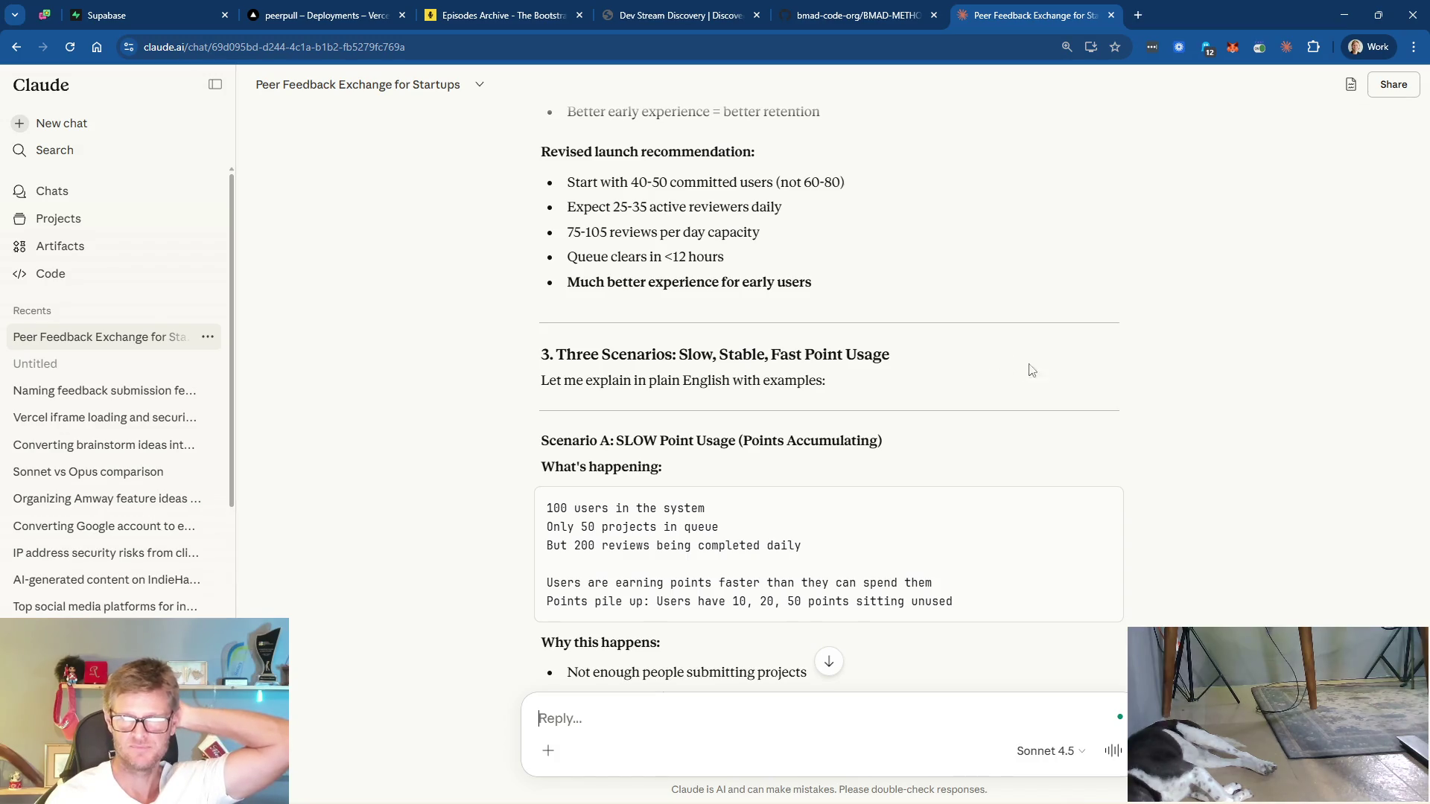
scroll(1006, 378, down, 3)
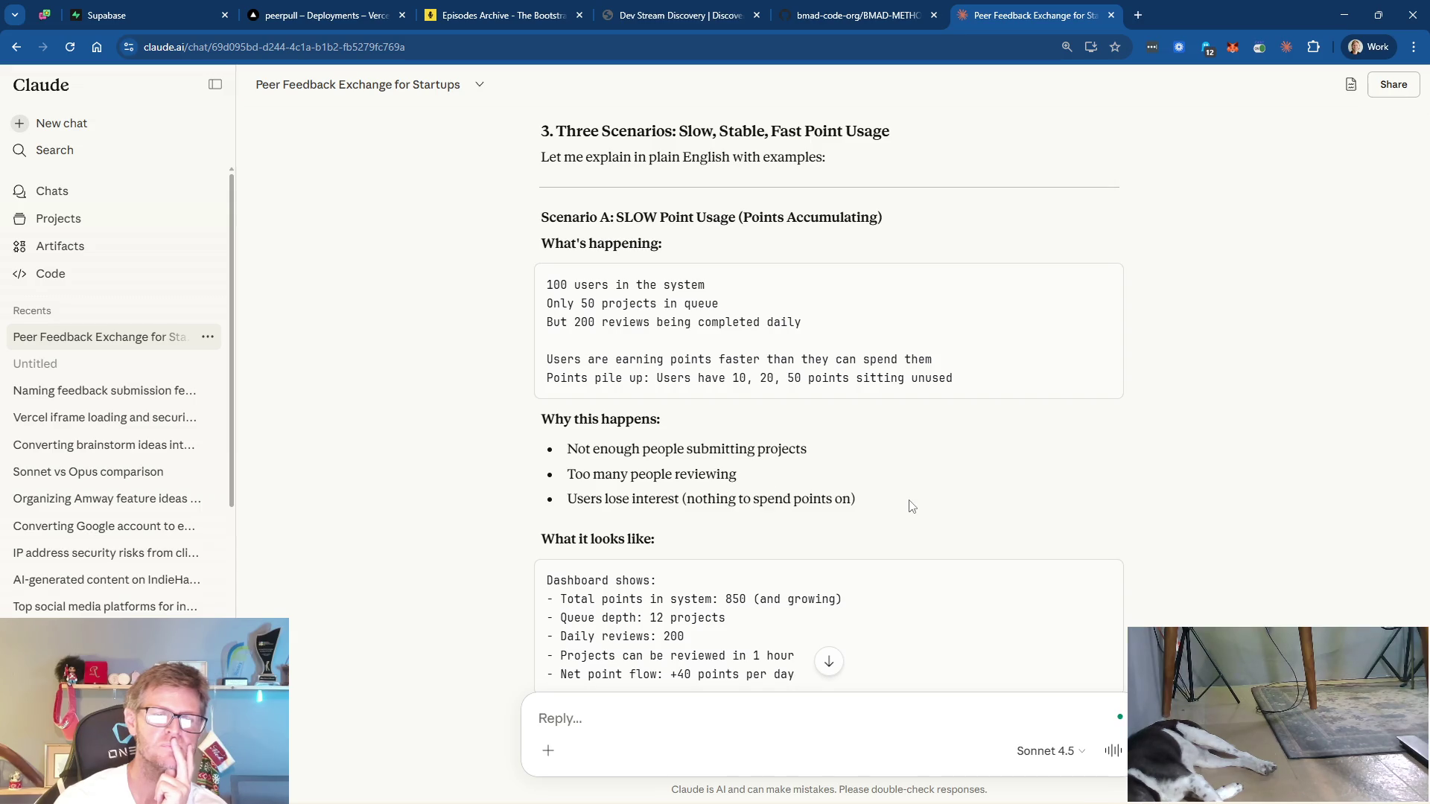
scroll(912, 506, down, 1)
scroll(911, 506, down, 3)
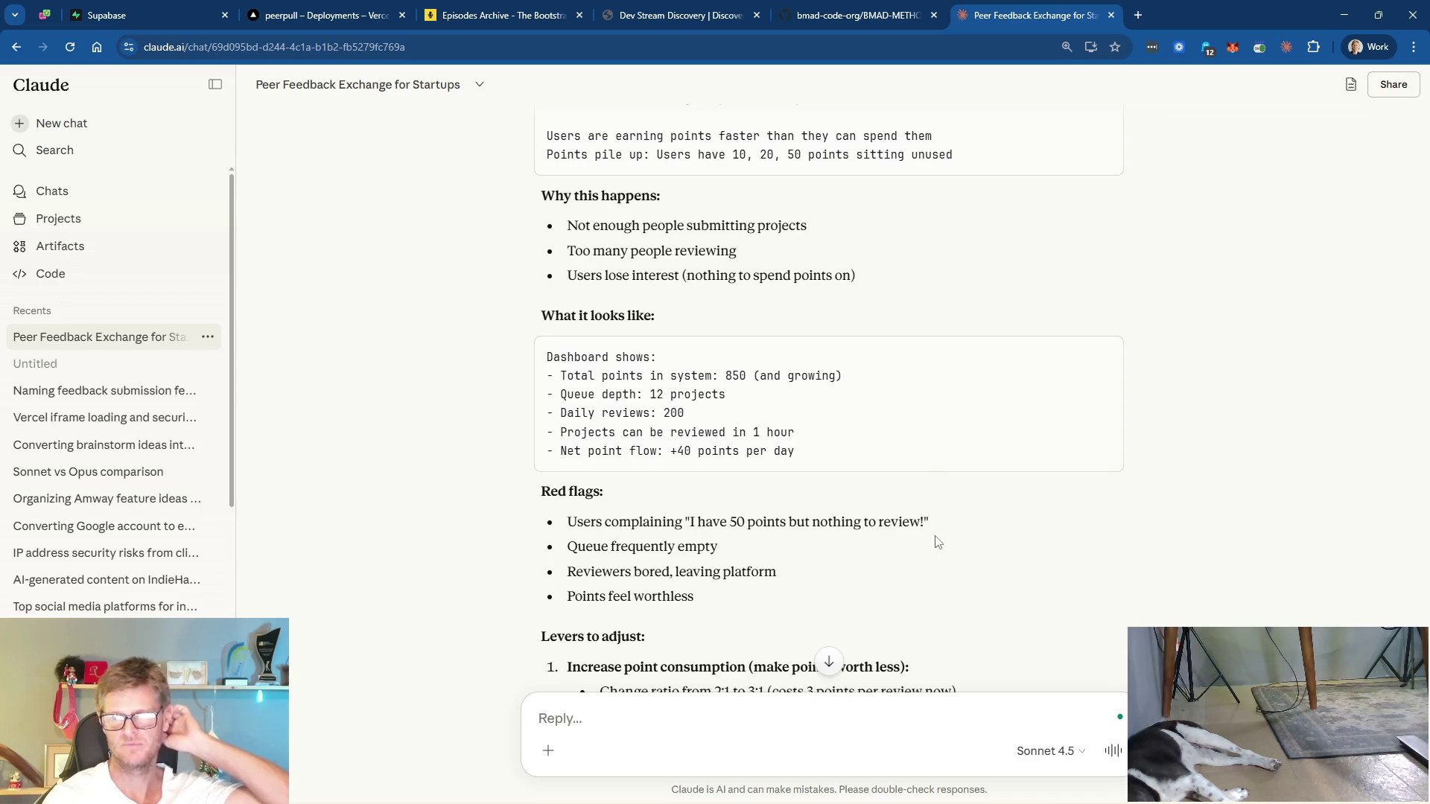
scroll(937, 542, down, 2)
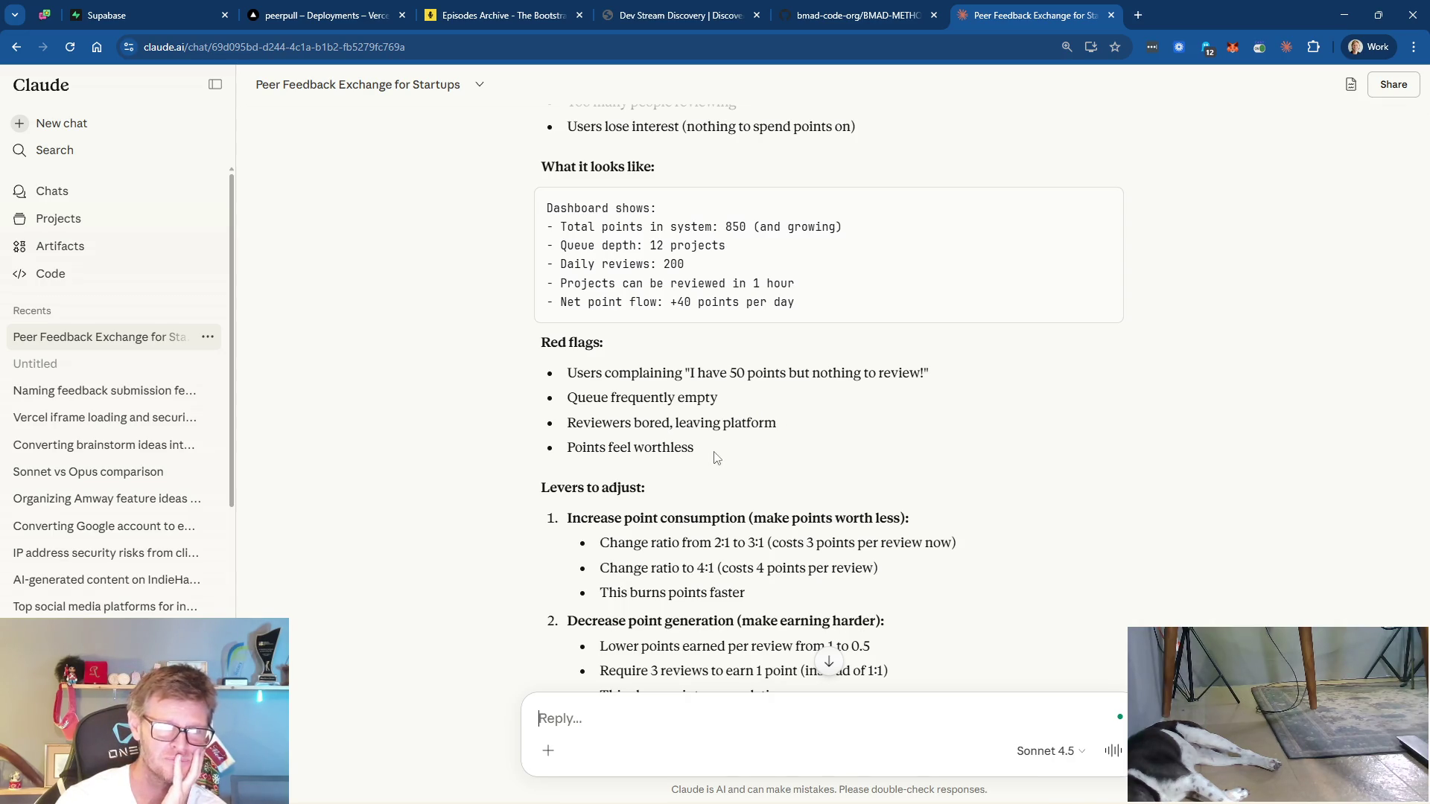
scroll(714, 457, down, 2)
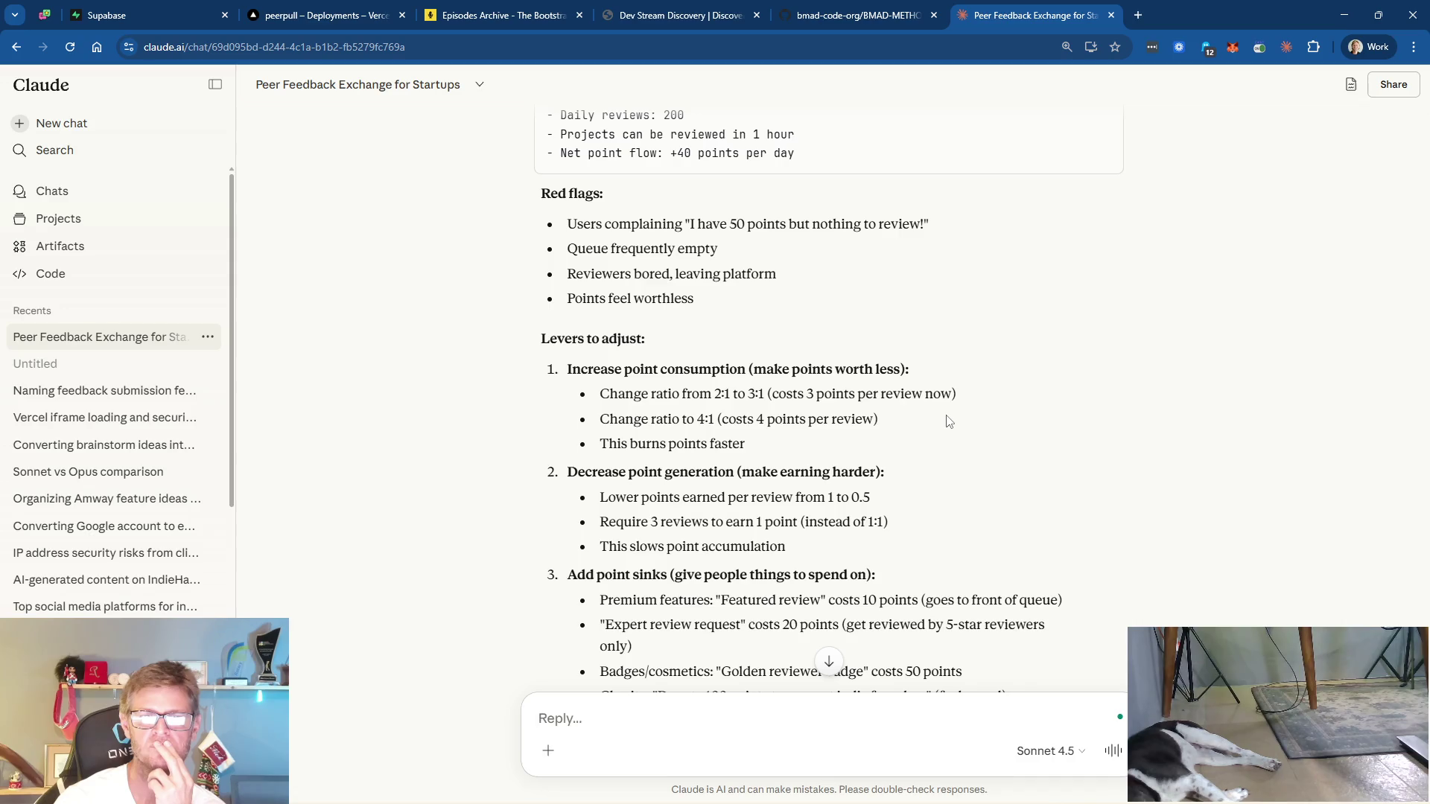
scroll(948, 422, down, 1)
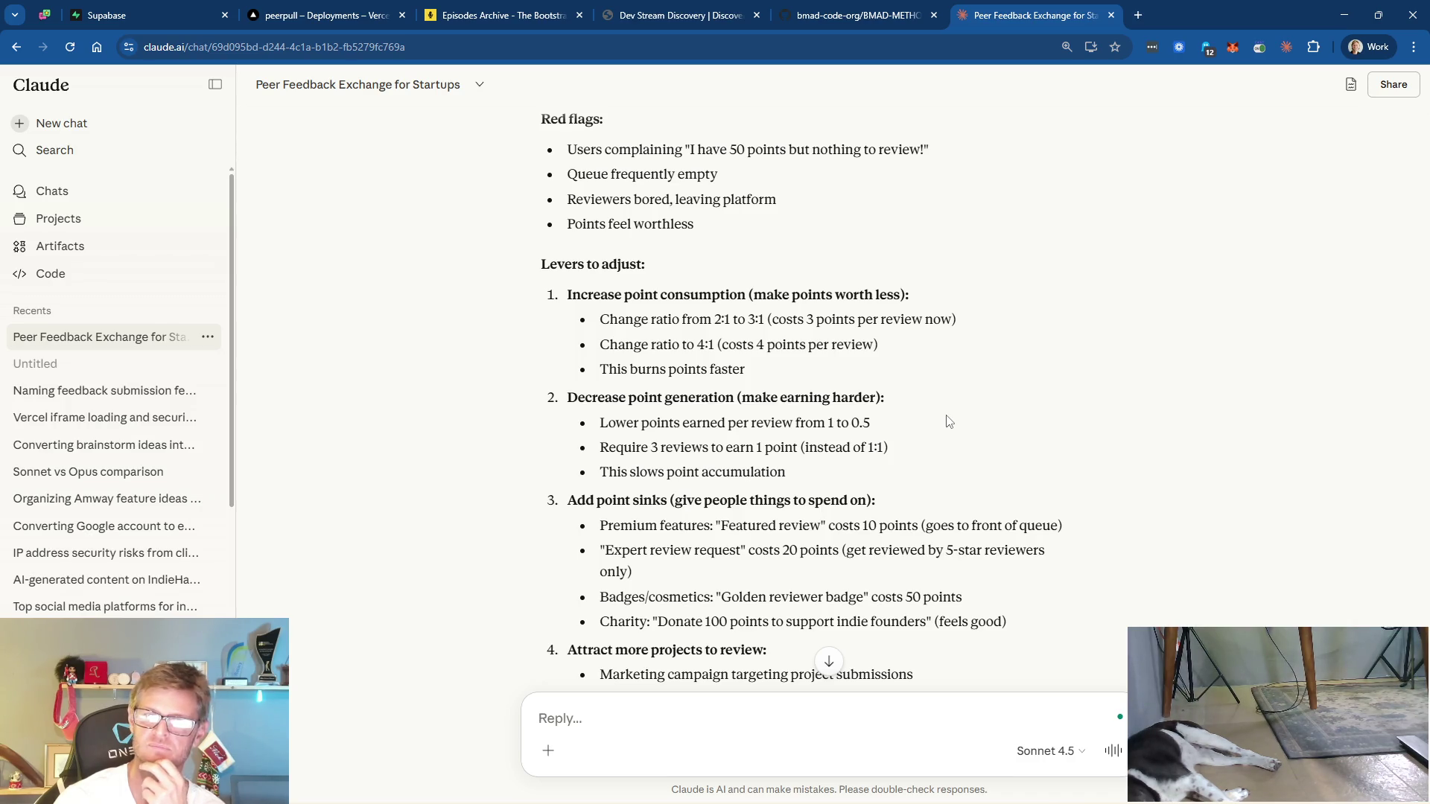
scroll(949, 422, down, 1)
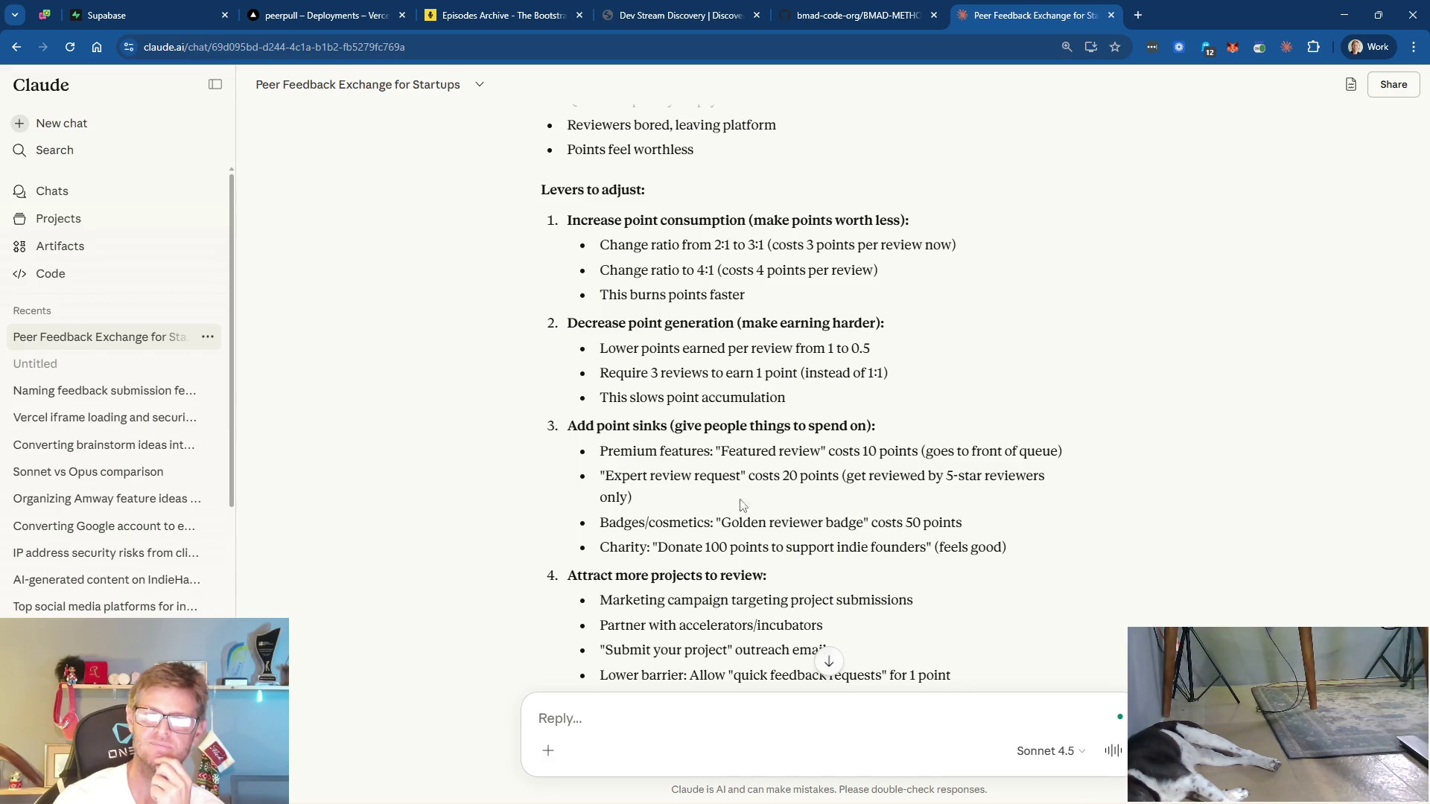
scroll(771, 501, down, 1)
scroll(770, 501, down, 1)
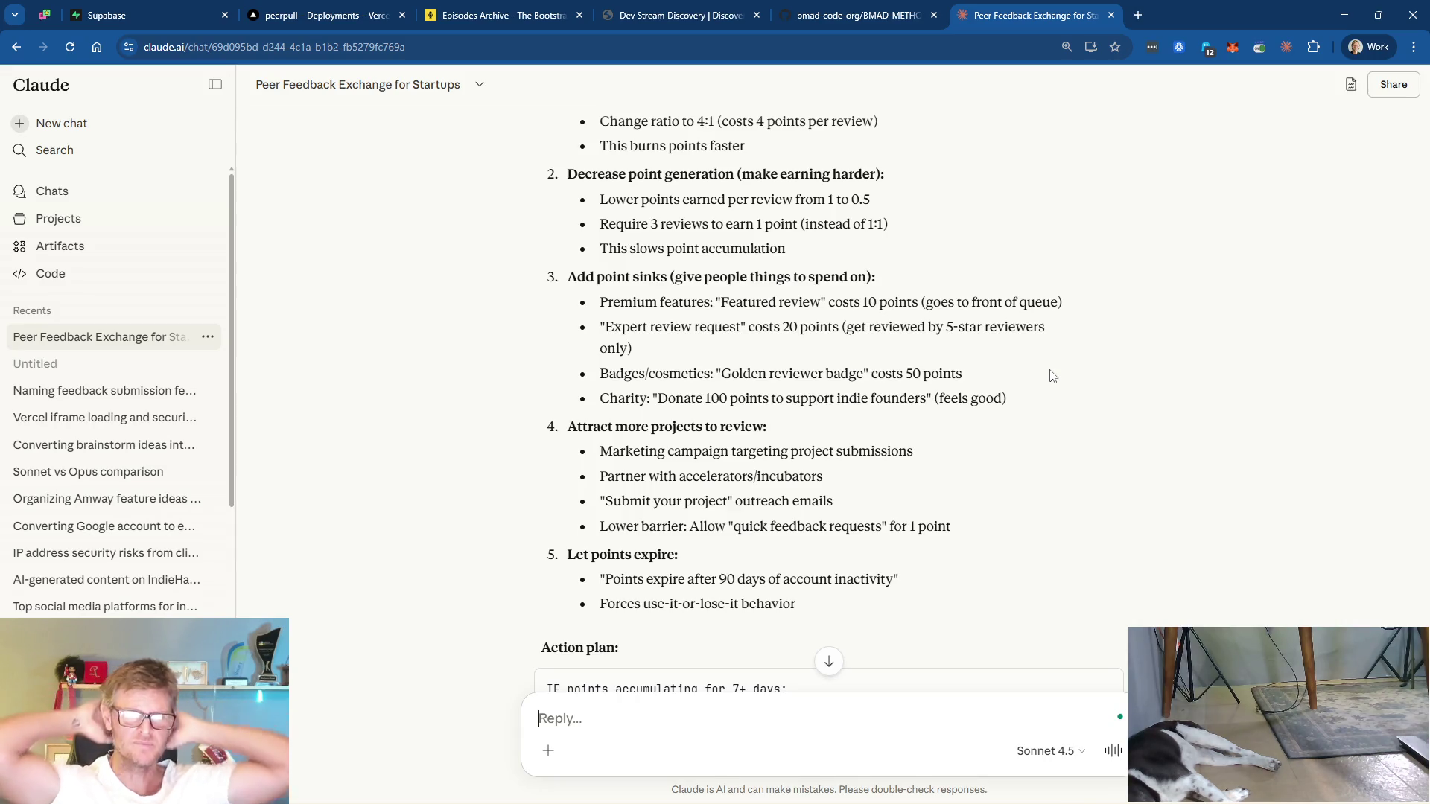
scroll(739, 303, down, 2)
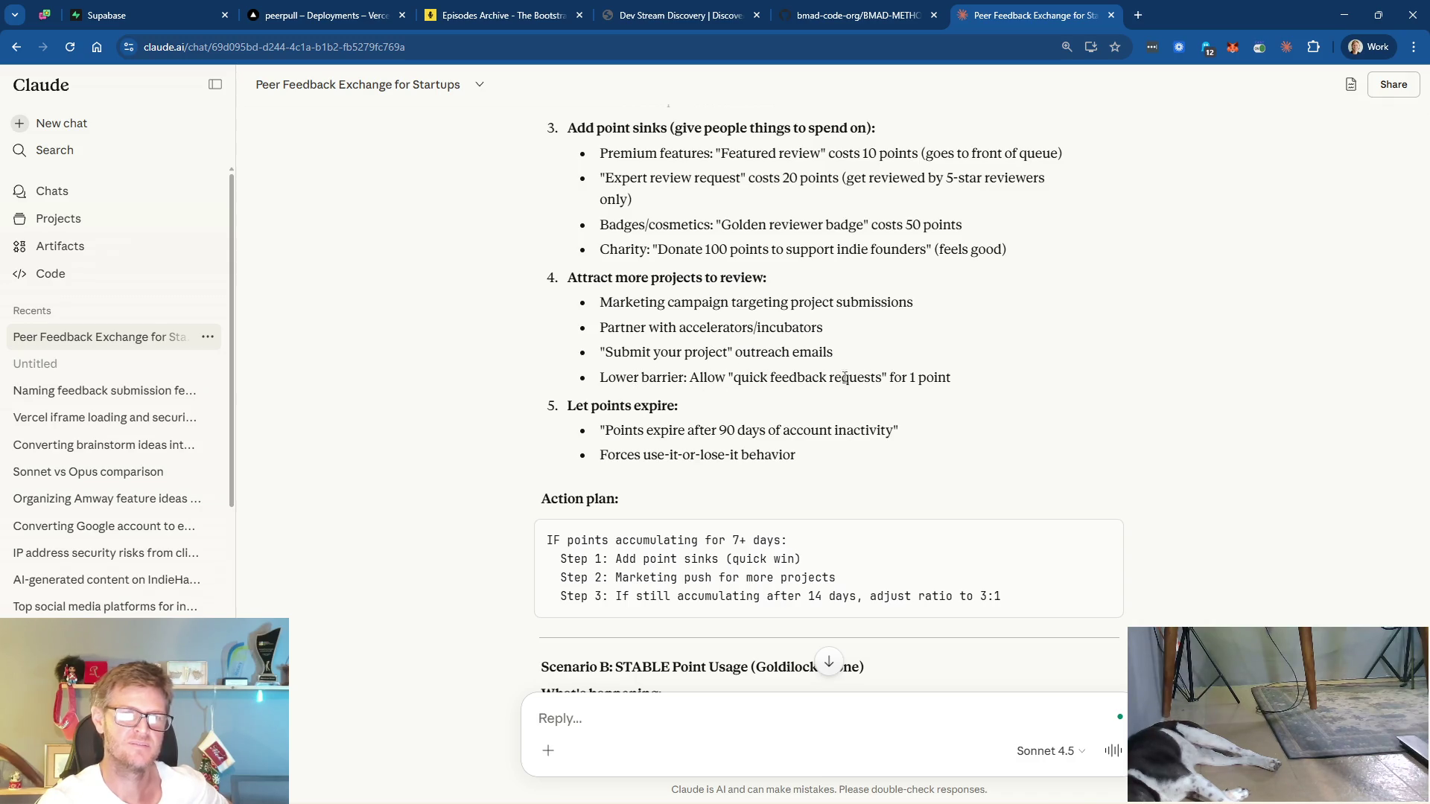
scroll(977, 383, down, 2)
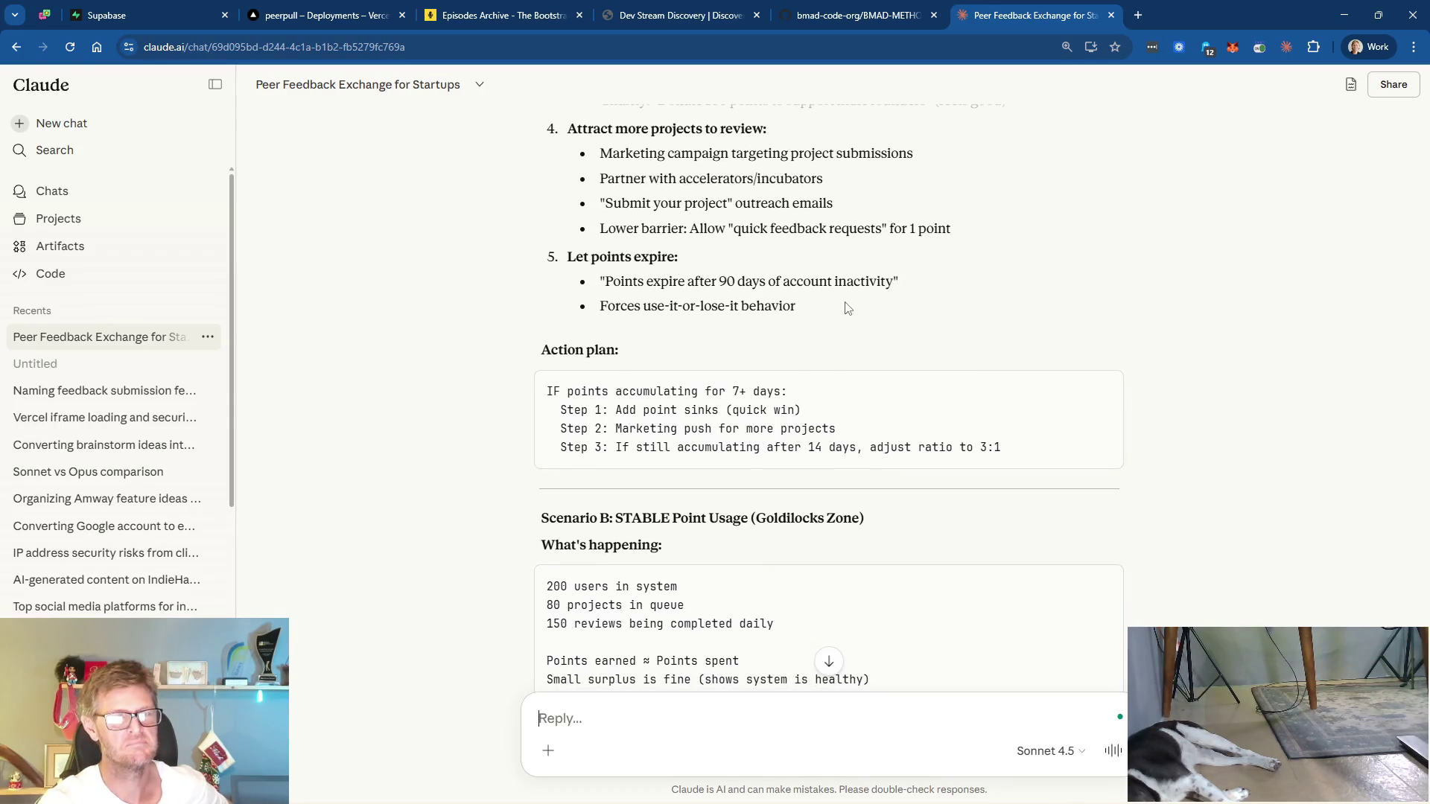
scroll(848, 303, down, 3)
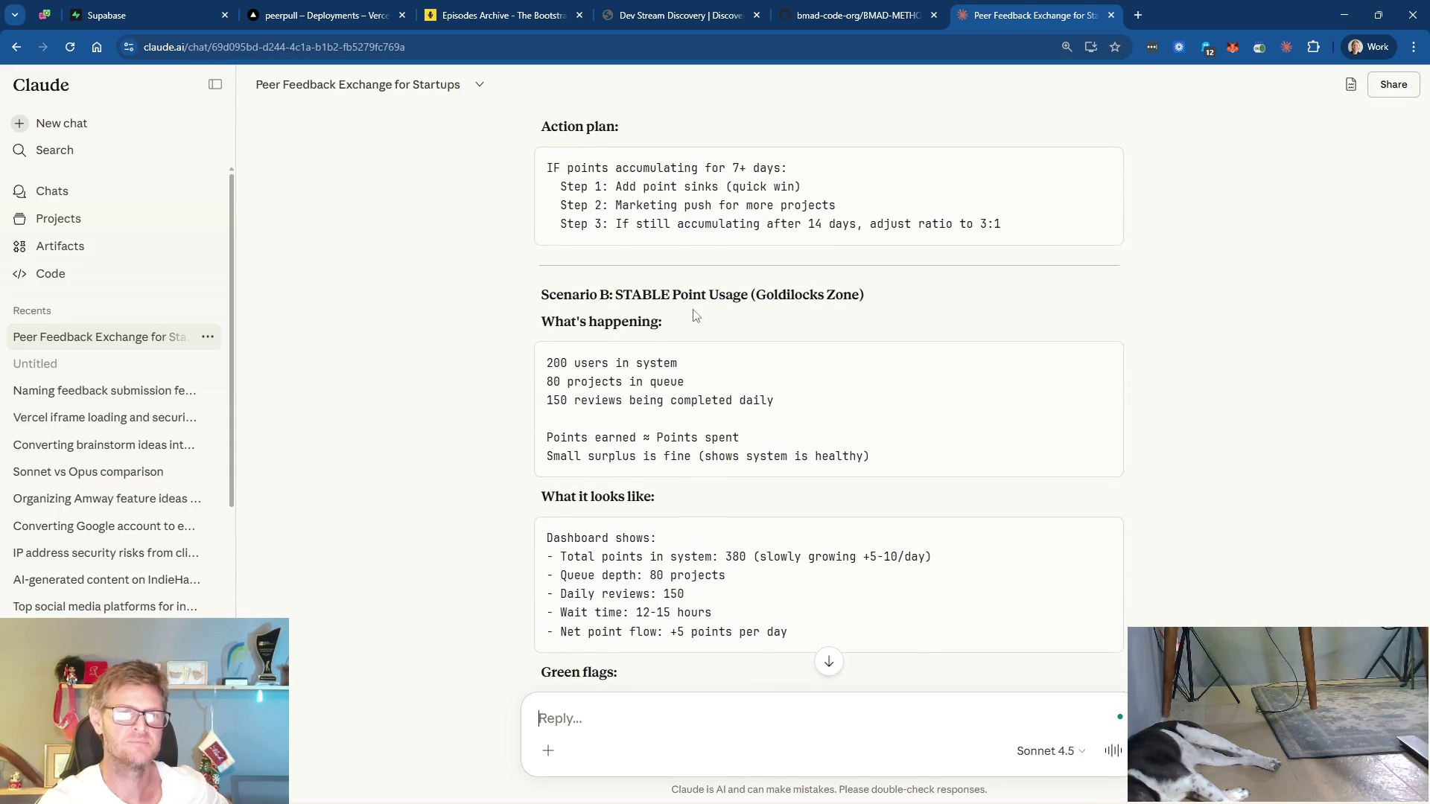
- Scroll through Scenario B's green flags, levers to maintain and action plan down to Scenario C
scroll(930, 310, down, 2)
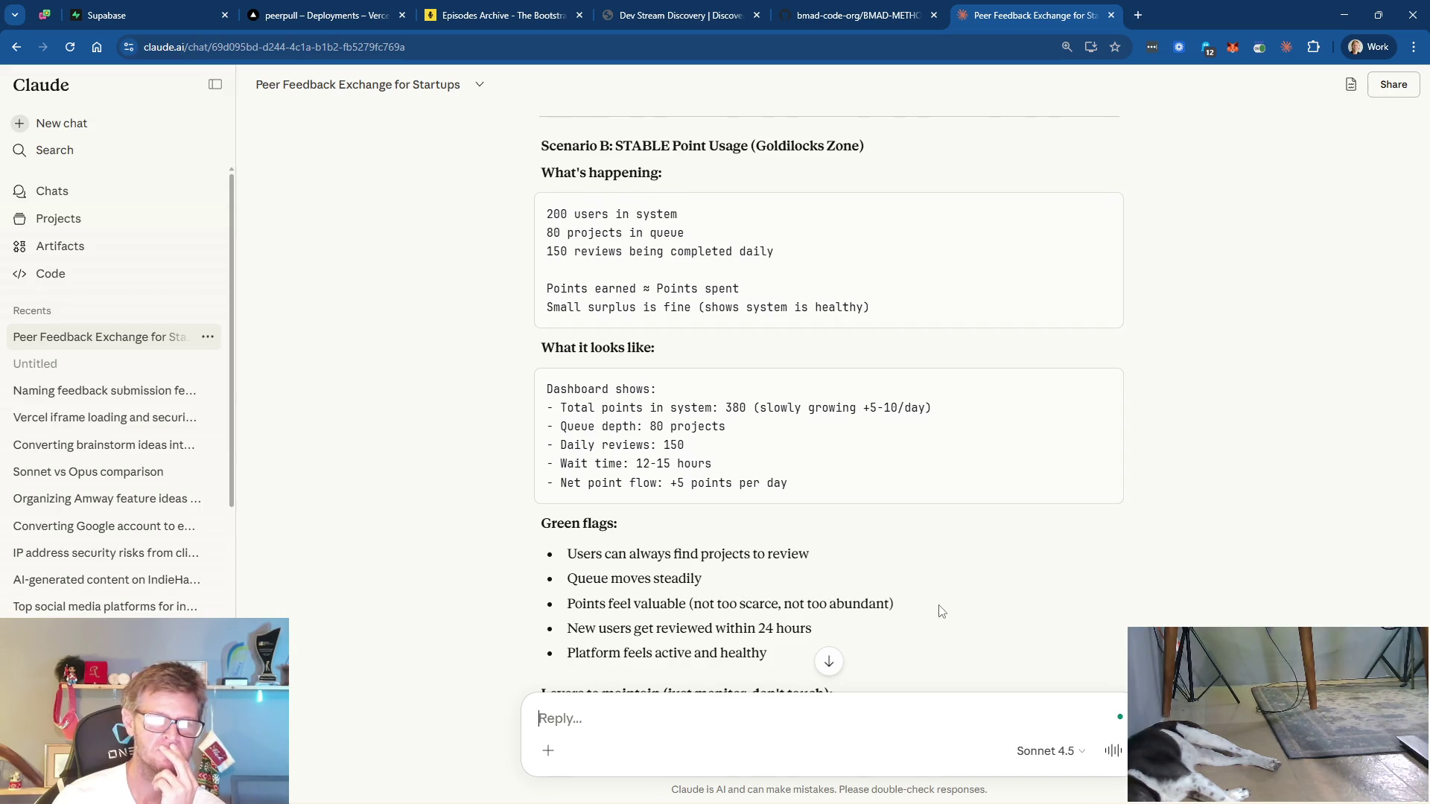
scroll(980, 615, down, 2)
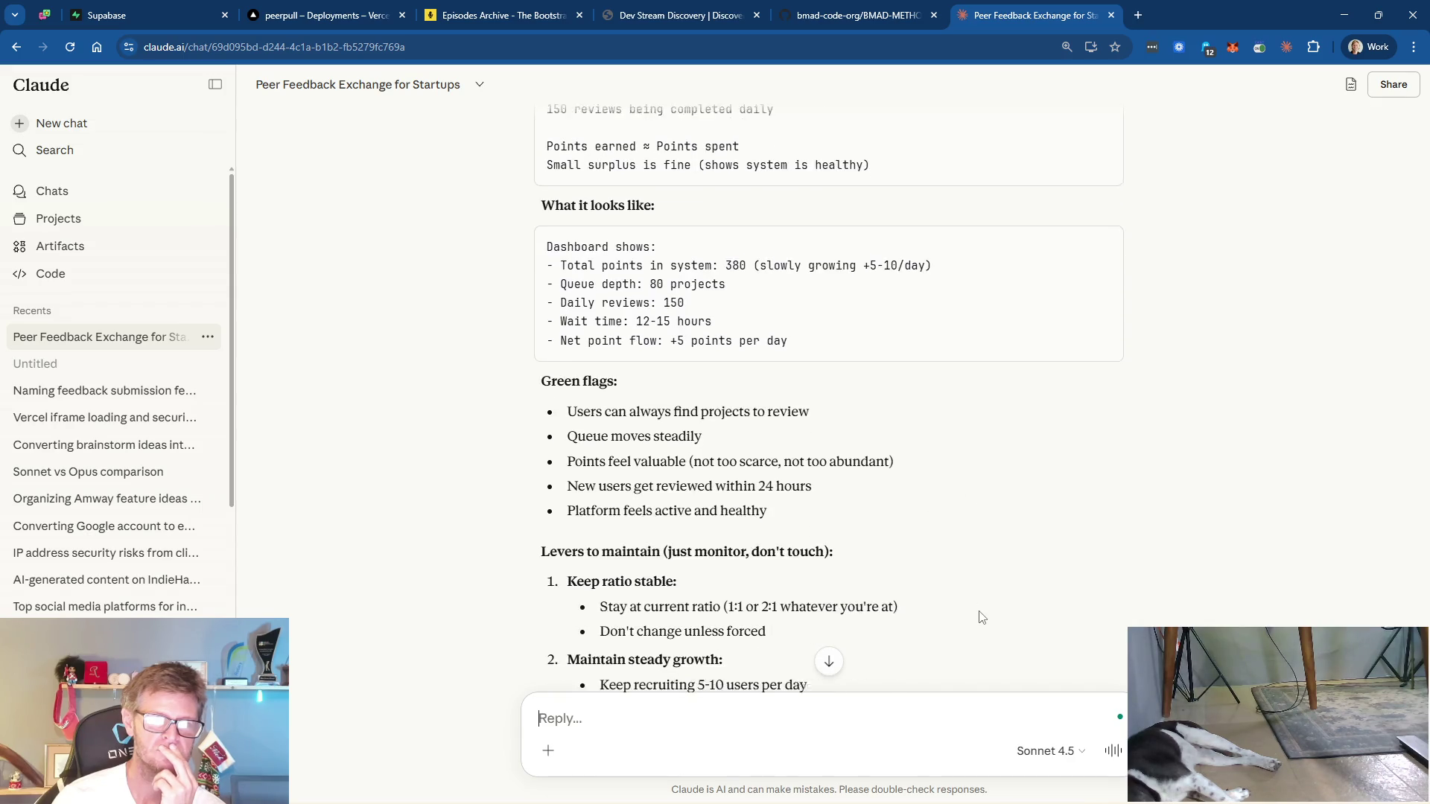
scroll(980, 523, down, 1)
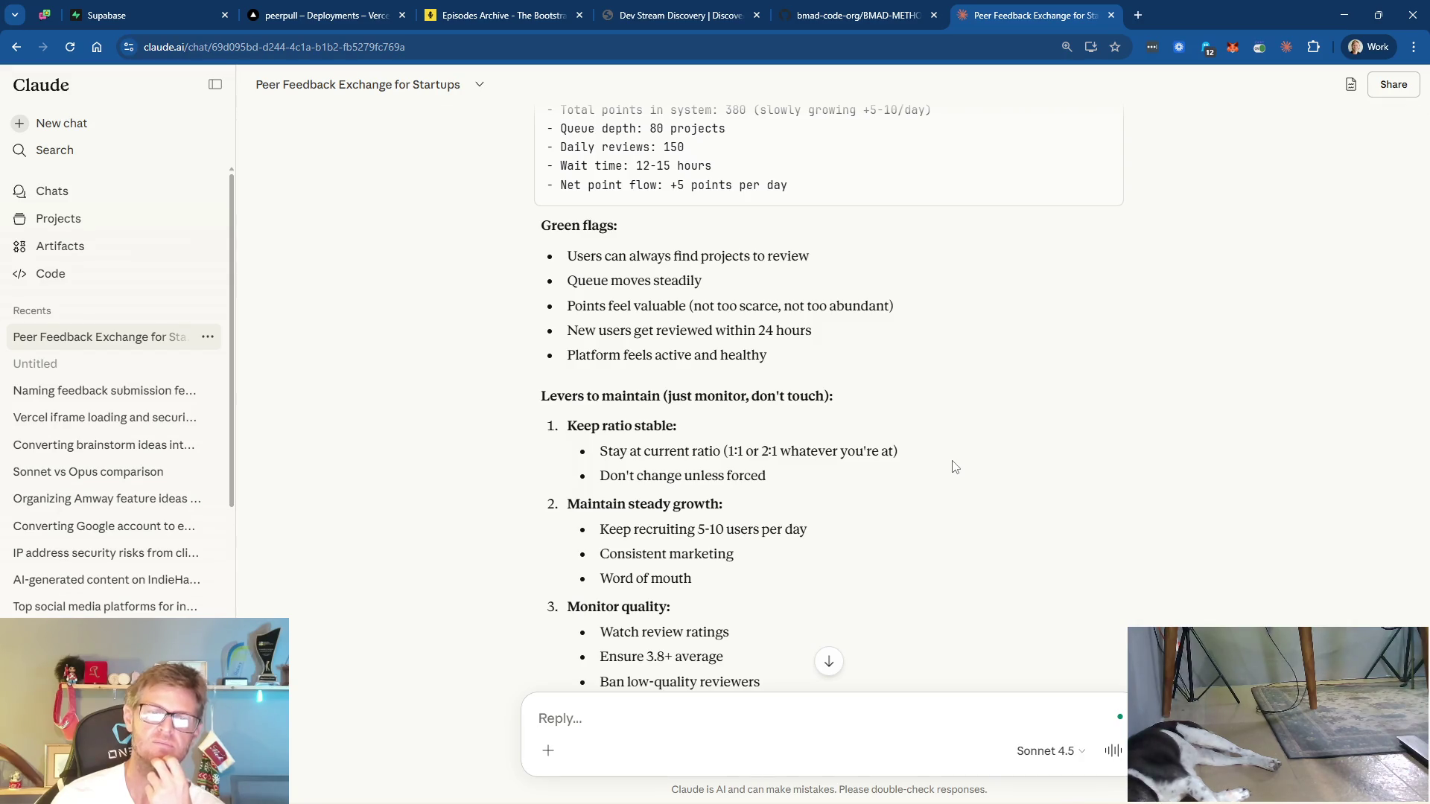
scroll(955, 467, down, 2)
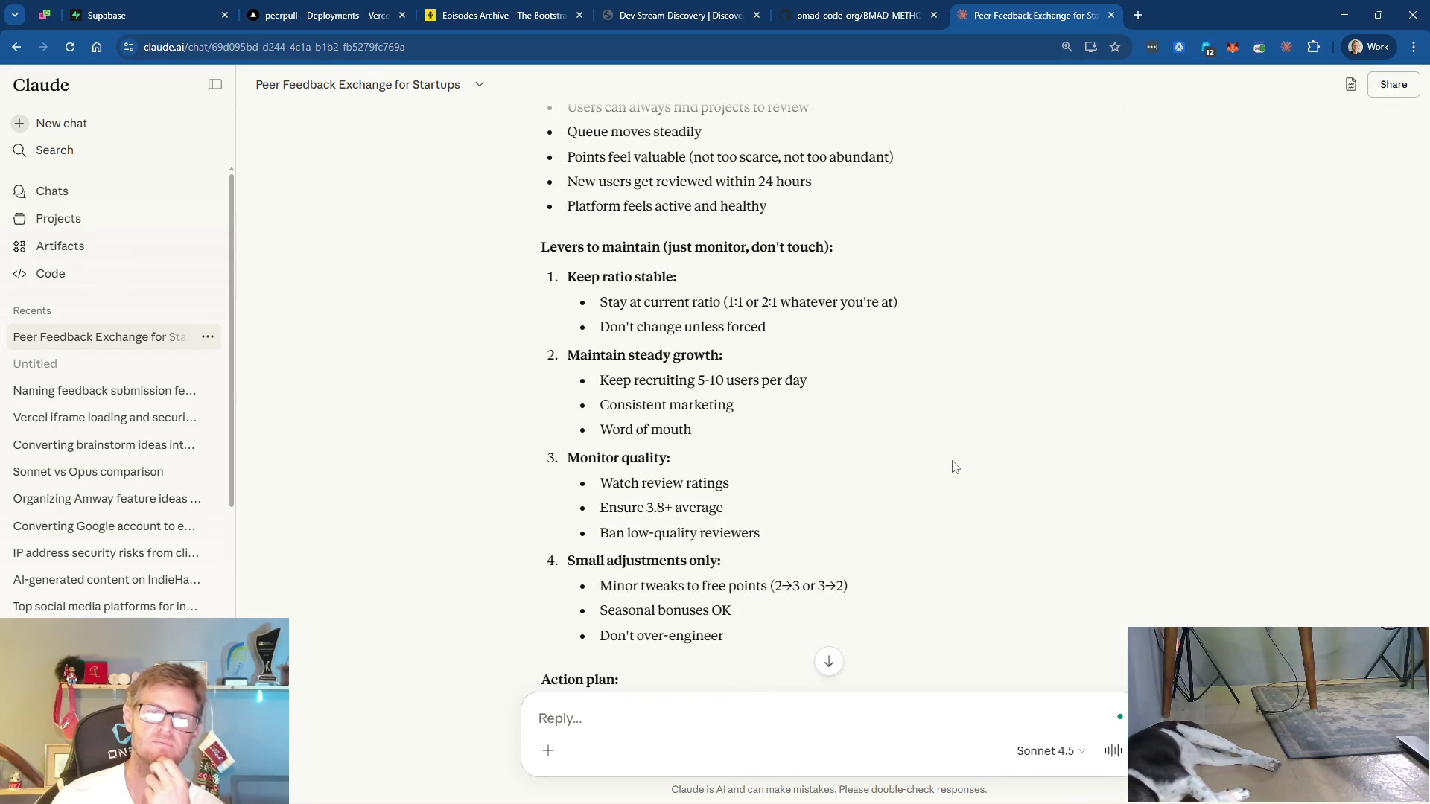
scroll(955, 465, down, 2)
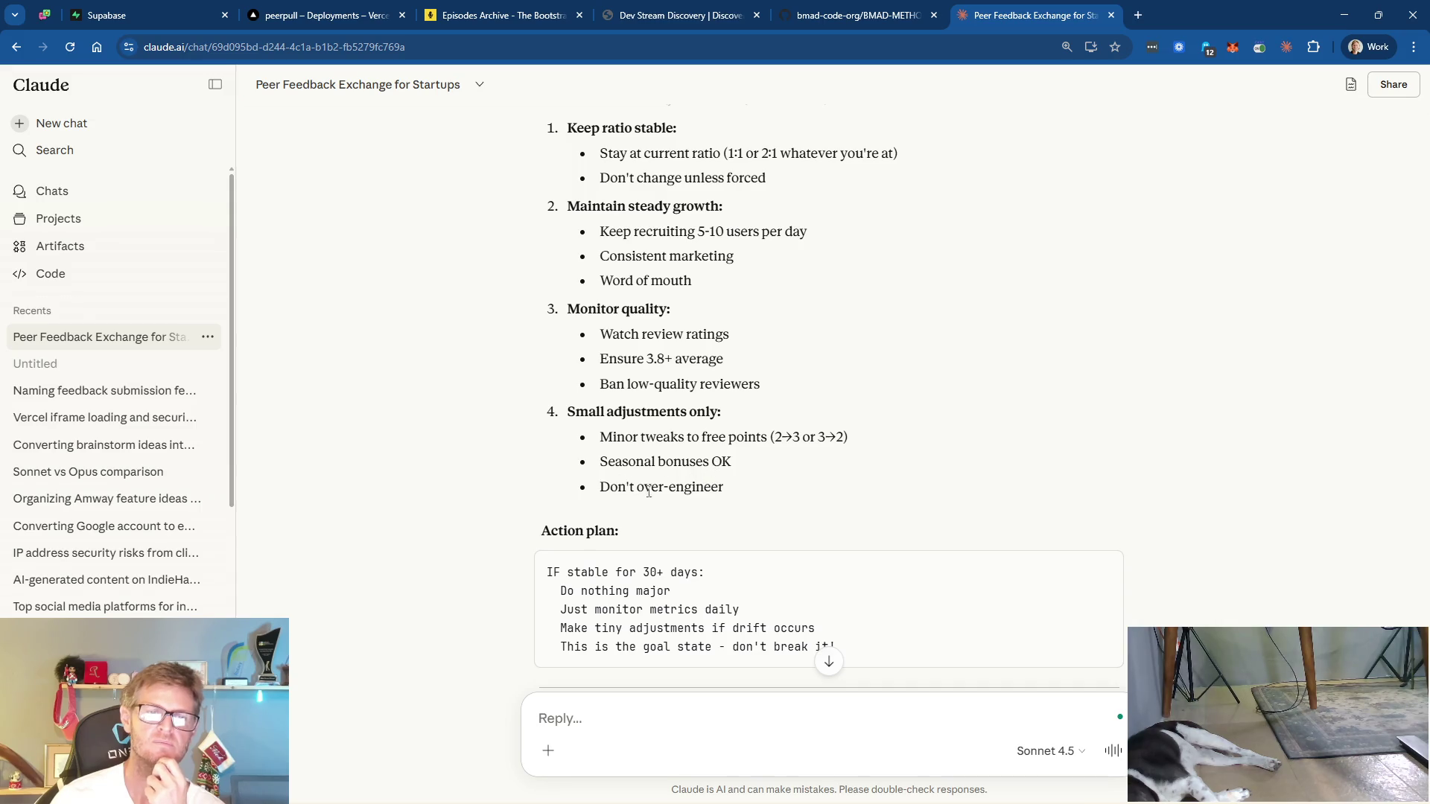
scroll(916, 462, down, 3)
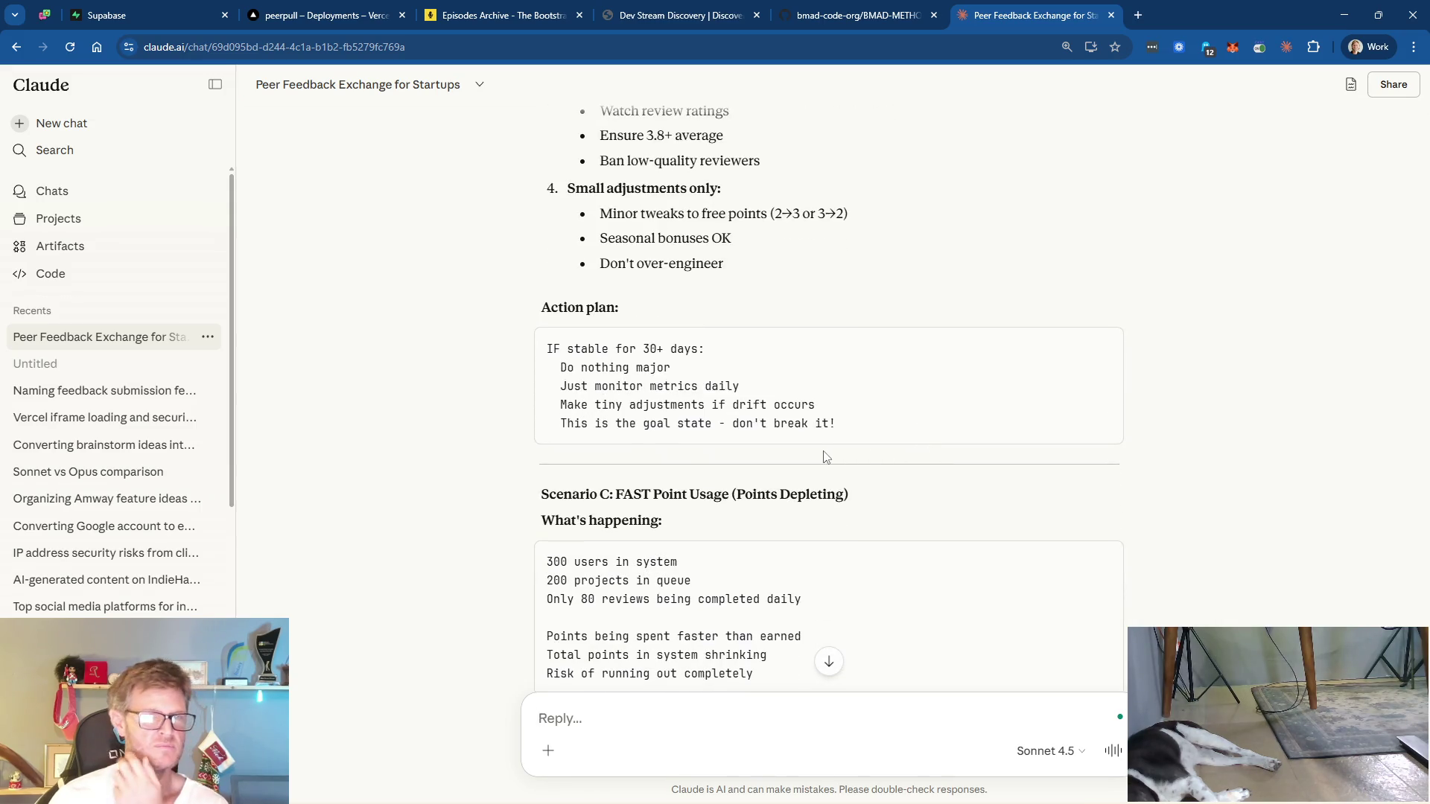
scroll(864, 467, down, 2)
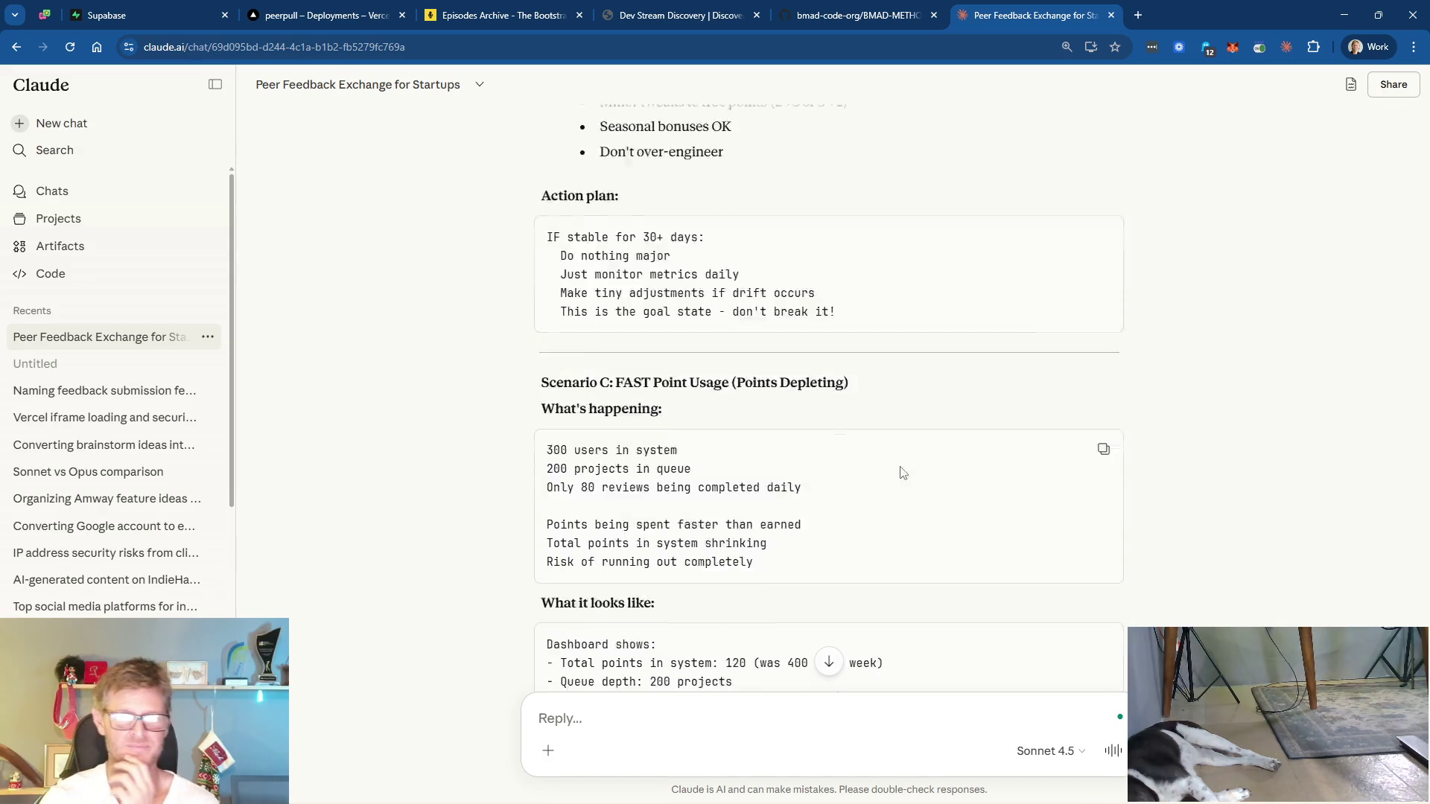
scroll(901, 472, down, 2)
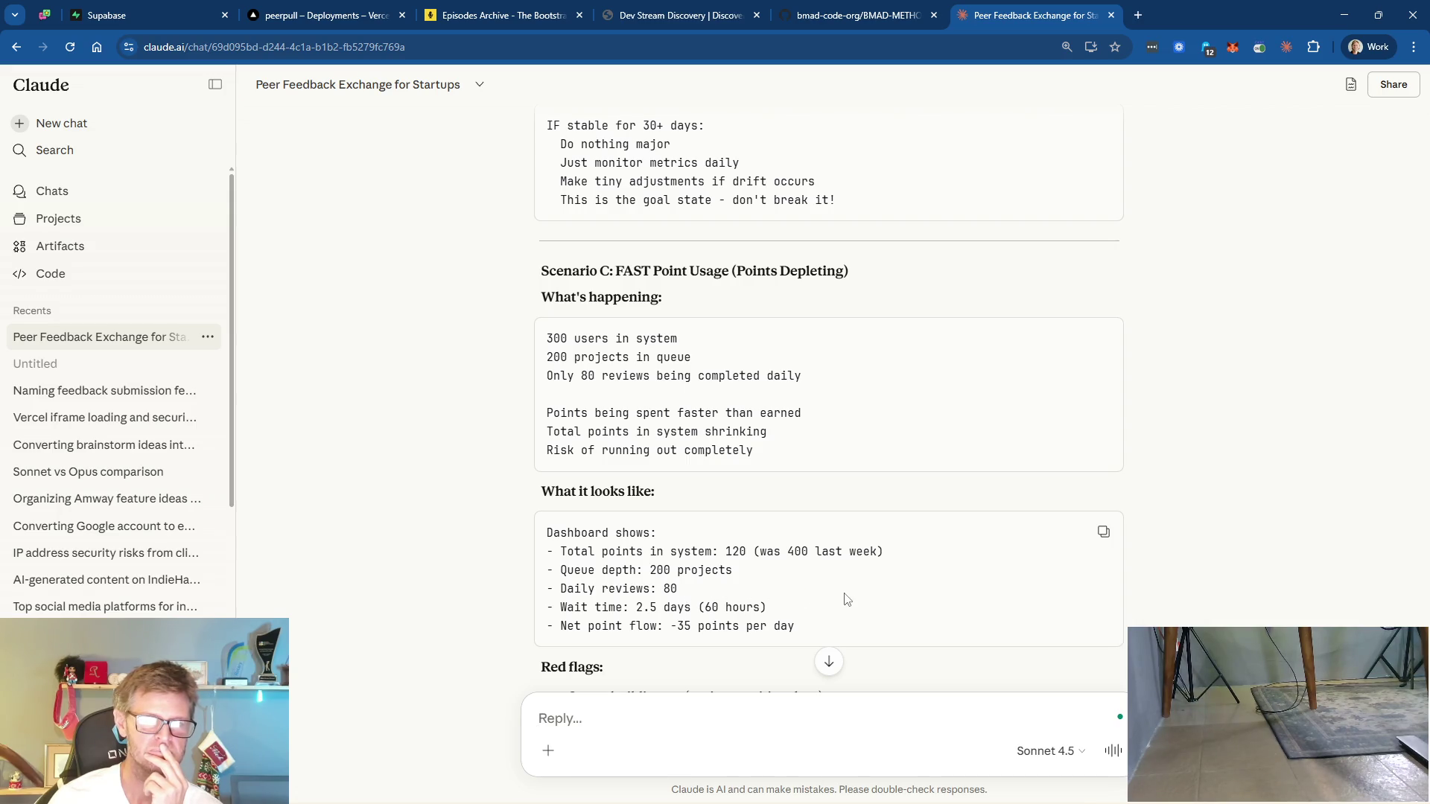
scroll(847, 599, down, 3)
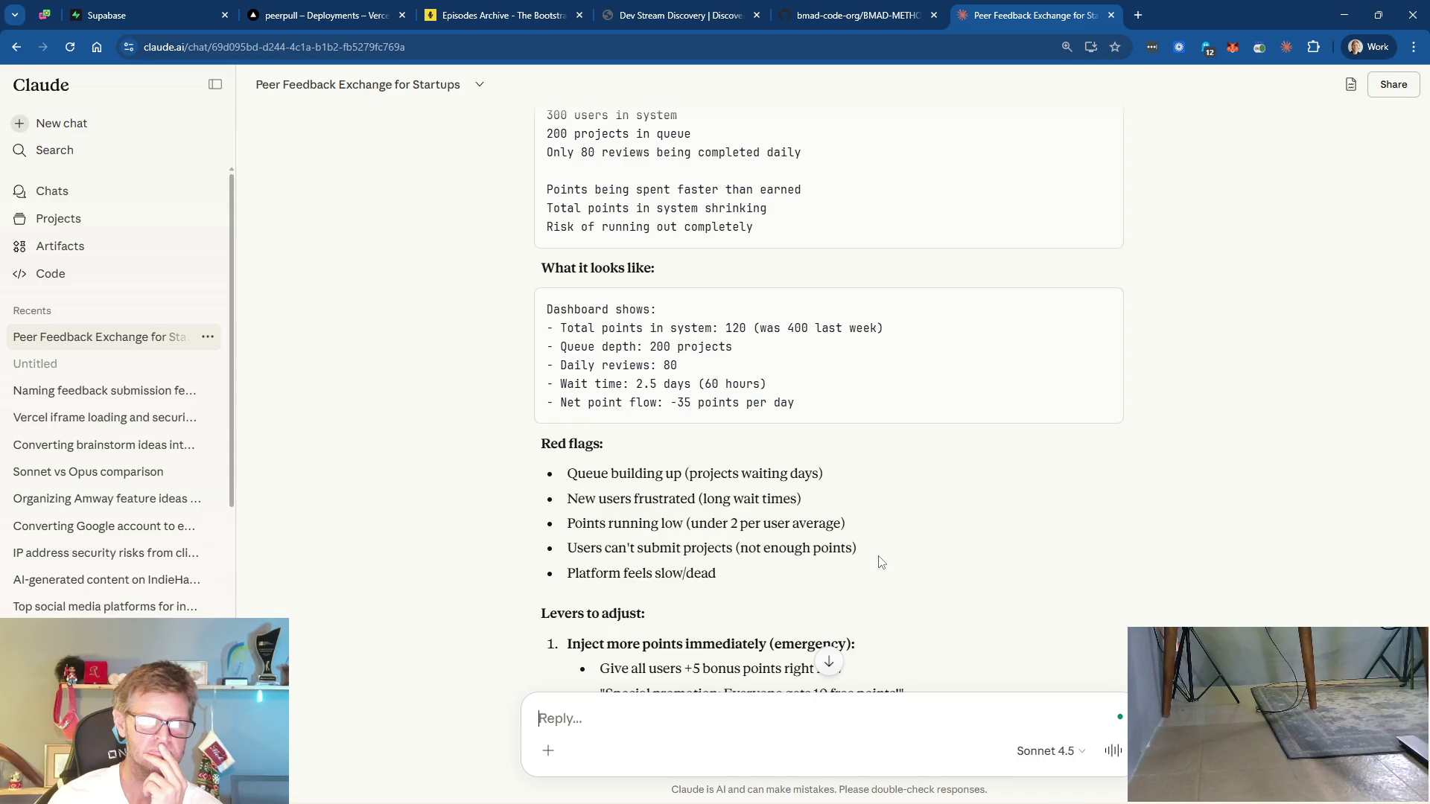
scroll(881, 562, down, 3)
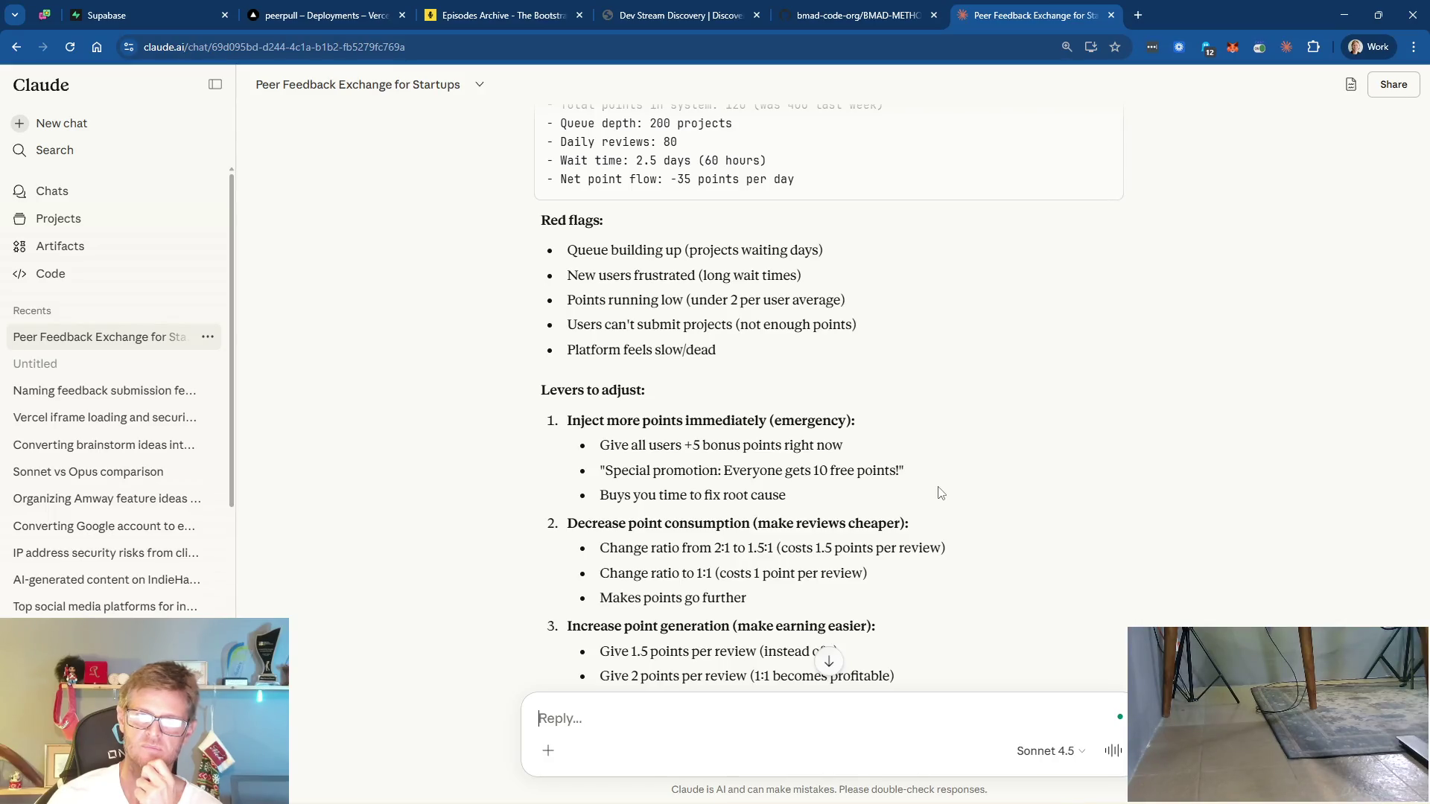
scroll(857, 395, up, 1)
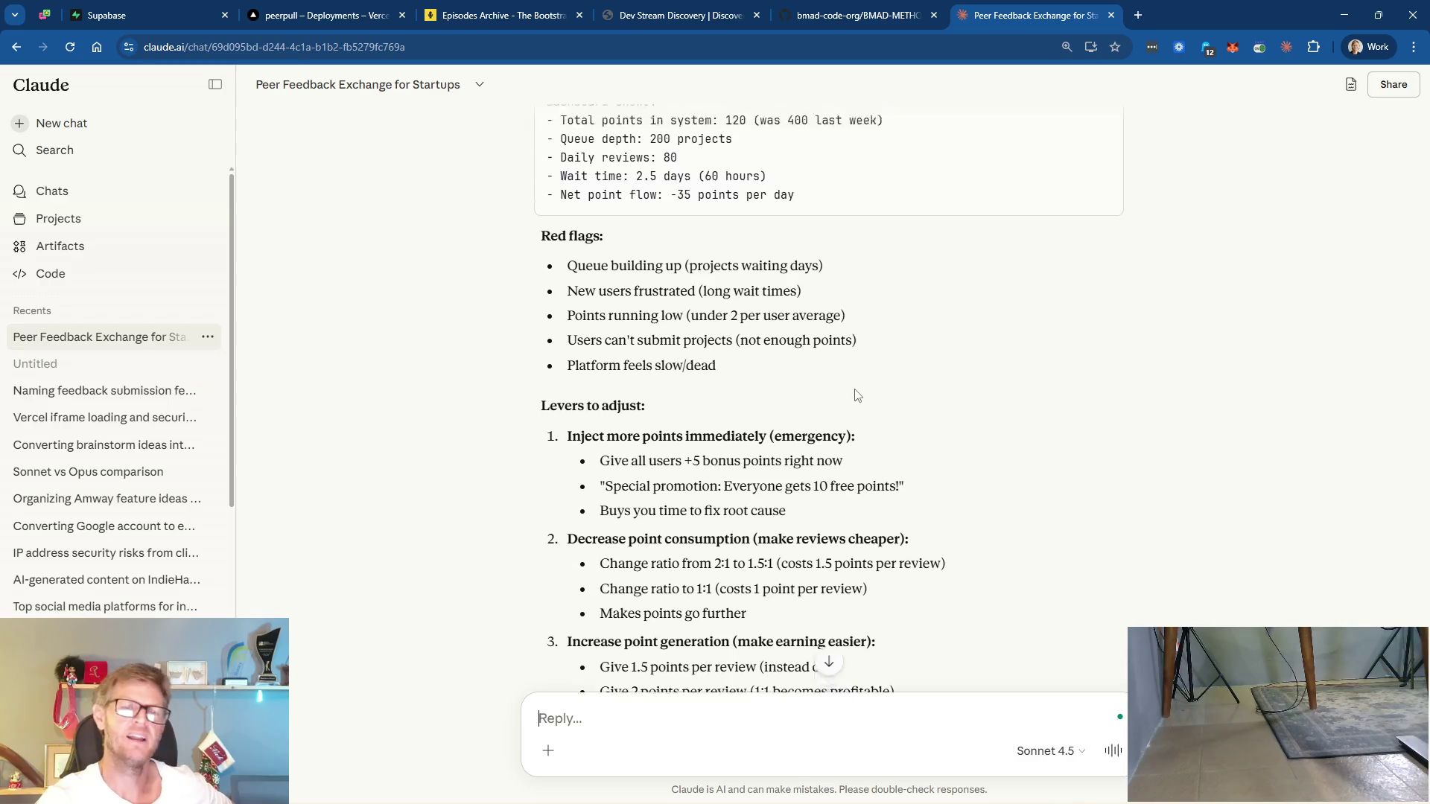
scroll(857, 396, up, 3)
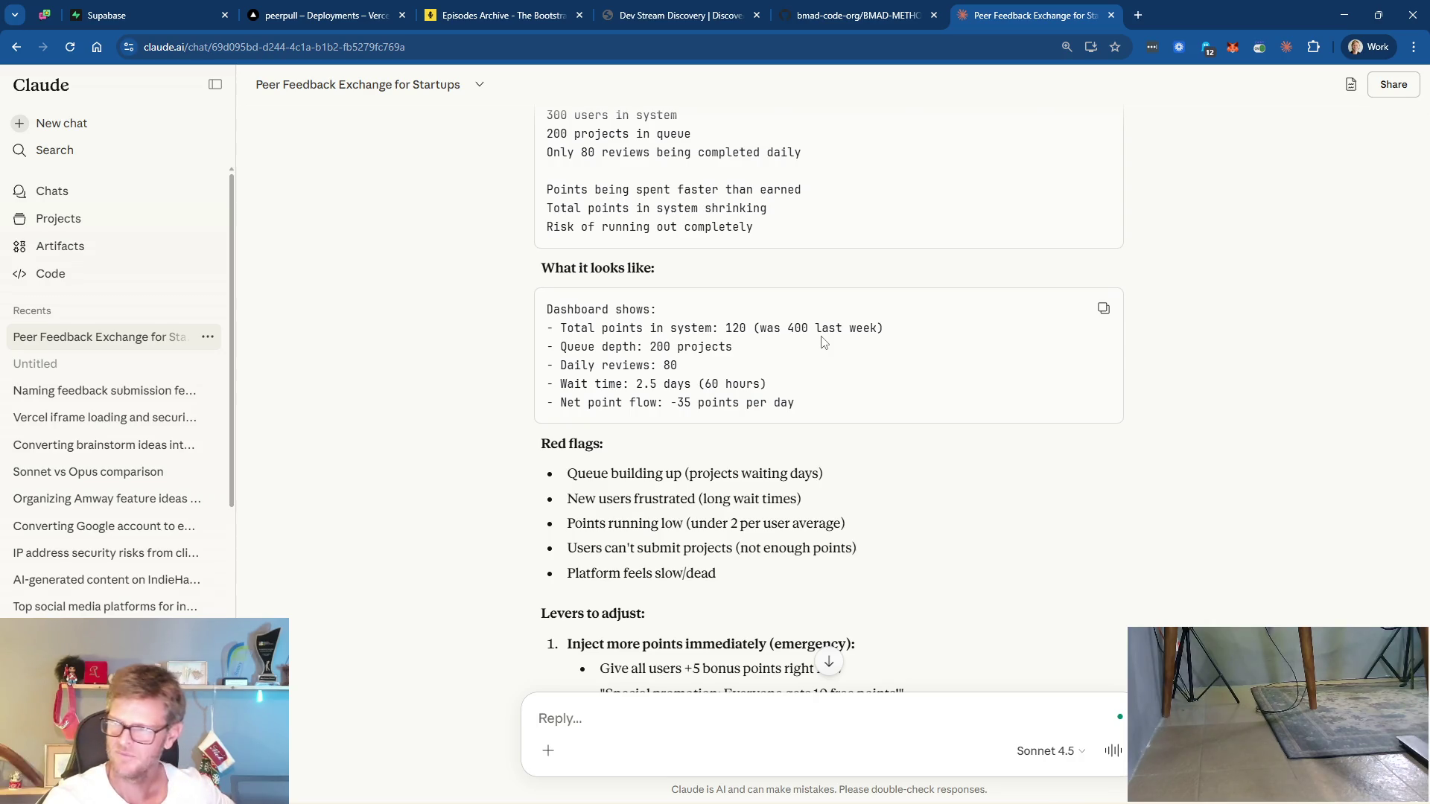
scroll(903, 432, down, 3)
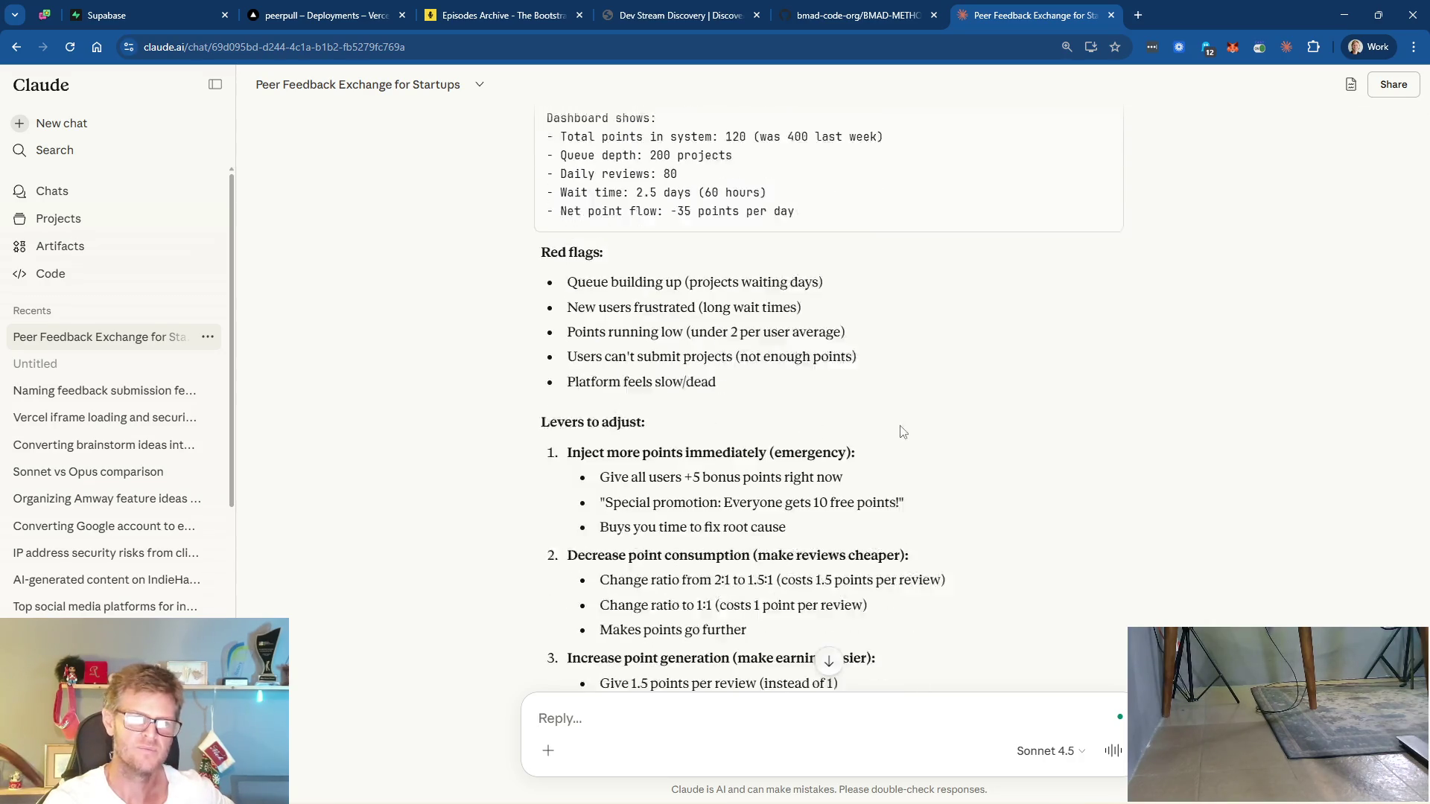
scroll(903, 432, down, 1)
scroll(868, 395, down, 1)
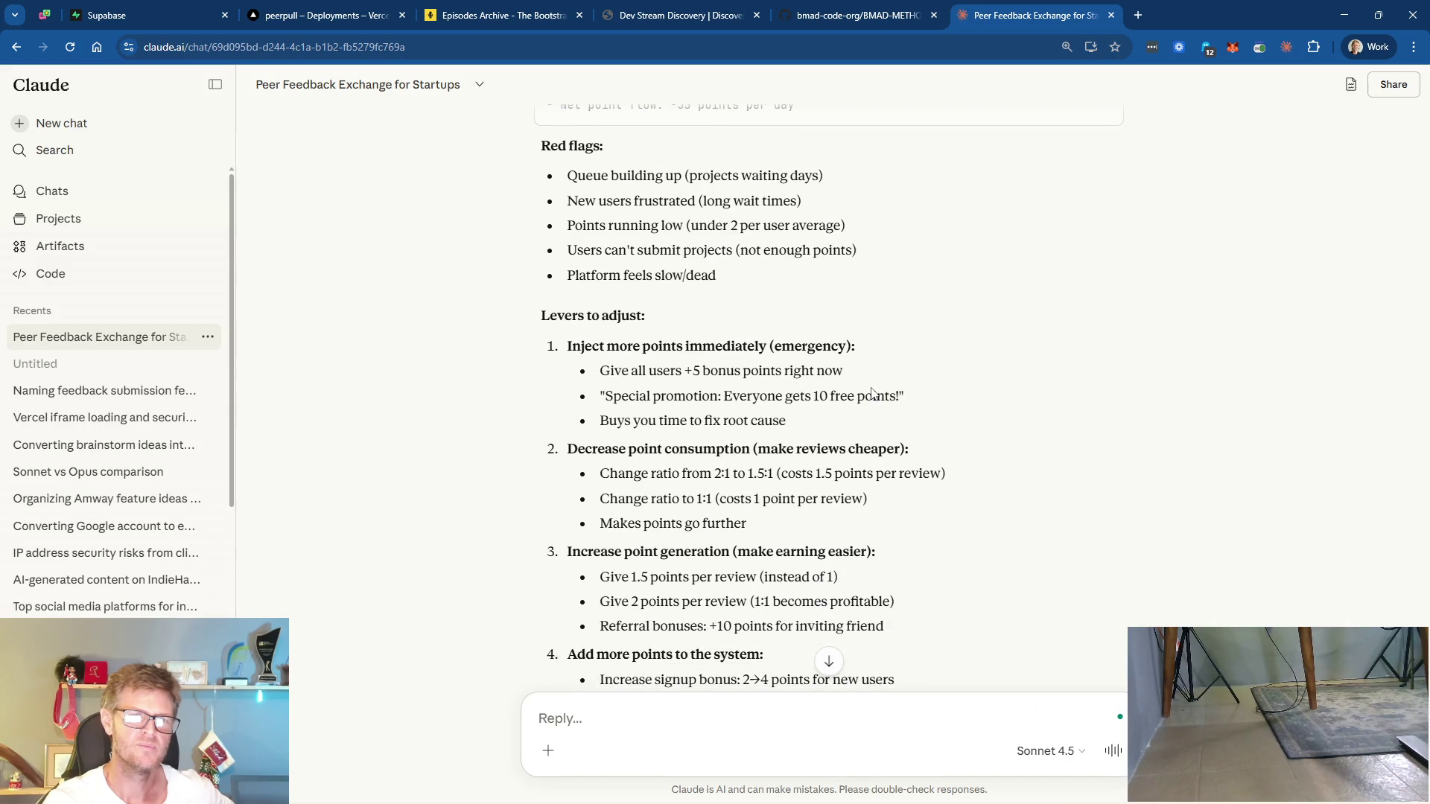
scroll(873, 394, down, 2)
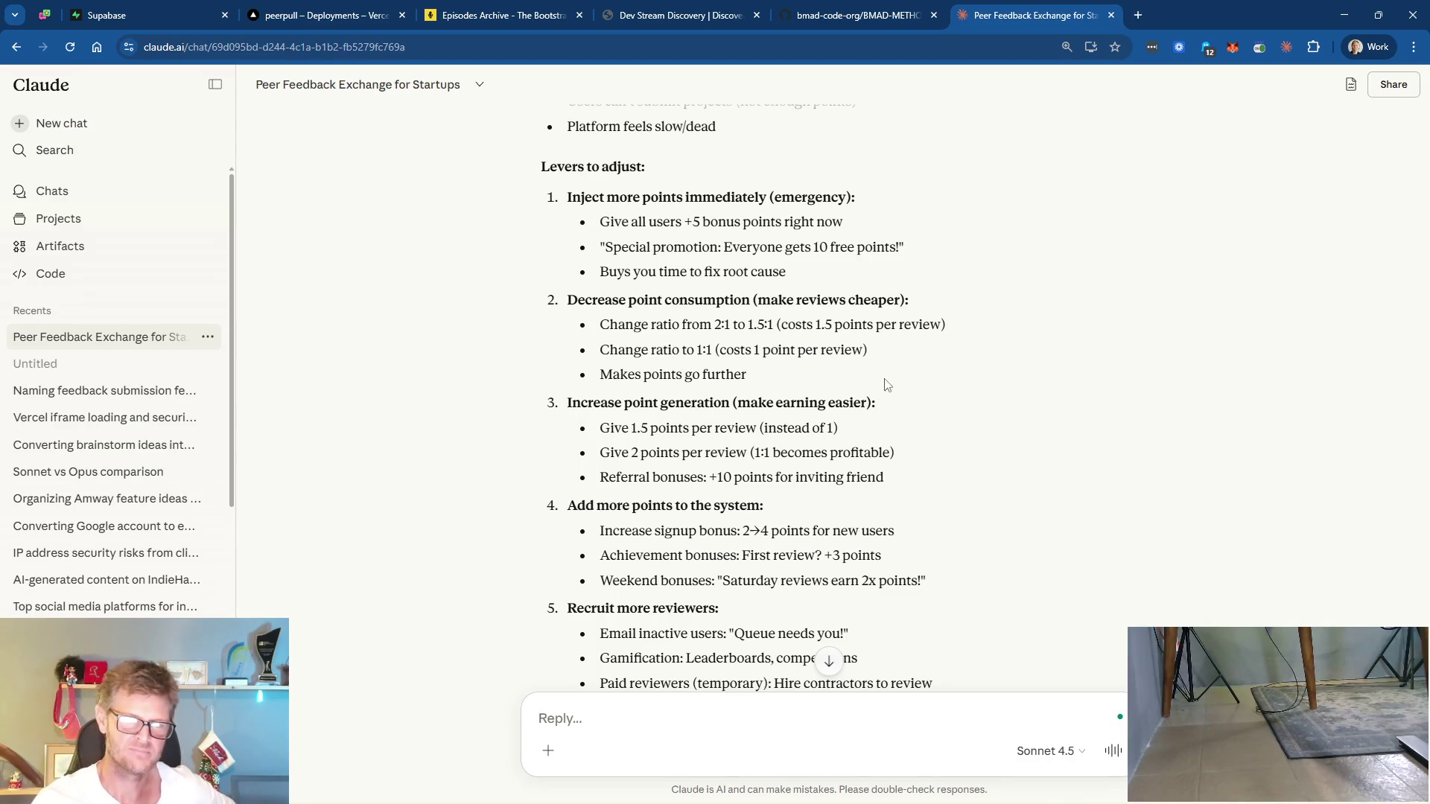
scroll(916, 430, down, 1)
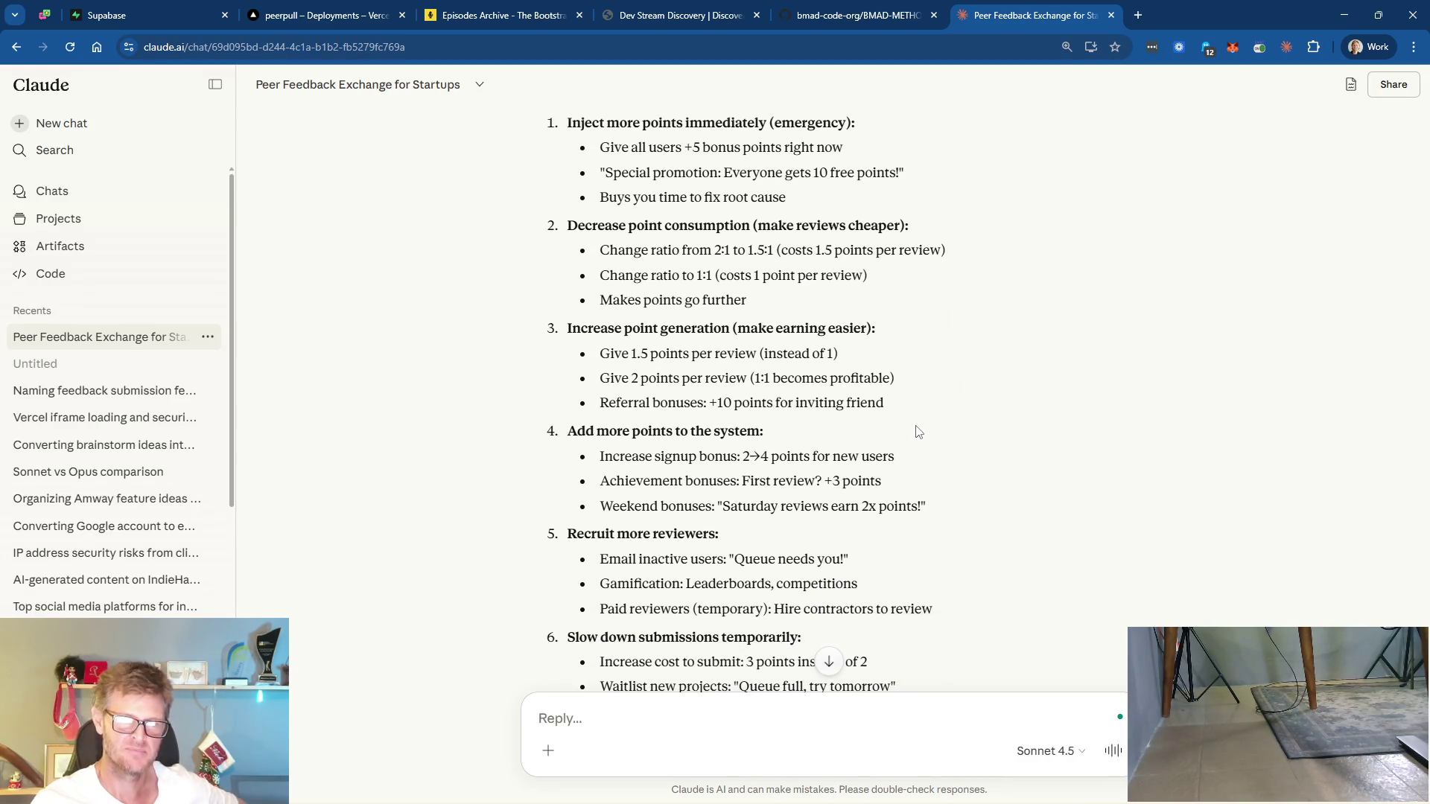
scroll(918, 432, down, 3)
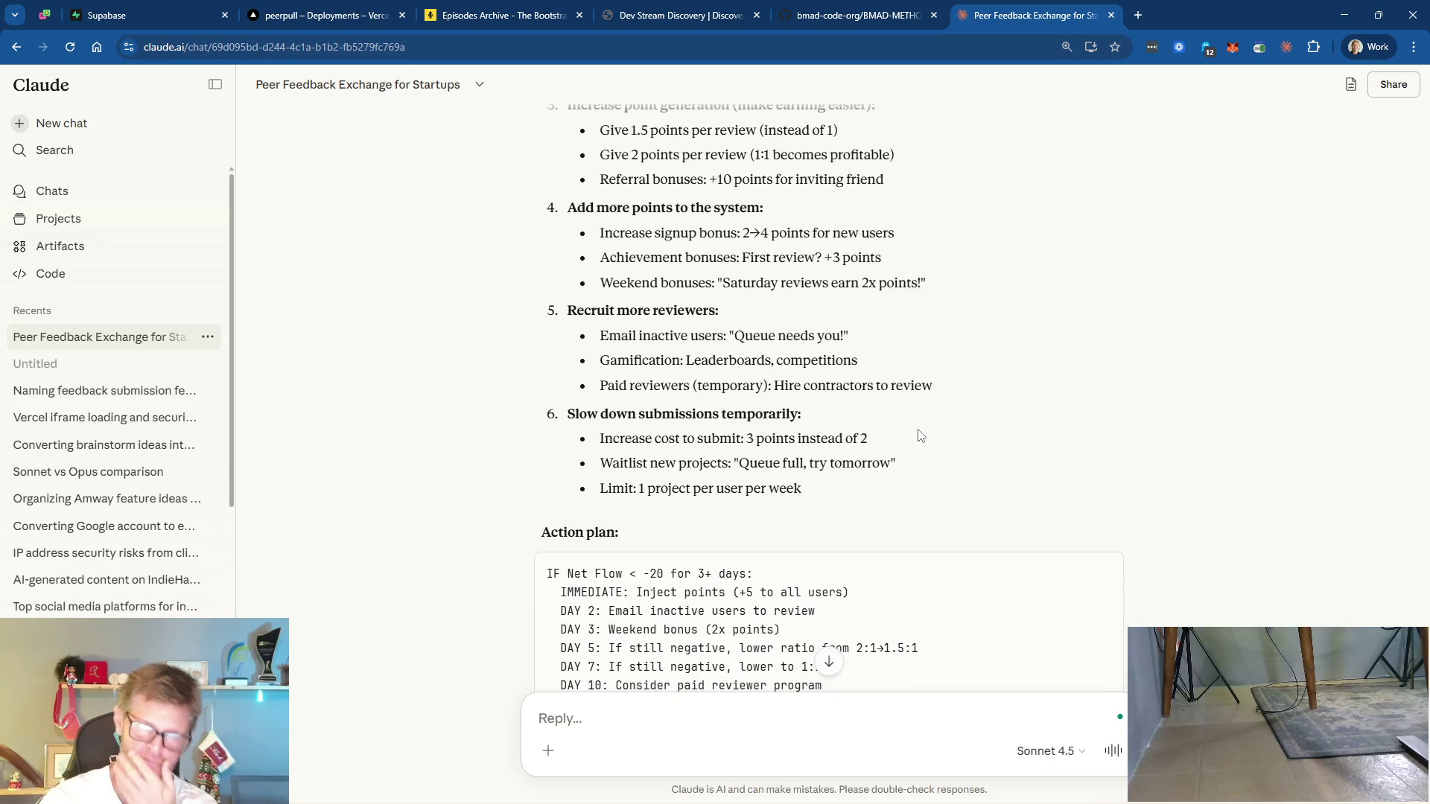
scroll(917, 421, down, 3)
scroll(886, 382, down, 1)
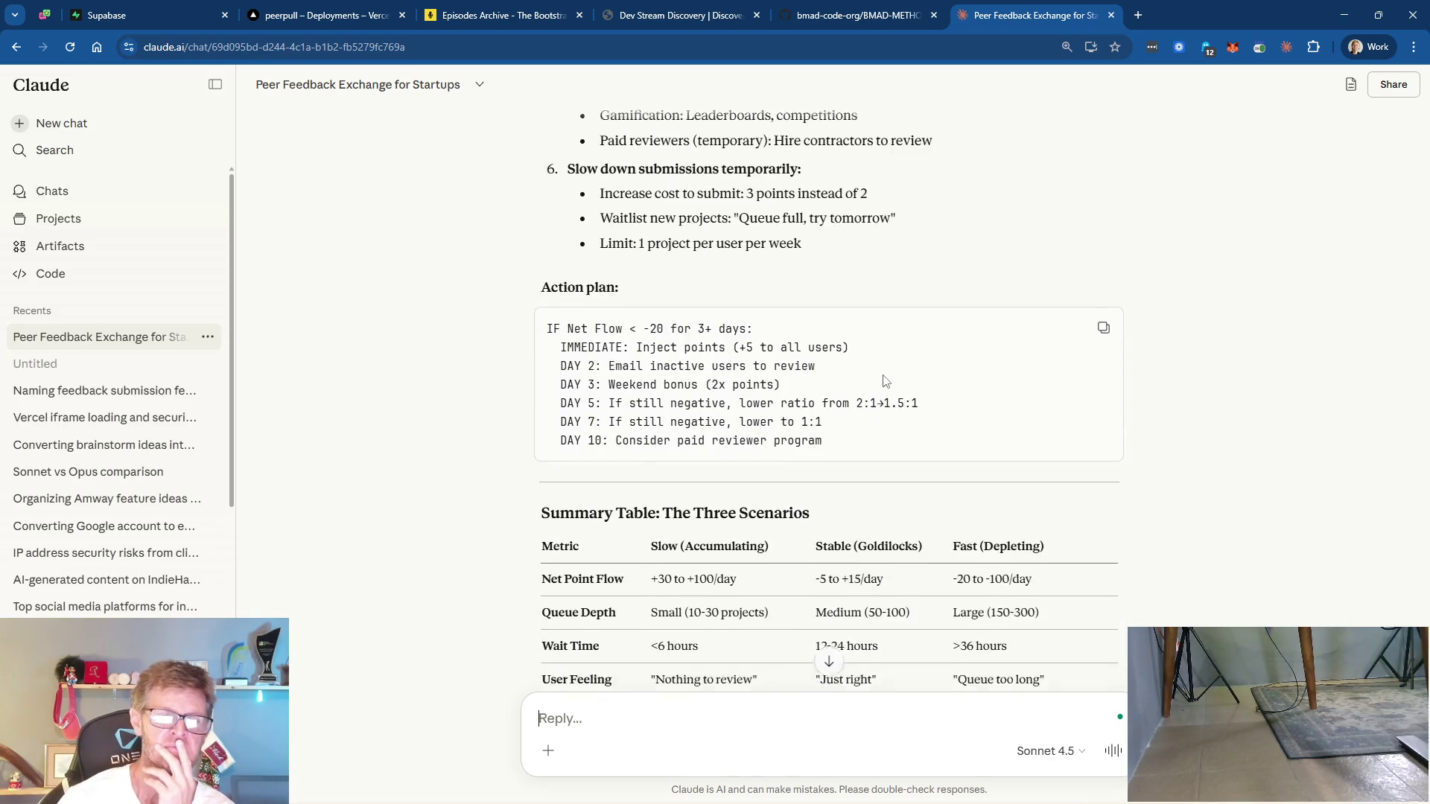
scroll(885, 381, down, 3)
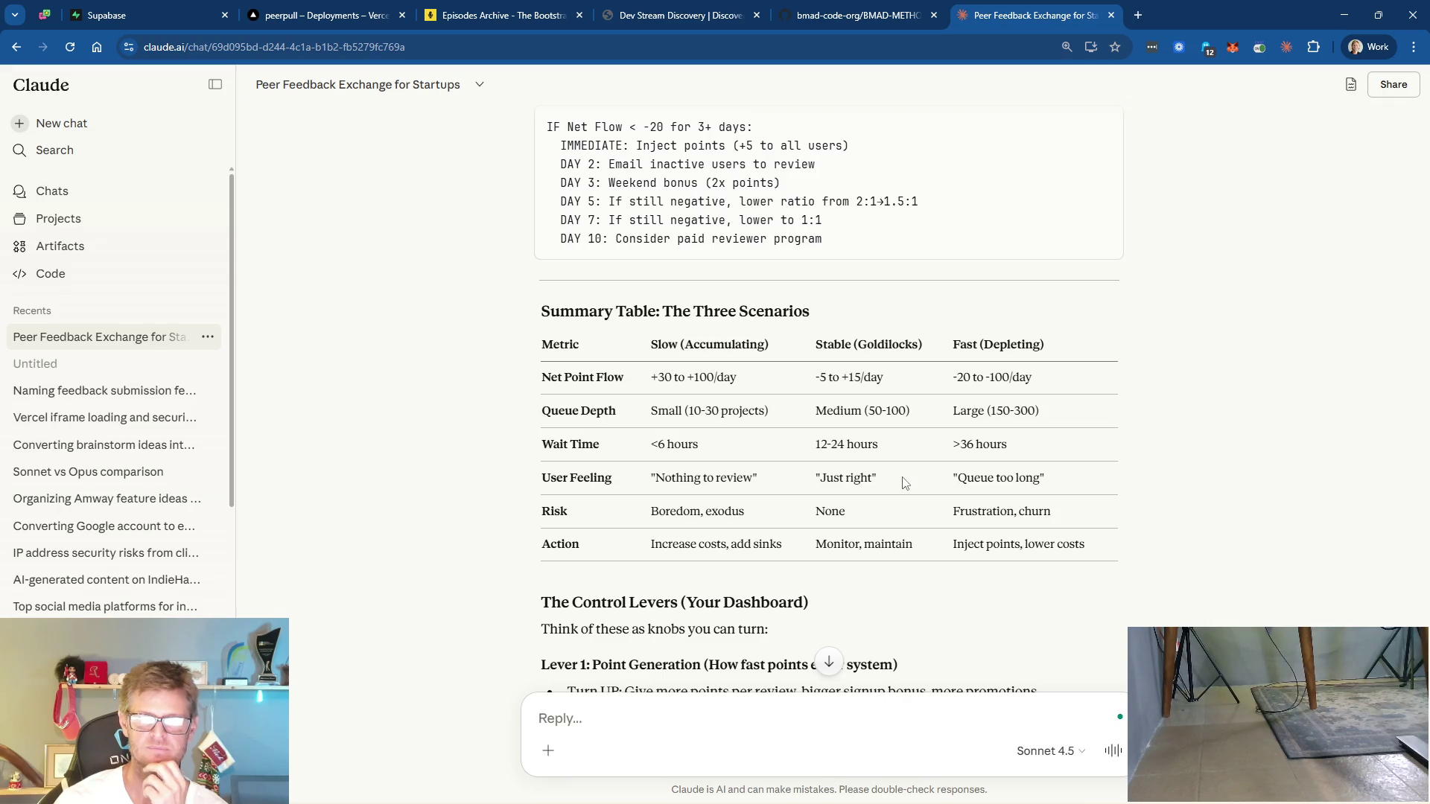
scroll(904, 483, down, 4)
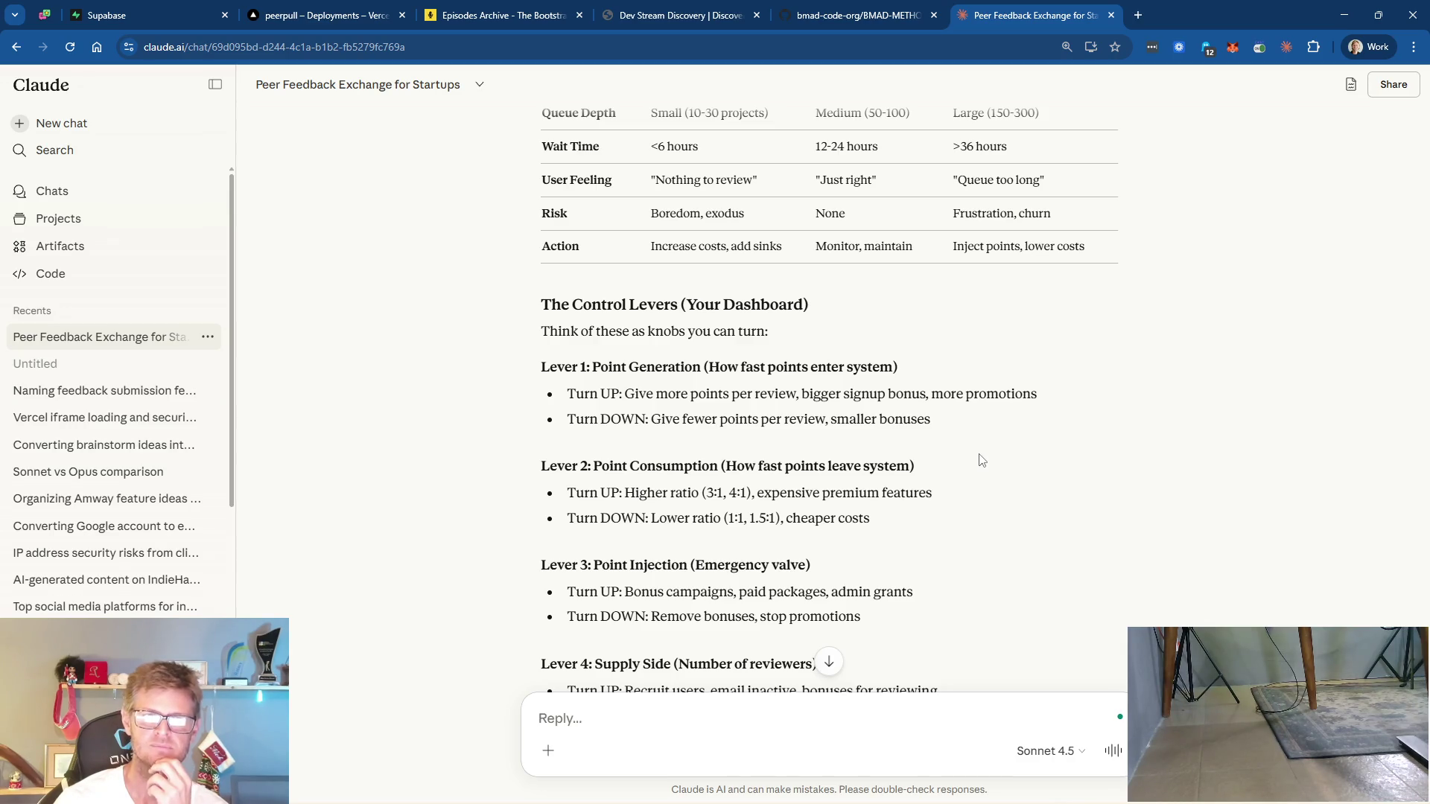
scroll(980, 460, down, 5)
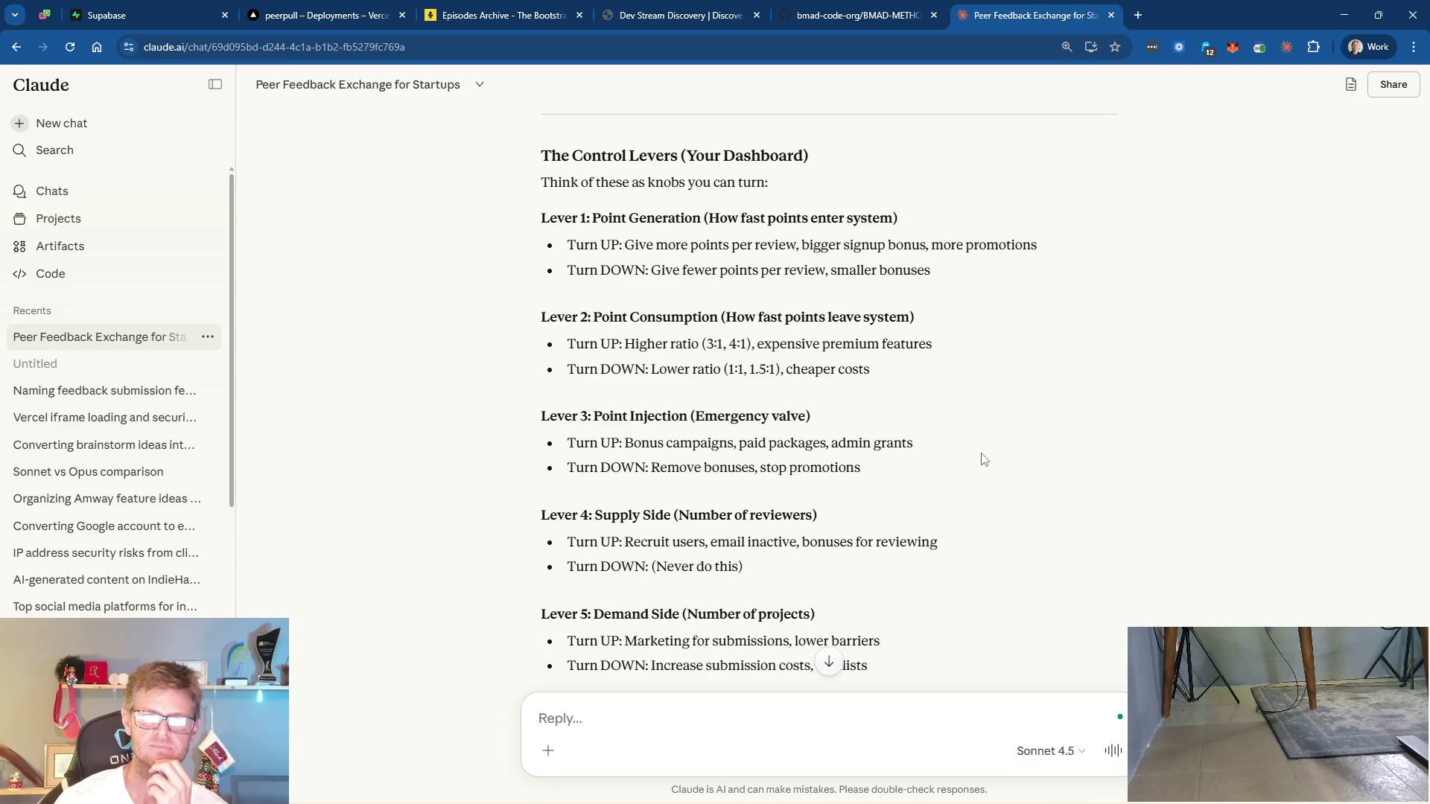
scroll(984, 458, down, 2)
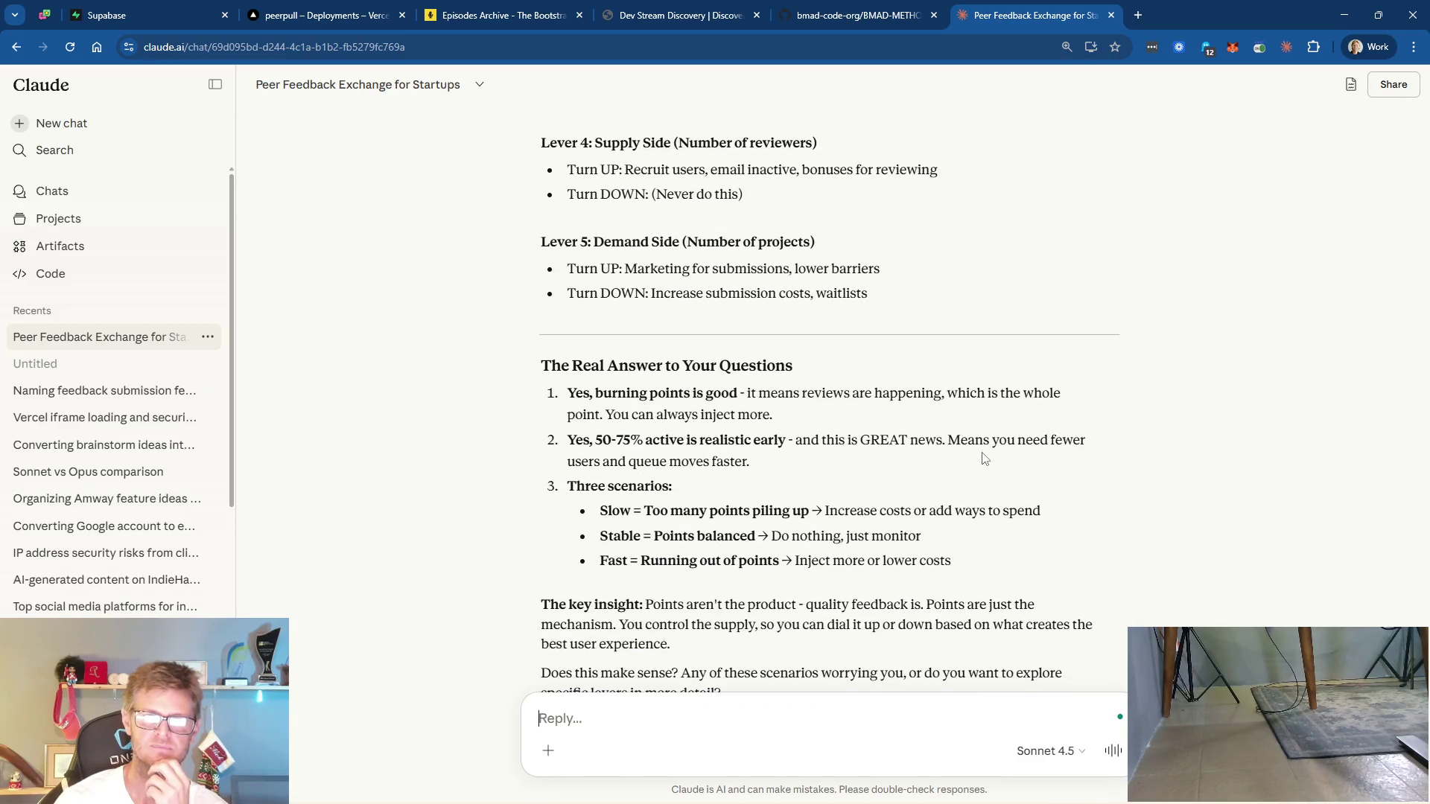
scroll(984, 458, down, 2)
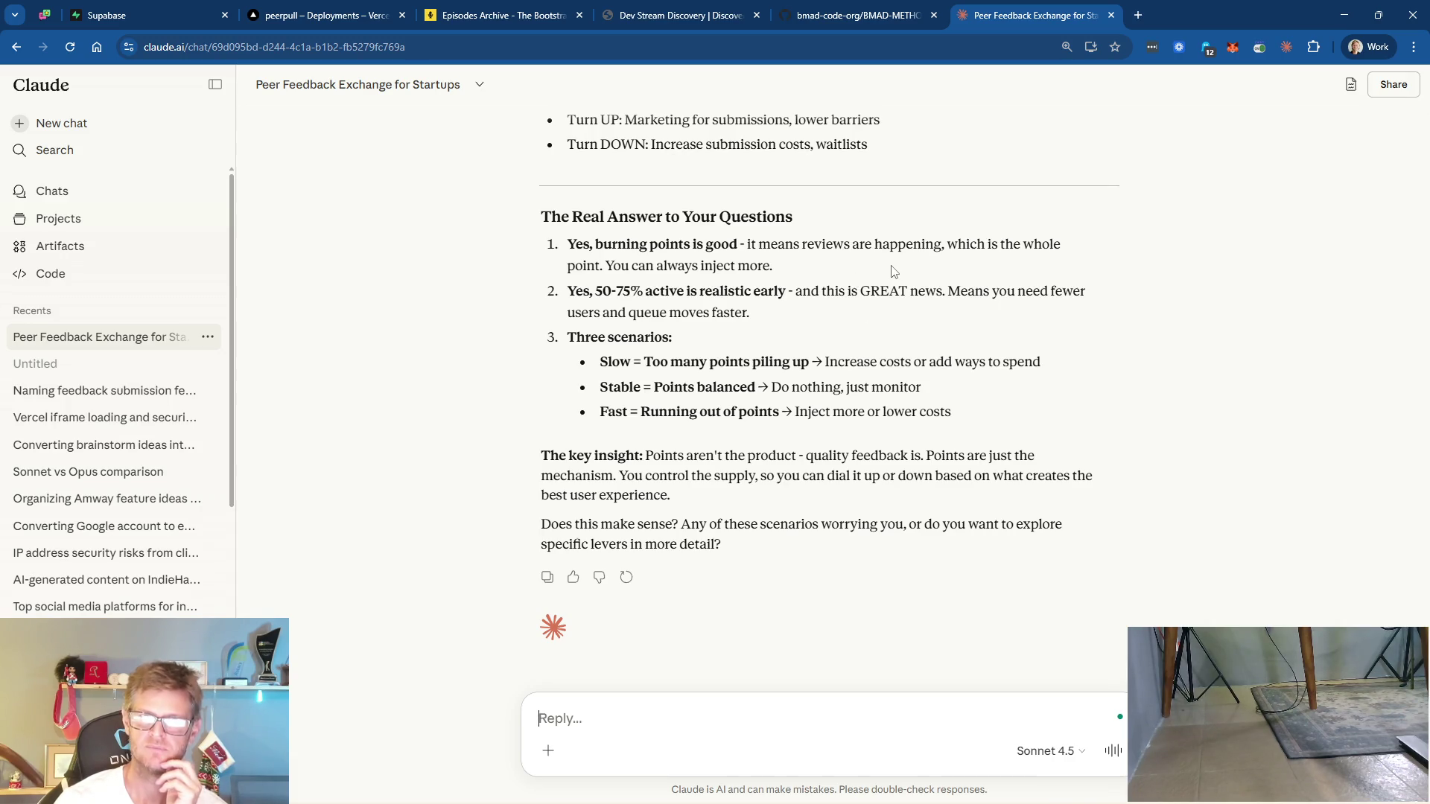
scroll(945, 359, up, 14)
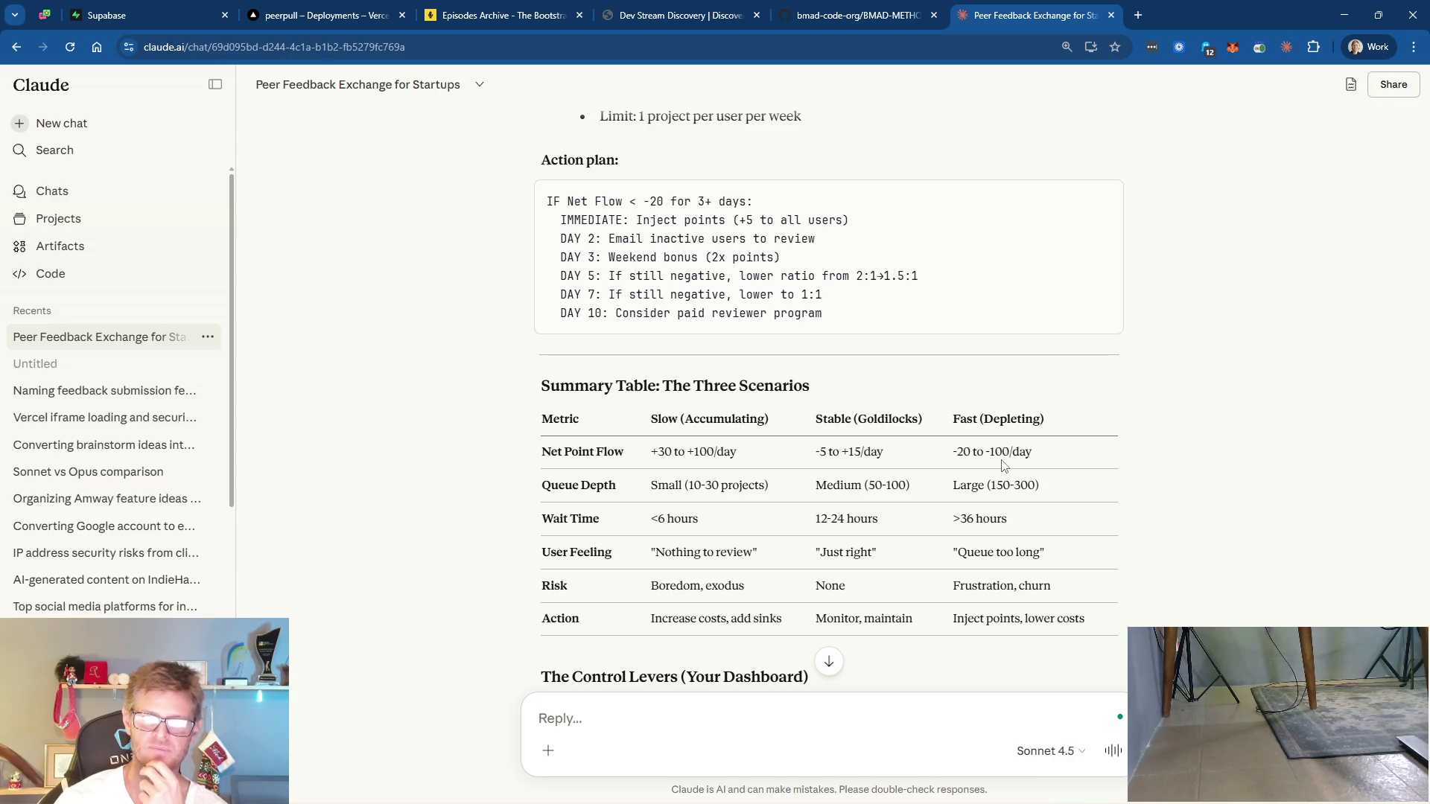
scroll(1003, 466, down, 4)
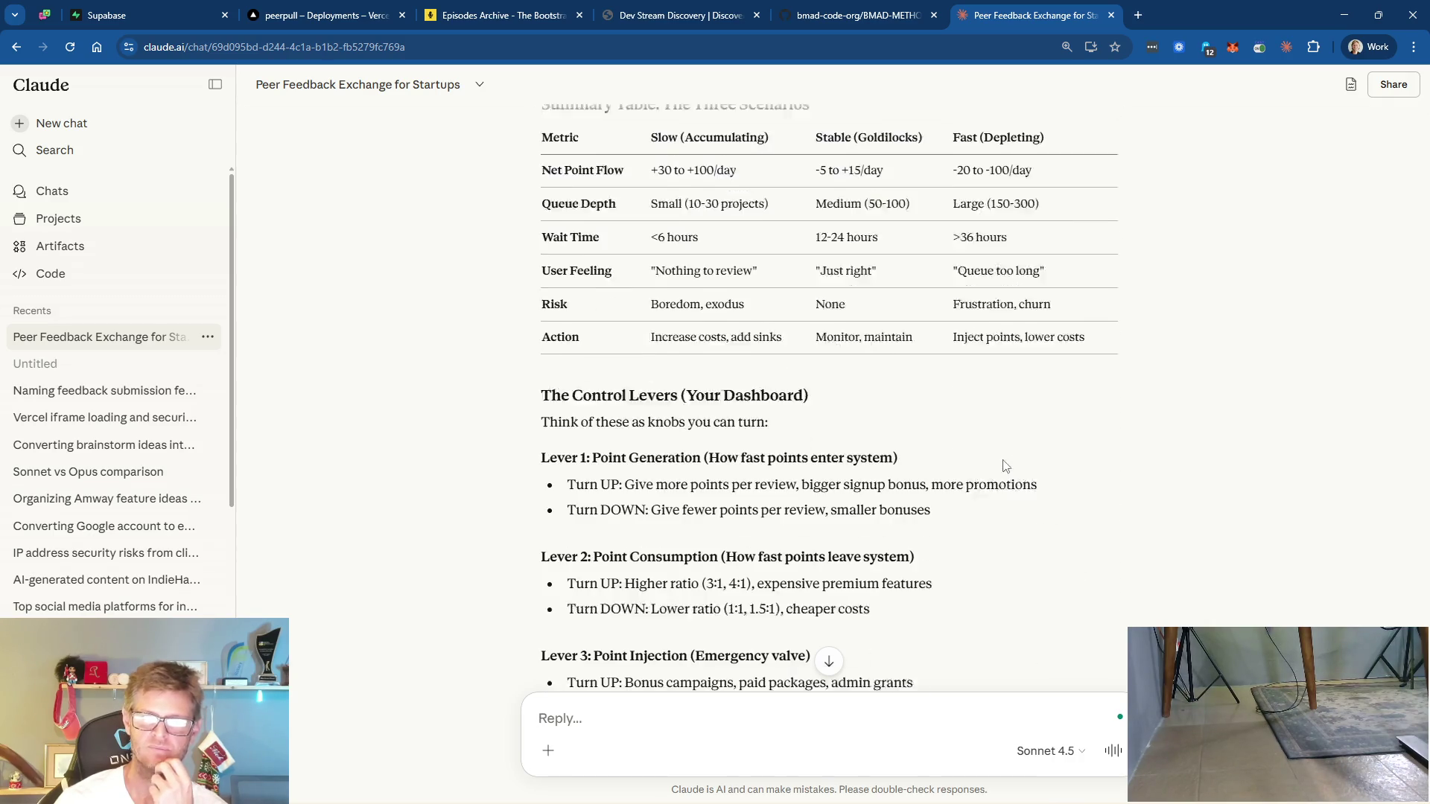
scroll(1003, 465, down, 8)
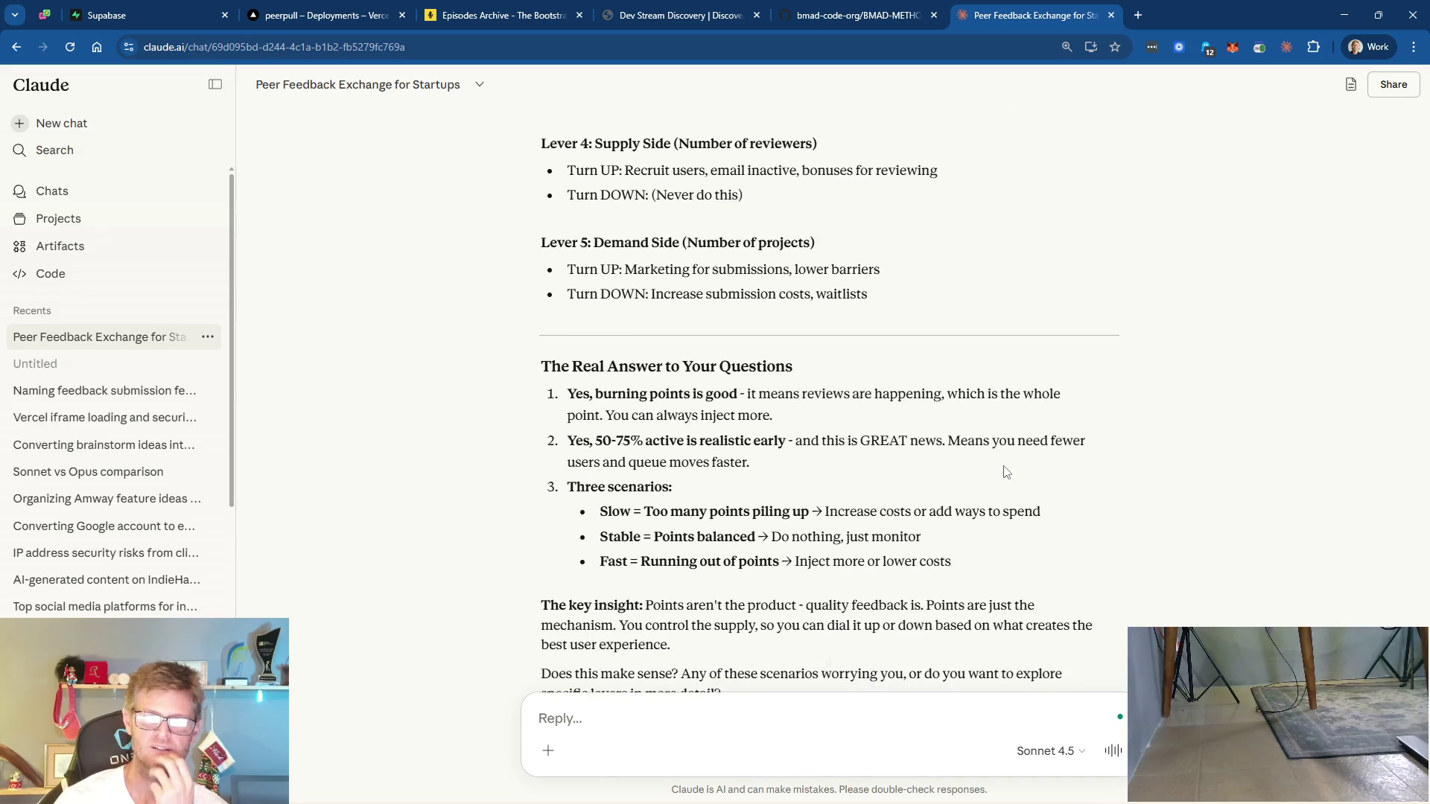
scroll(1005, 471, down, 3)
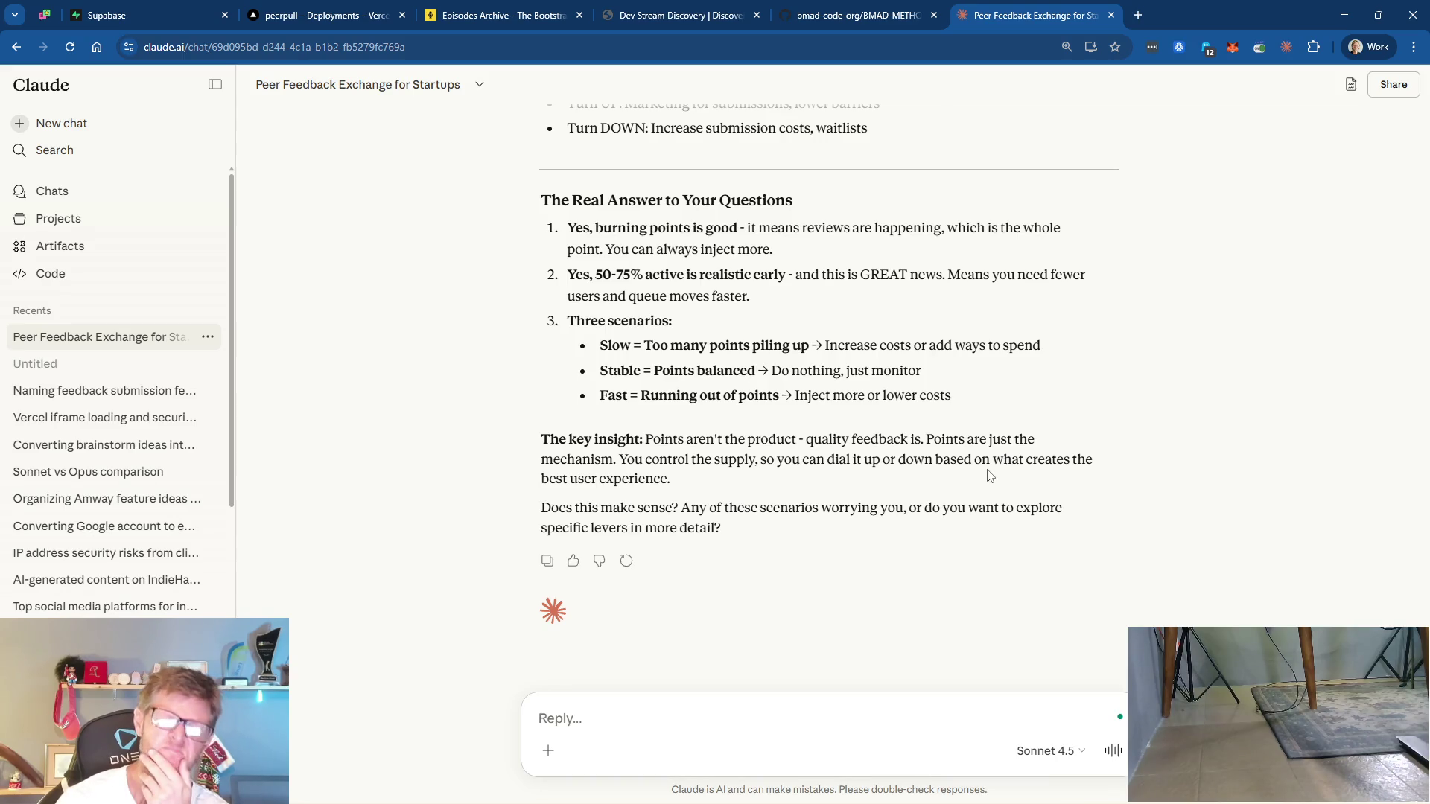
scroll(988, 470, up, 5)
scroll(988, 470, up, 5)
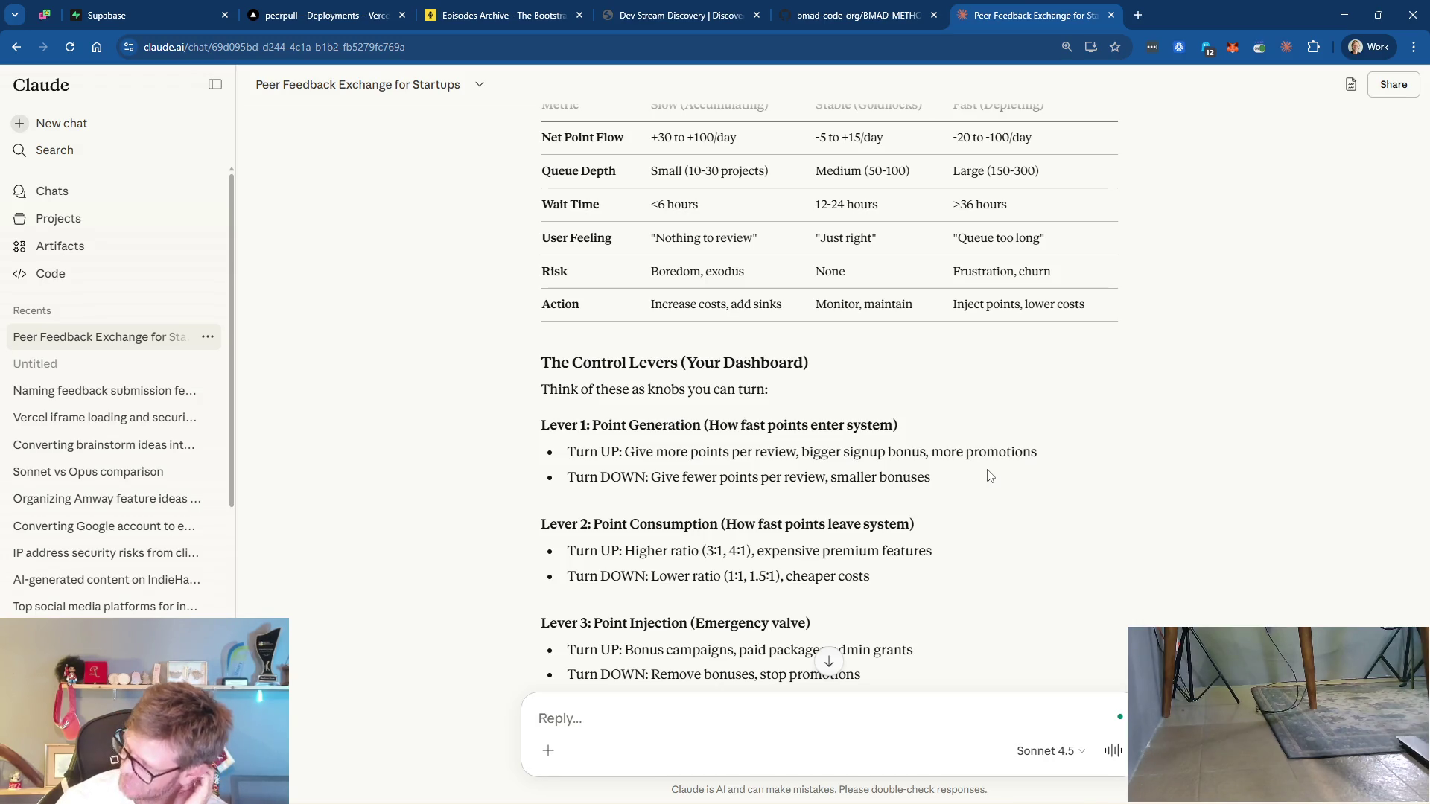
scroll(989, 475, down, 10)
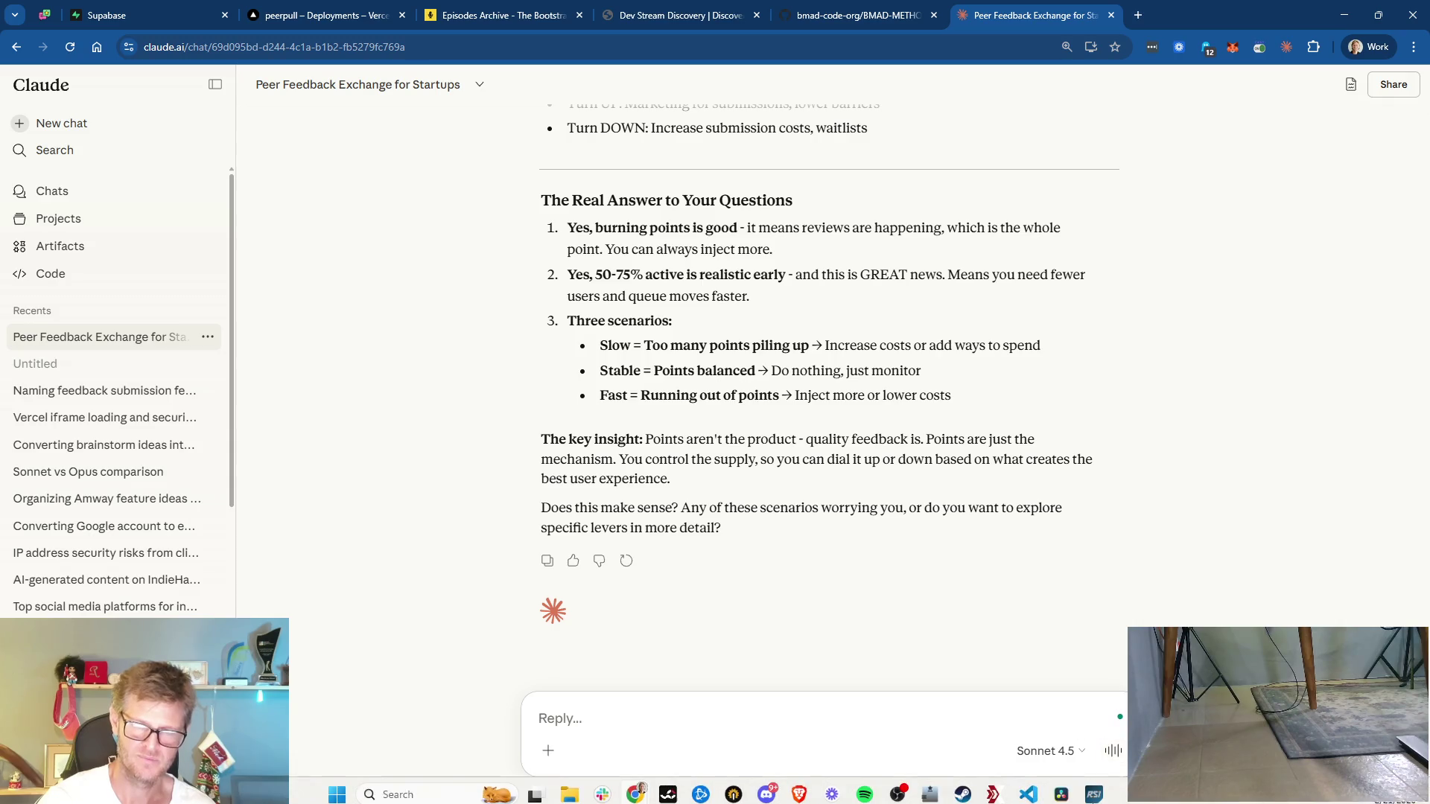
- Launch Wispr Flow and begin the Claude reply: 'I'm trying to wrap my head around this…100 users'
click(426, 794)
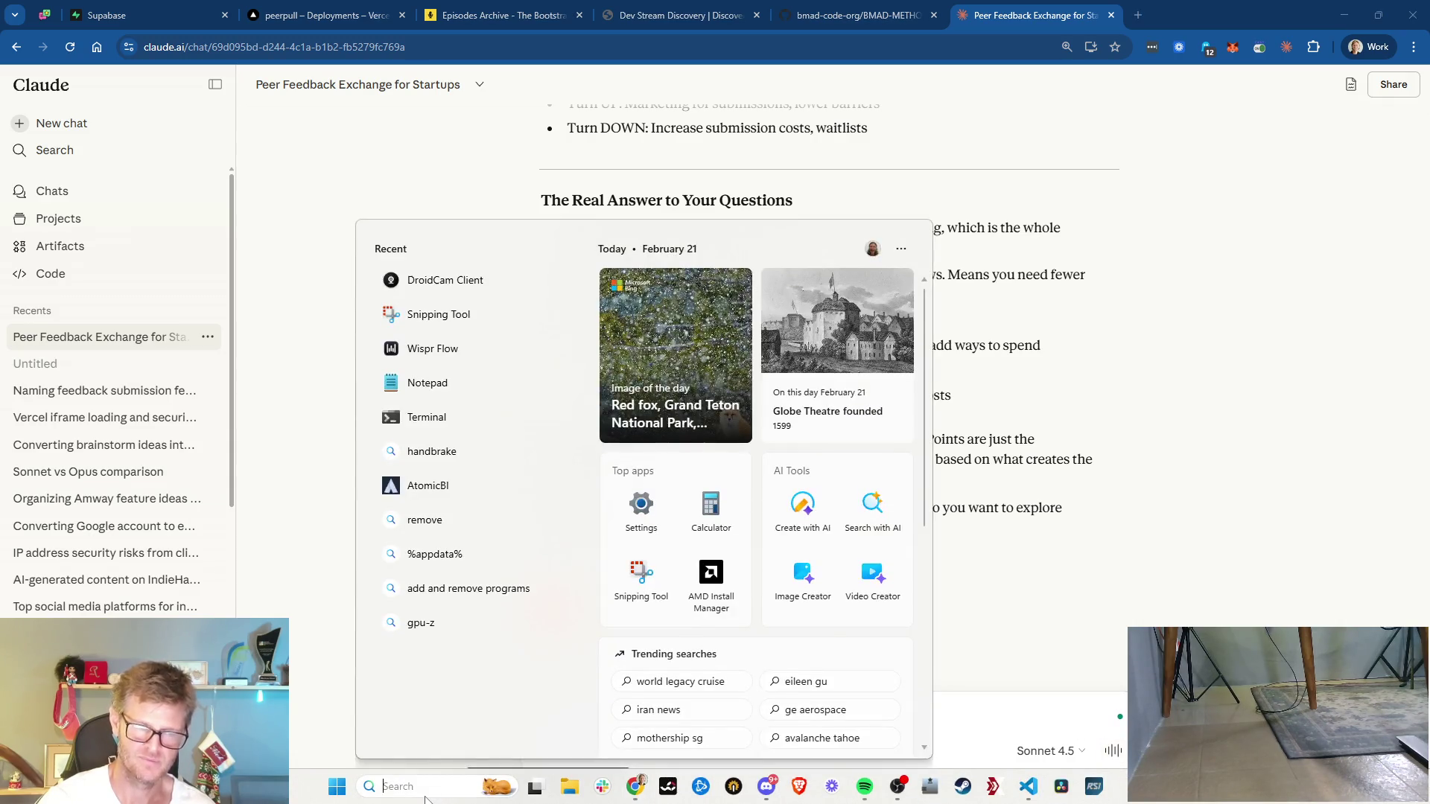
text(flow)
click(619, 723)
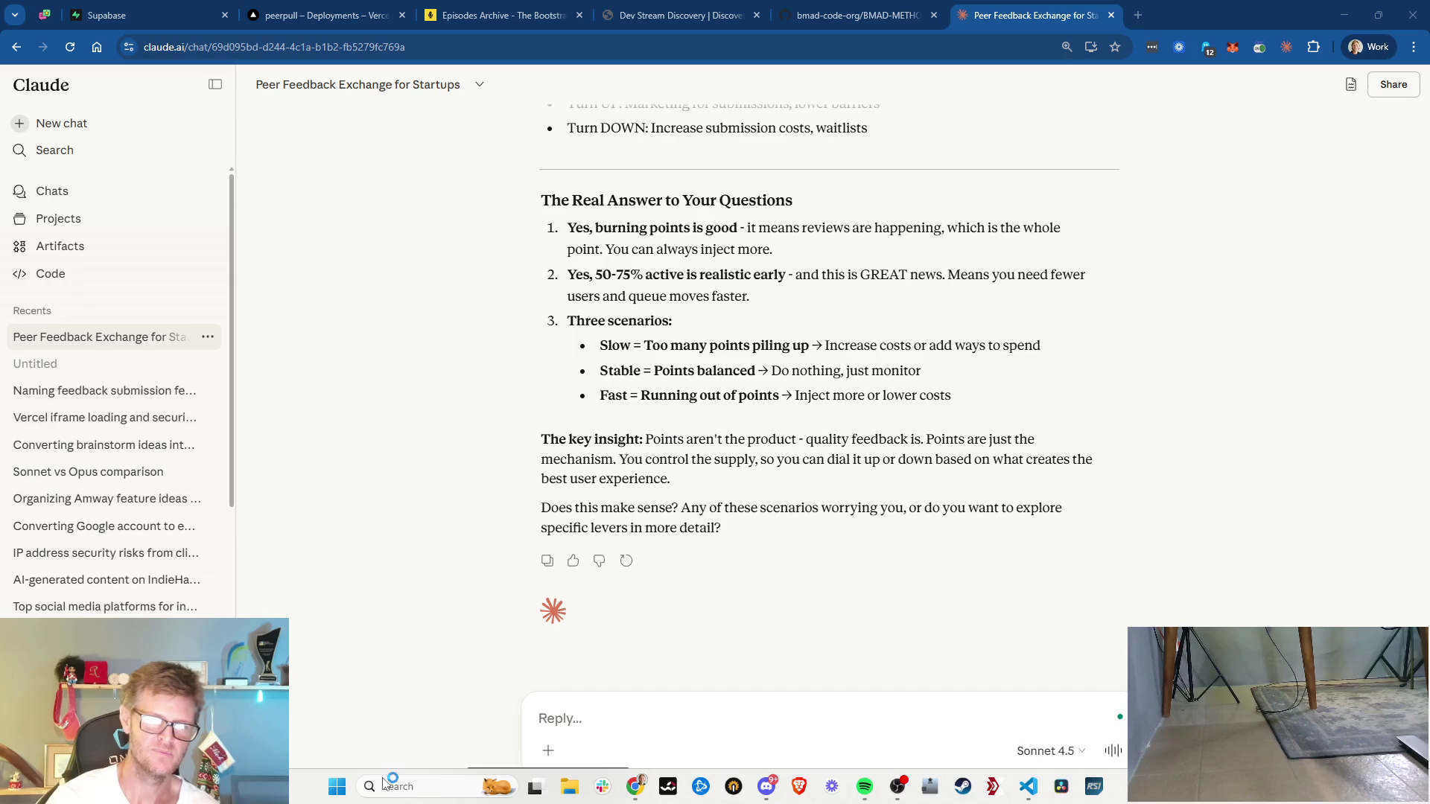
text(I'm trying to)
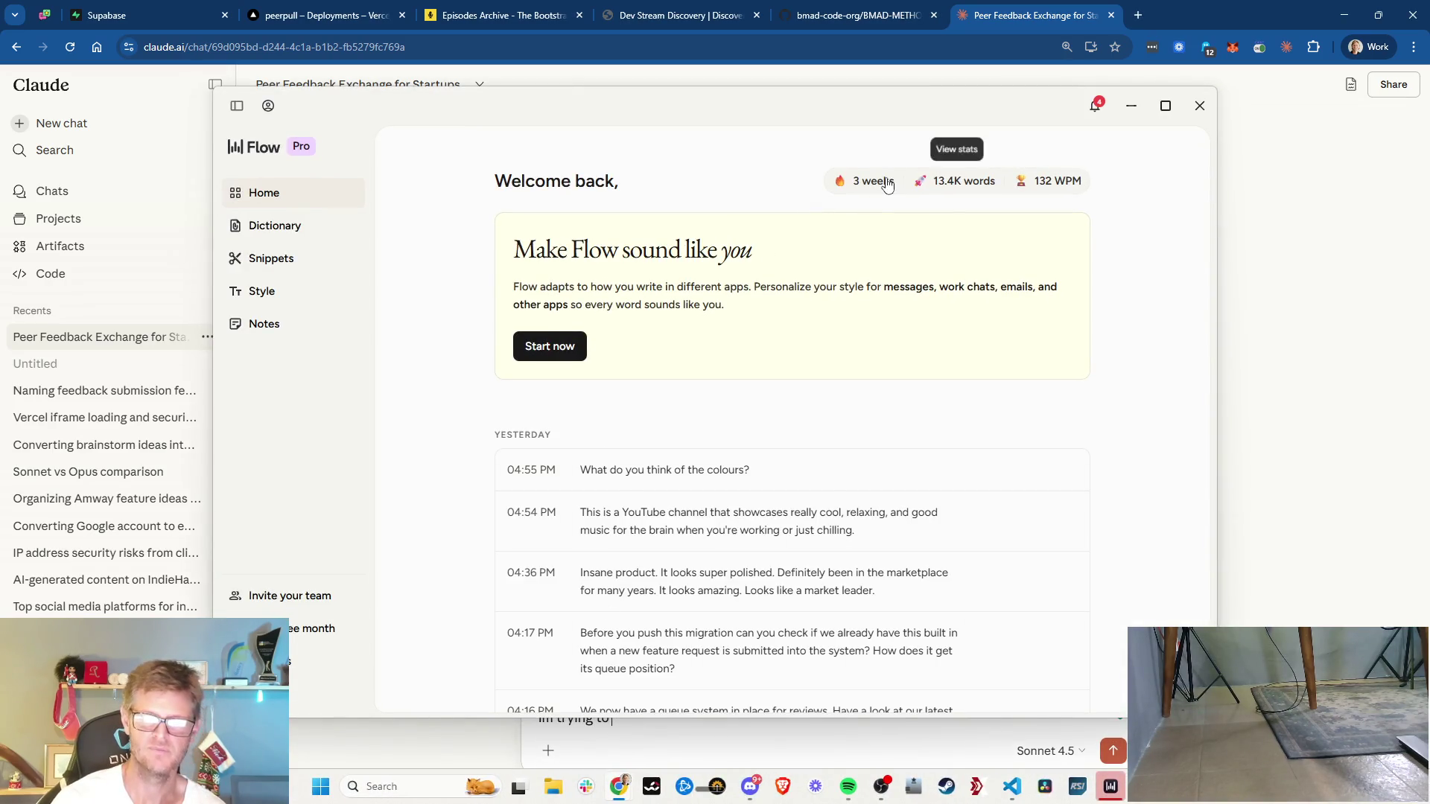
click(1199, 106)
text(wrap my head around this)
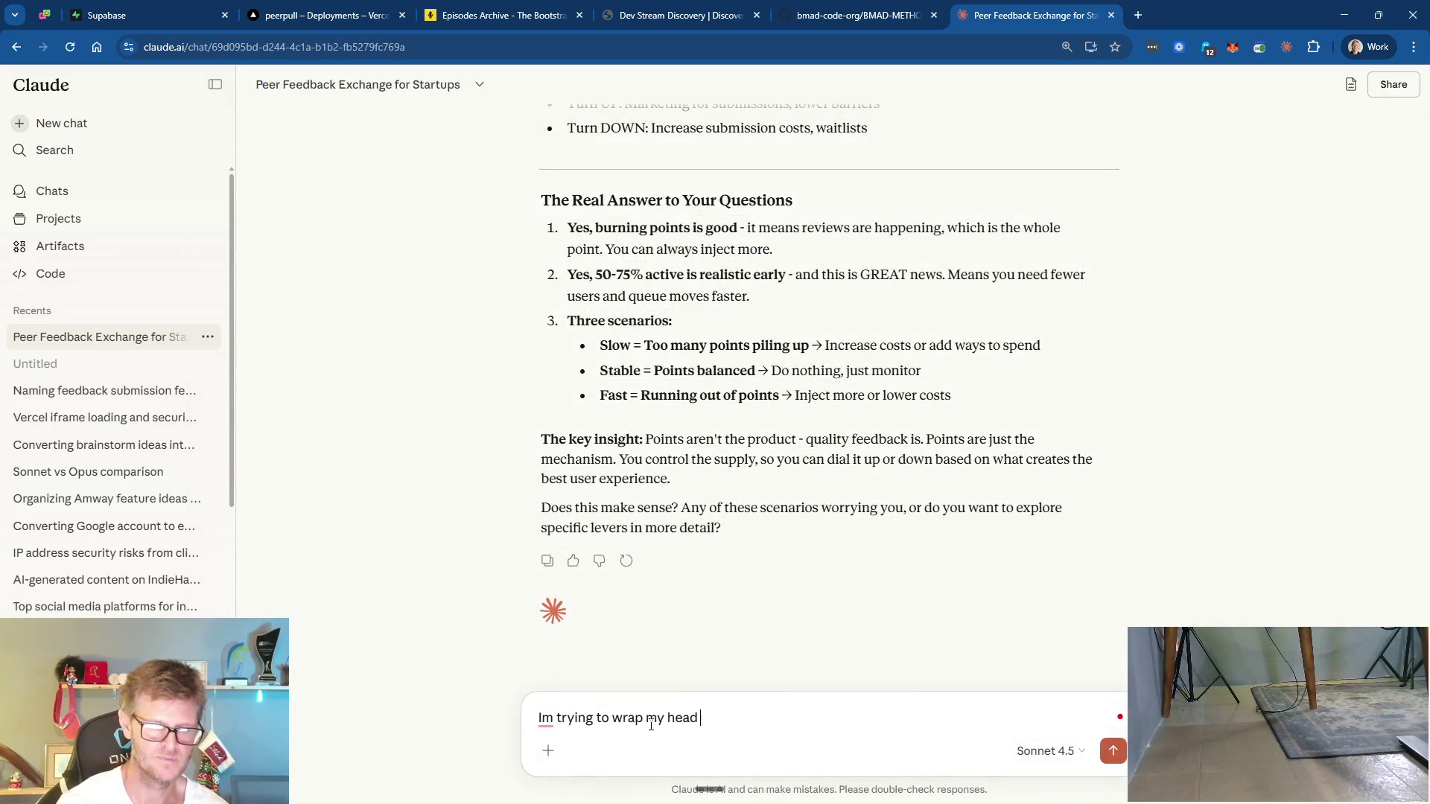
text(. Lets assume )
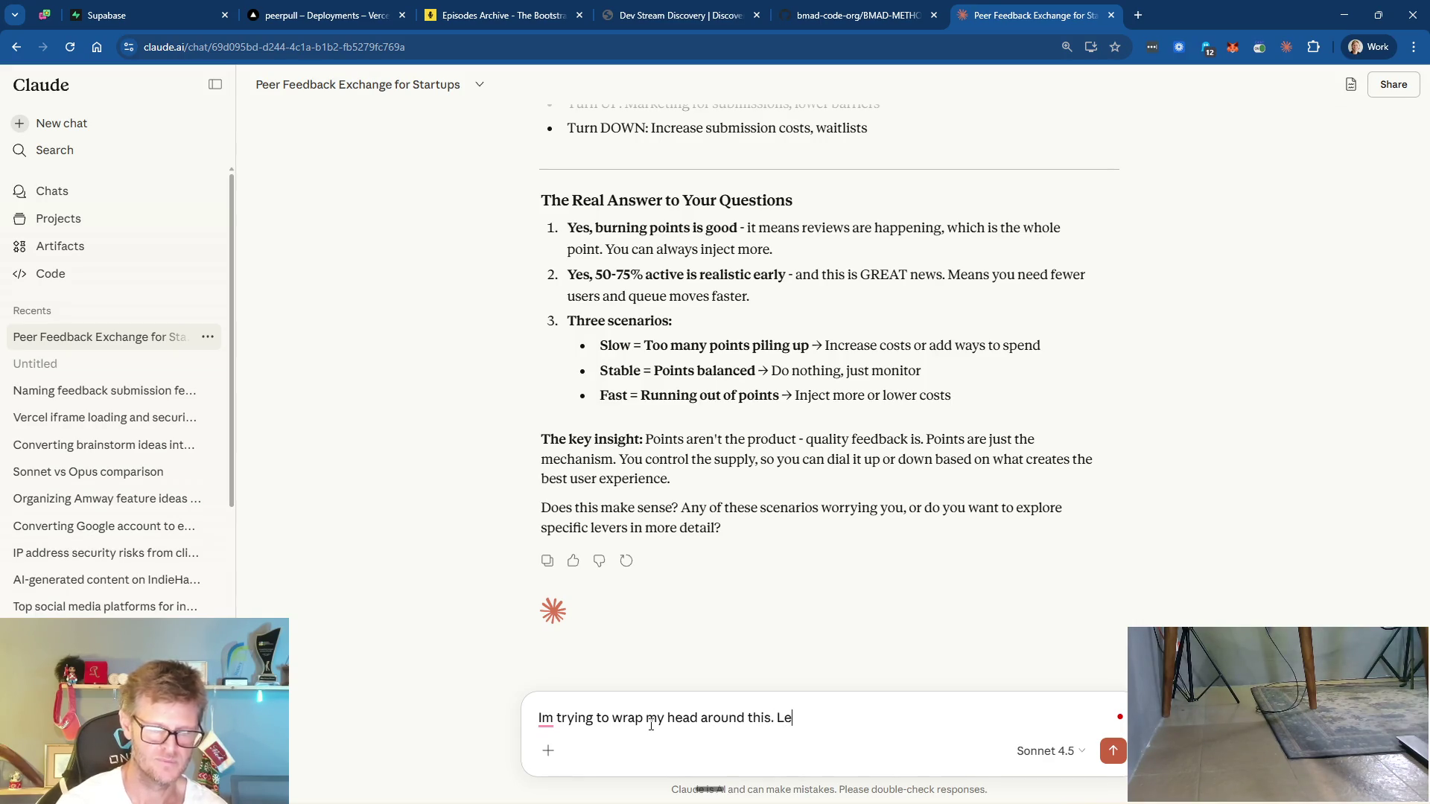
text(we)
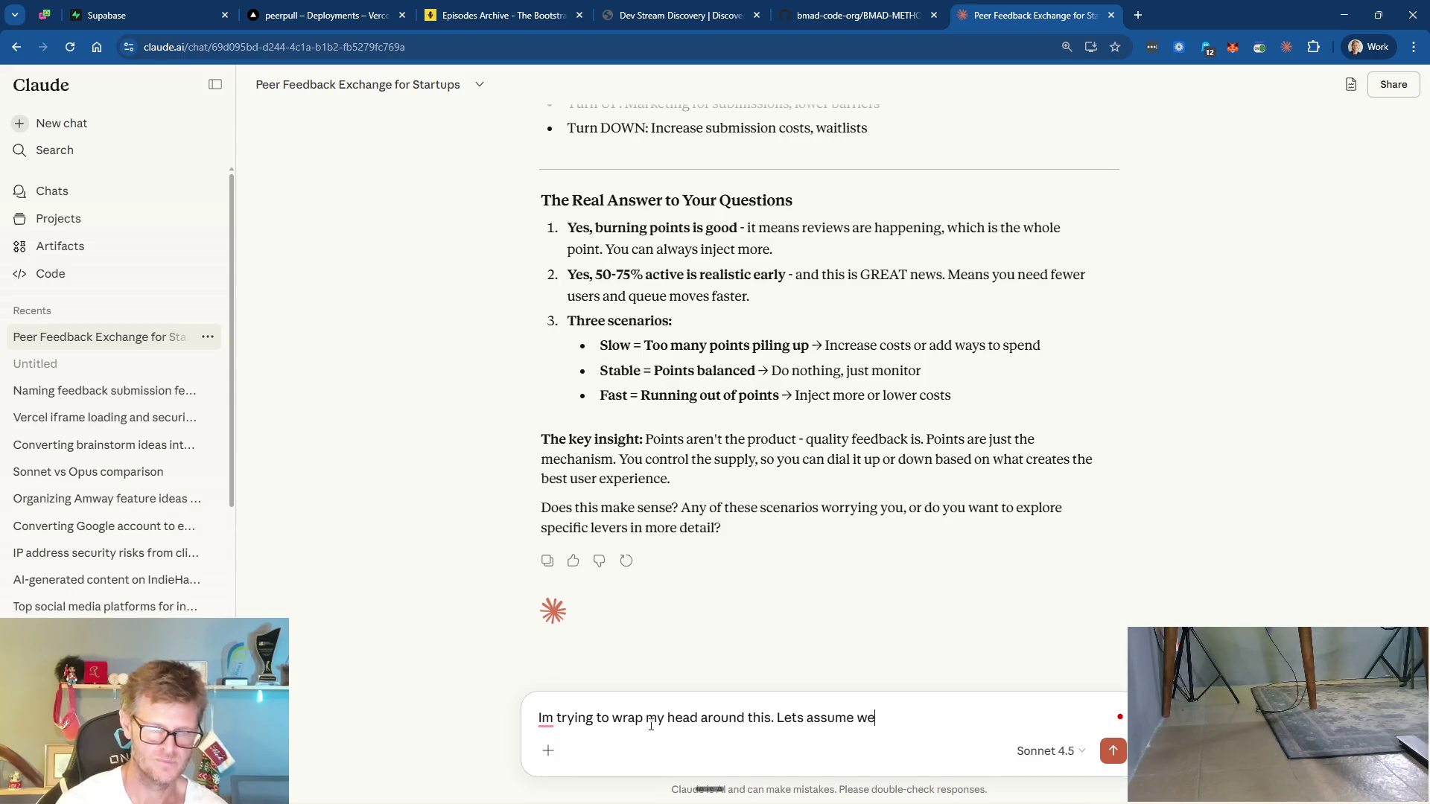
text( have 100 )
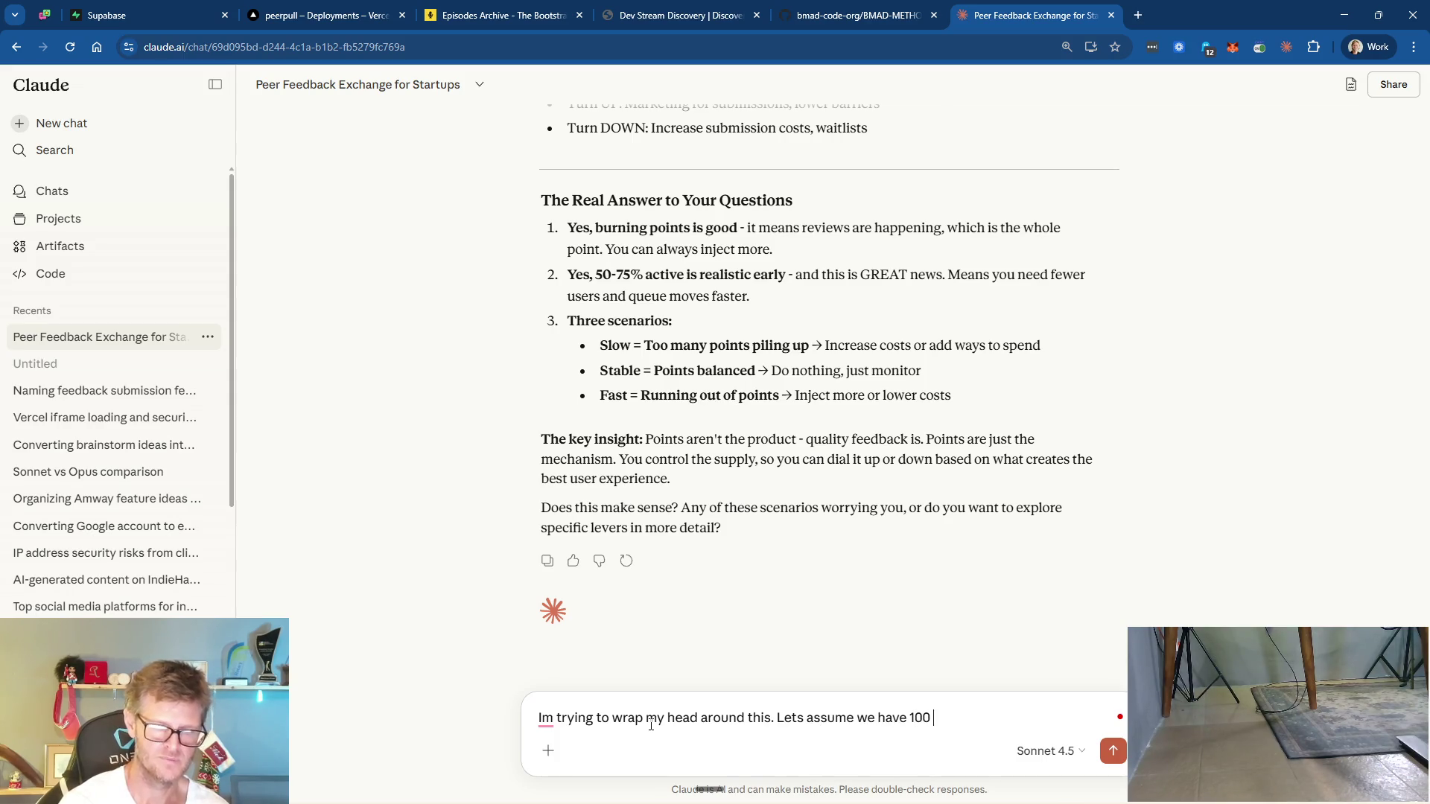
text(users in the syste)
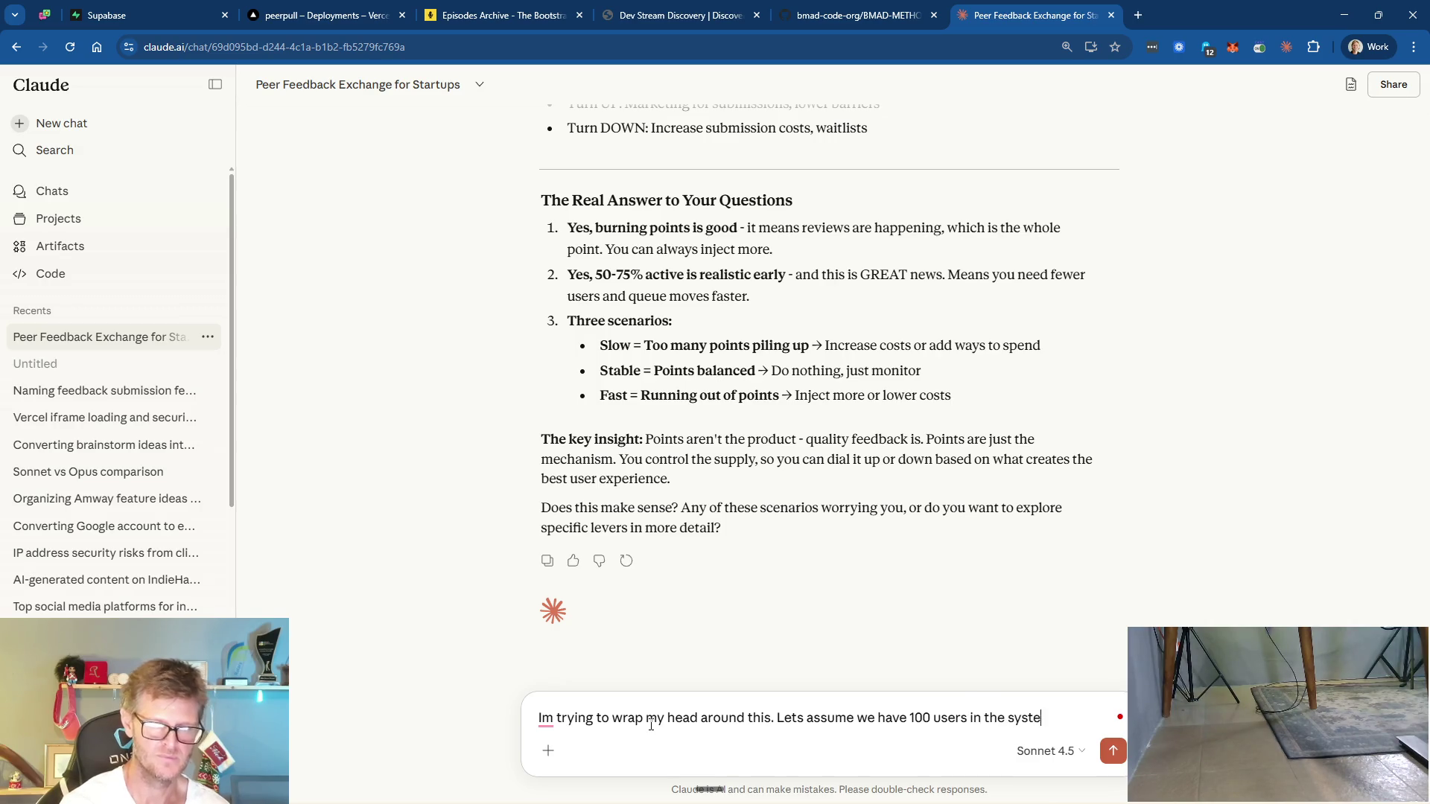
text(m. They ha)
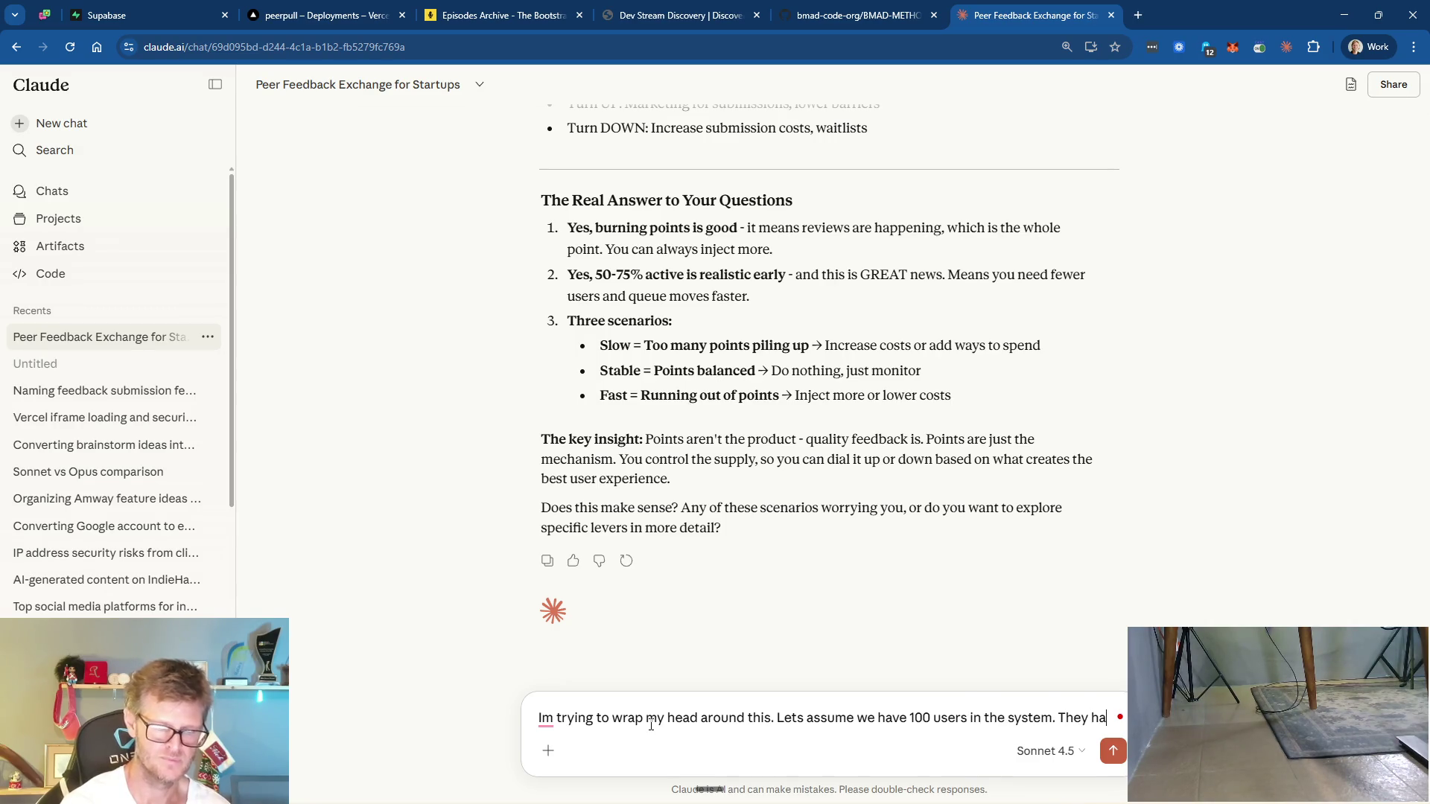
text(ve all added th)
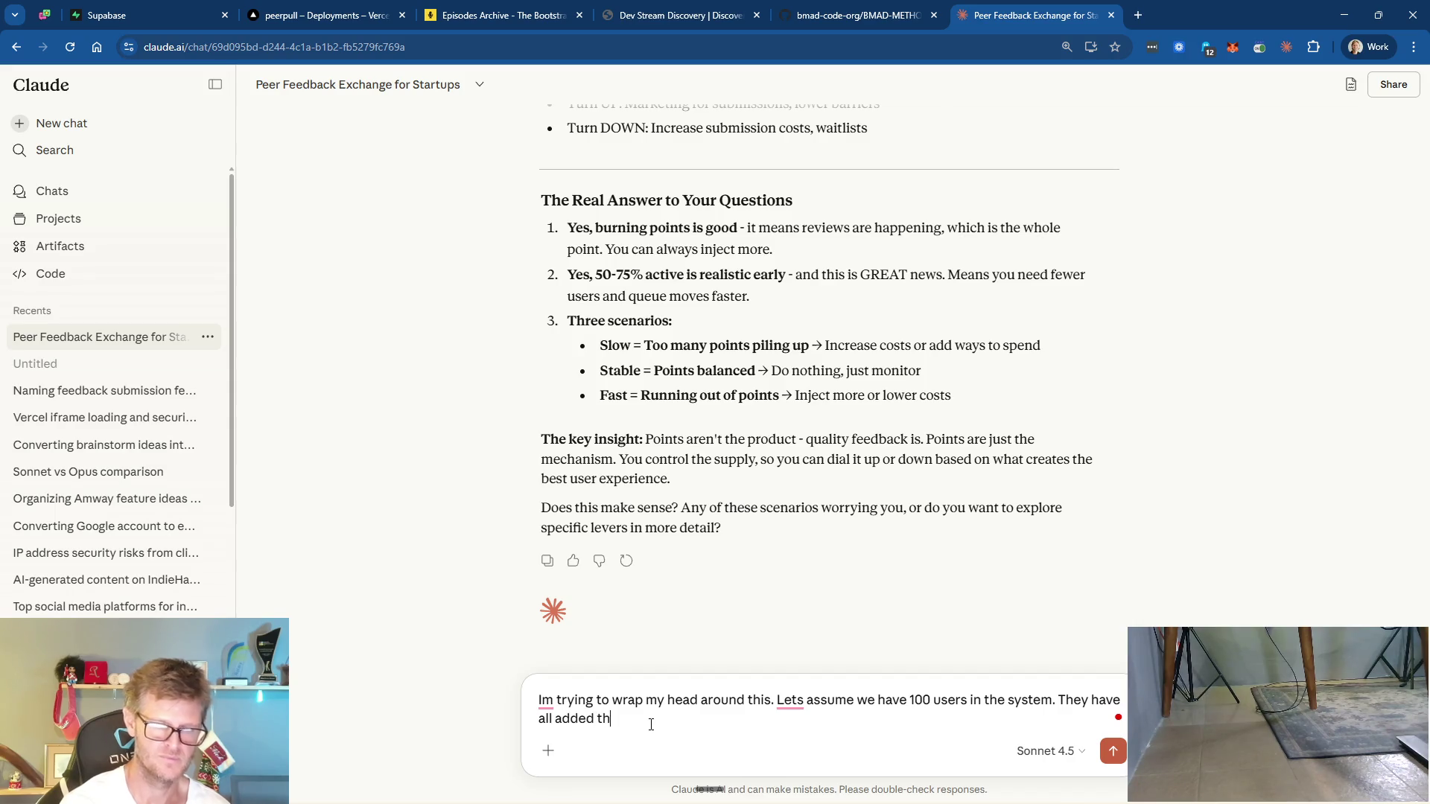
text(eir project )
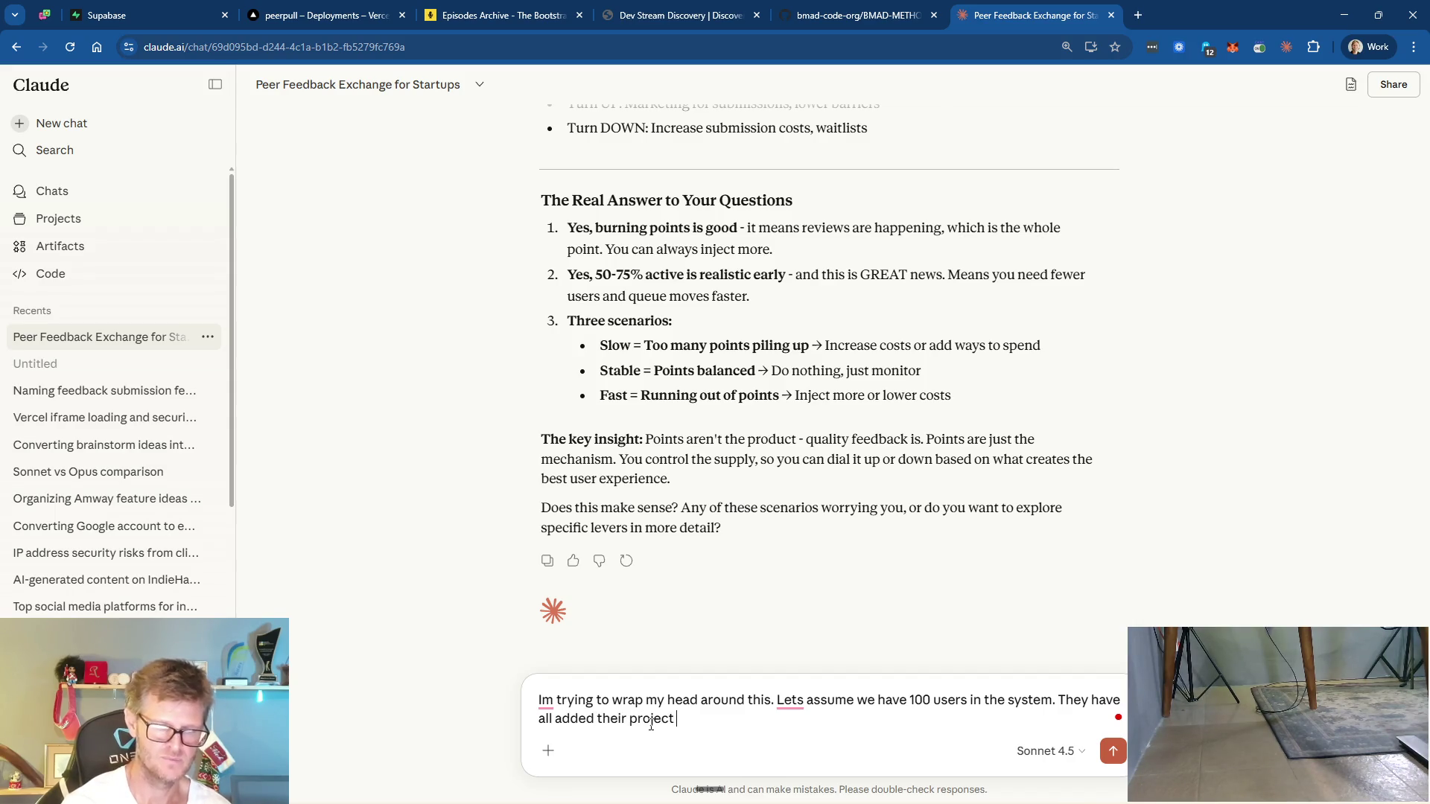
text(URL to be rev)
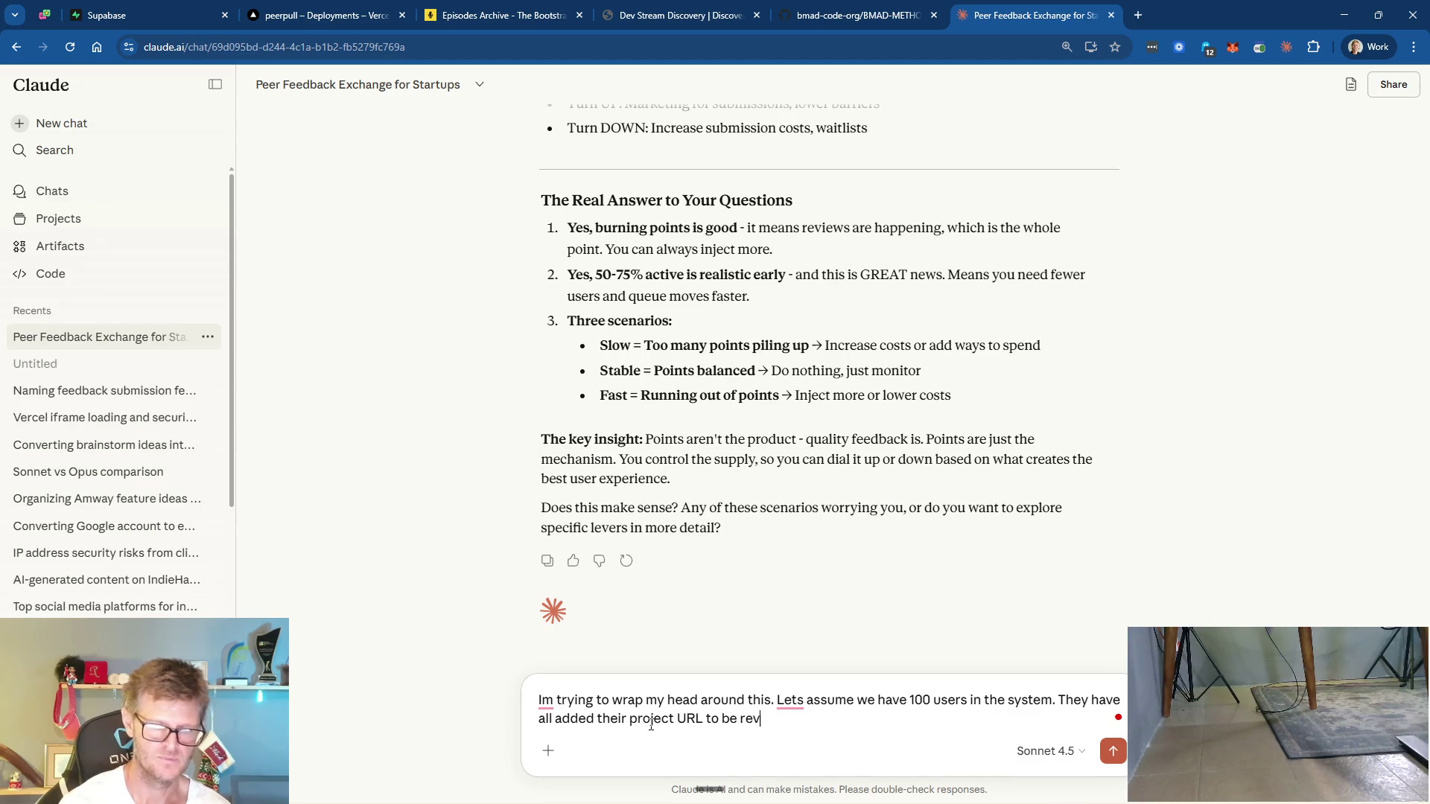
text(iw)
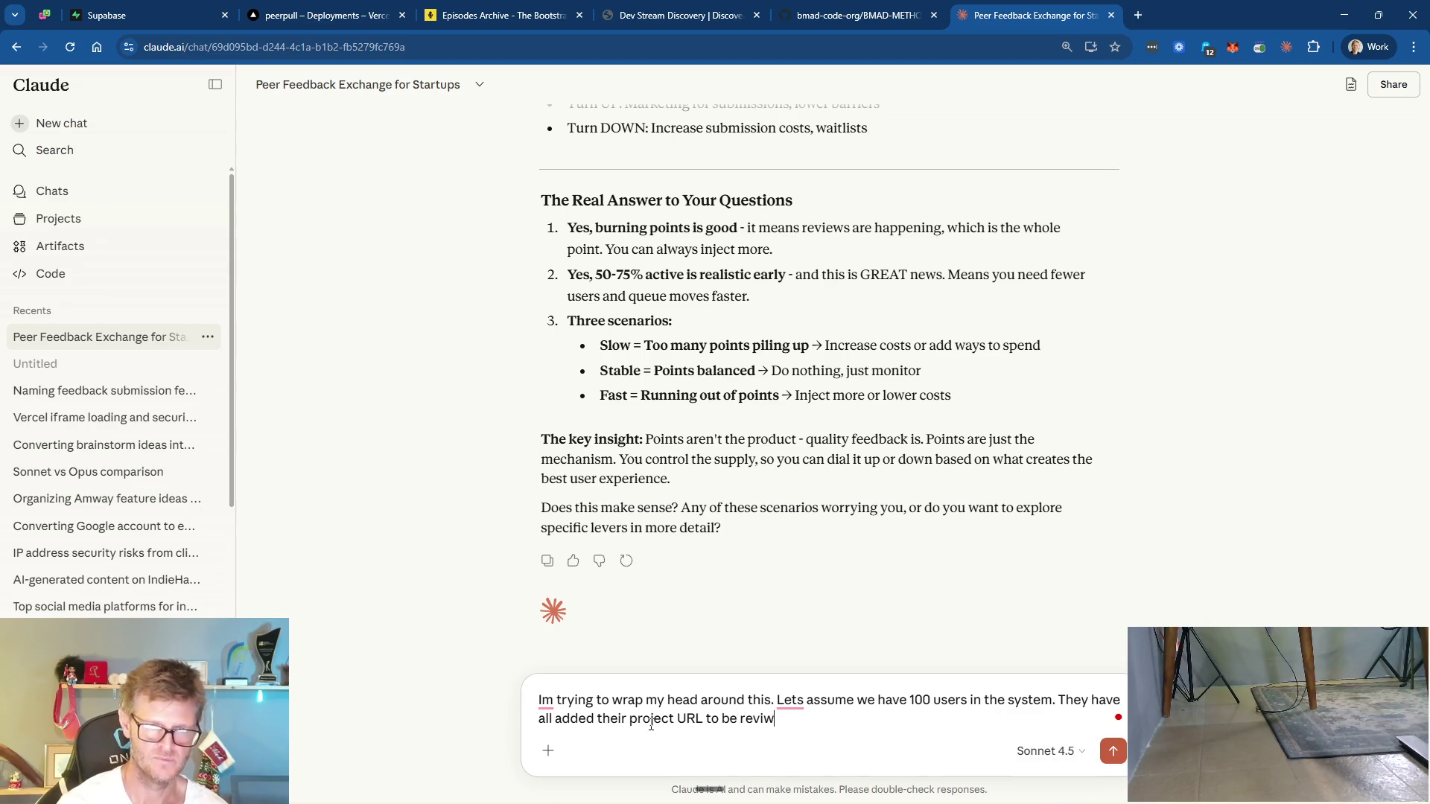
- Continue the draft with 'They all review 2 projests each per day' and check that word's spelling
key(BackSpace)
text(e)
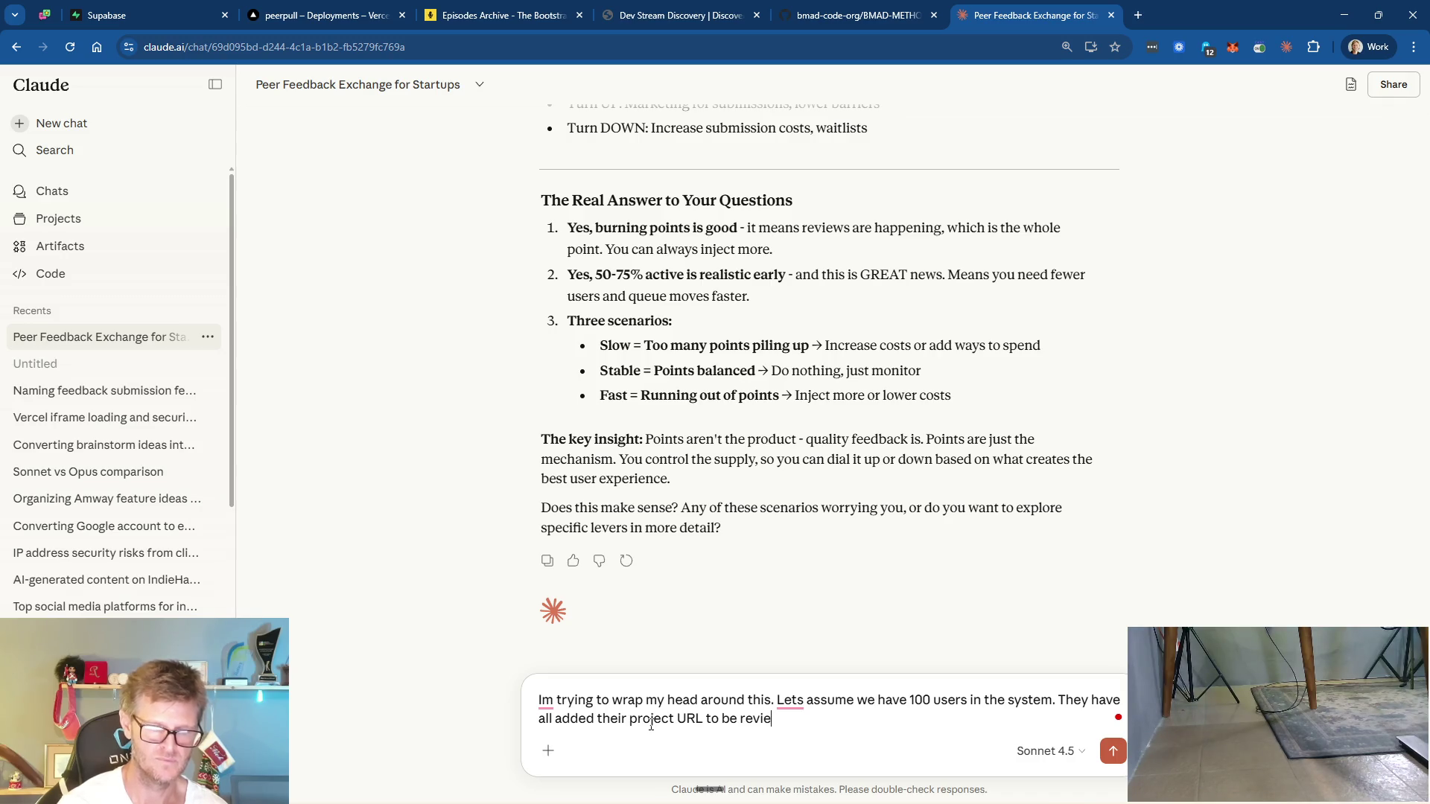
text(wed.)
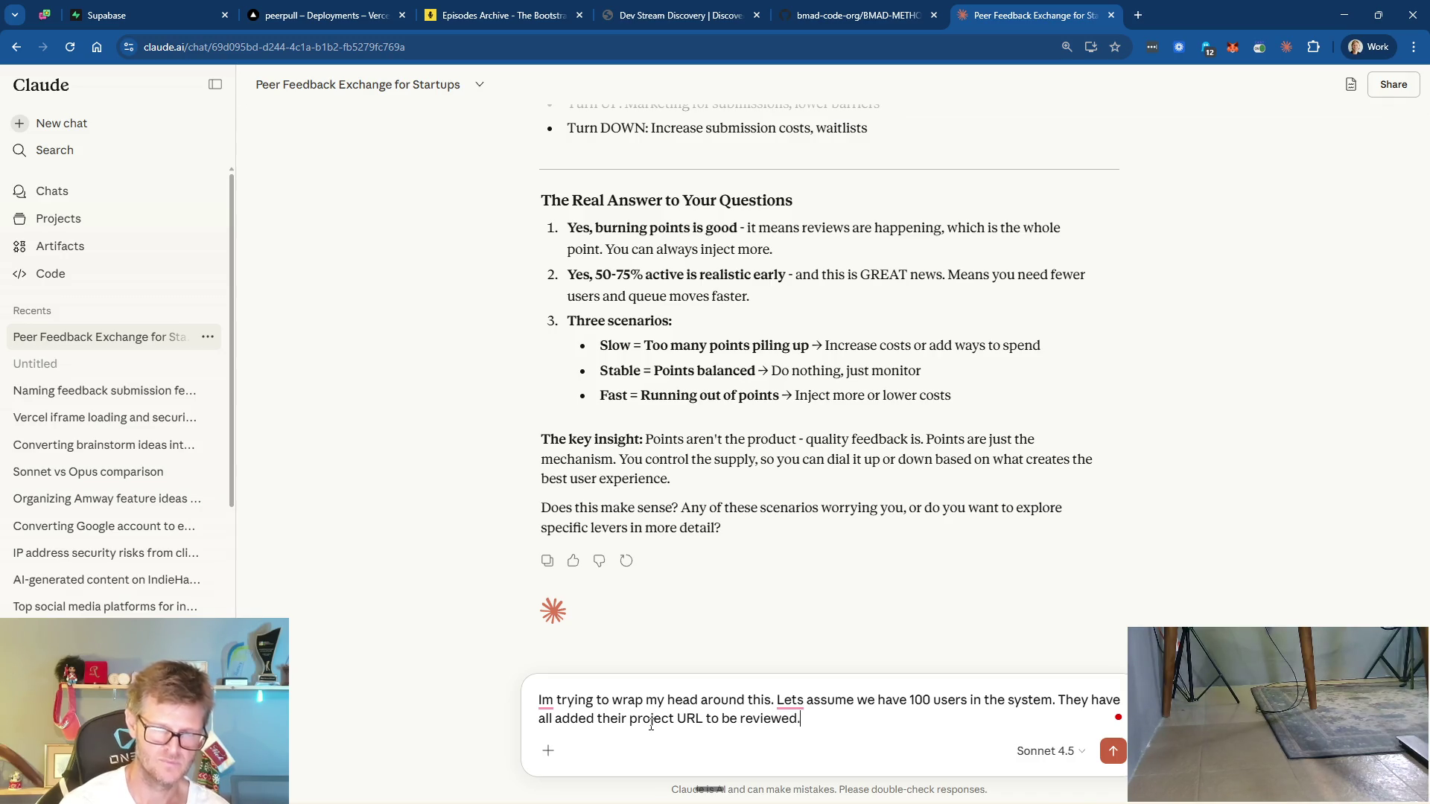
text( They all )
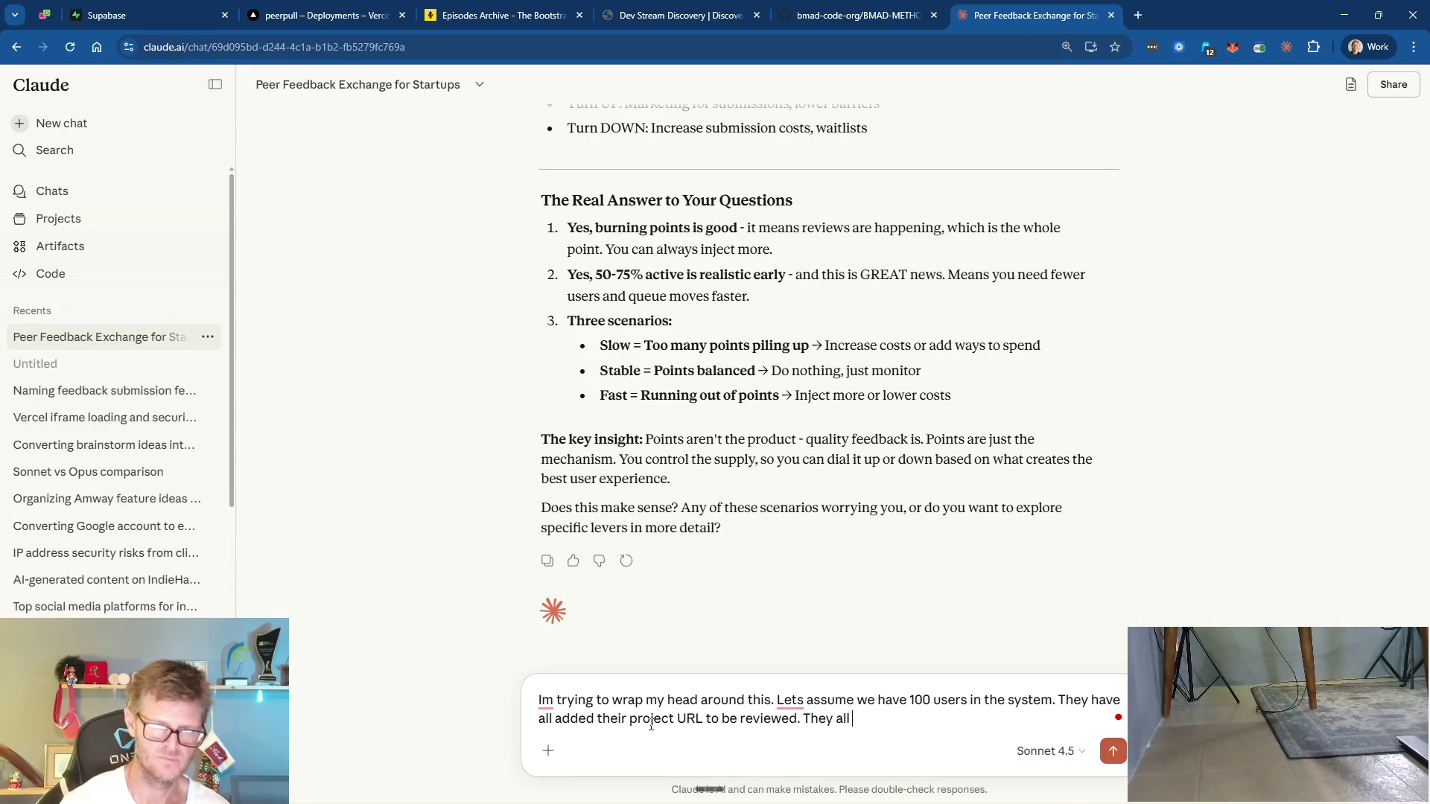
text(review 2 projests each per day)
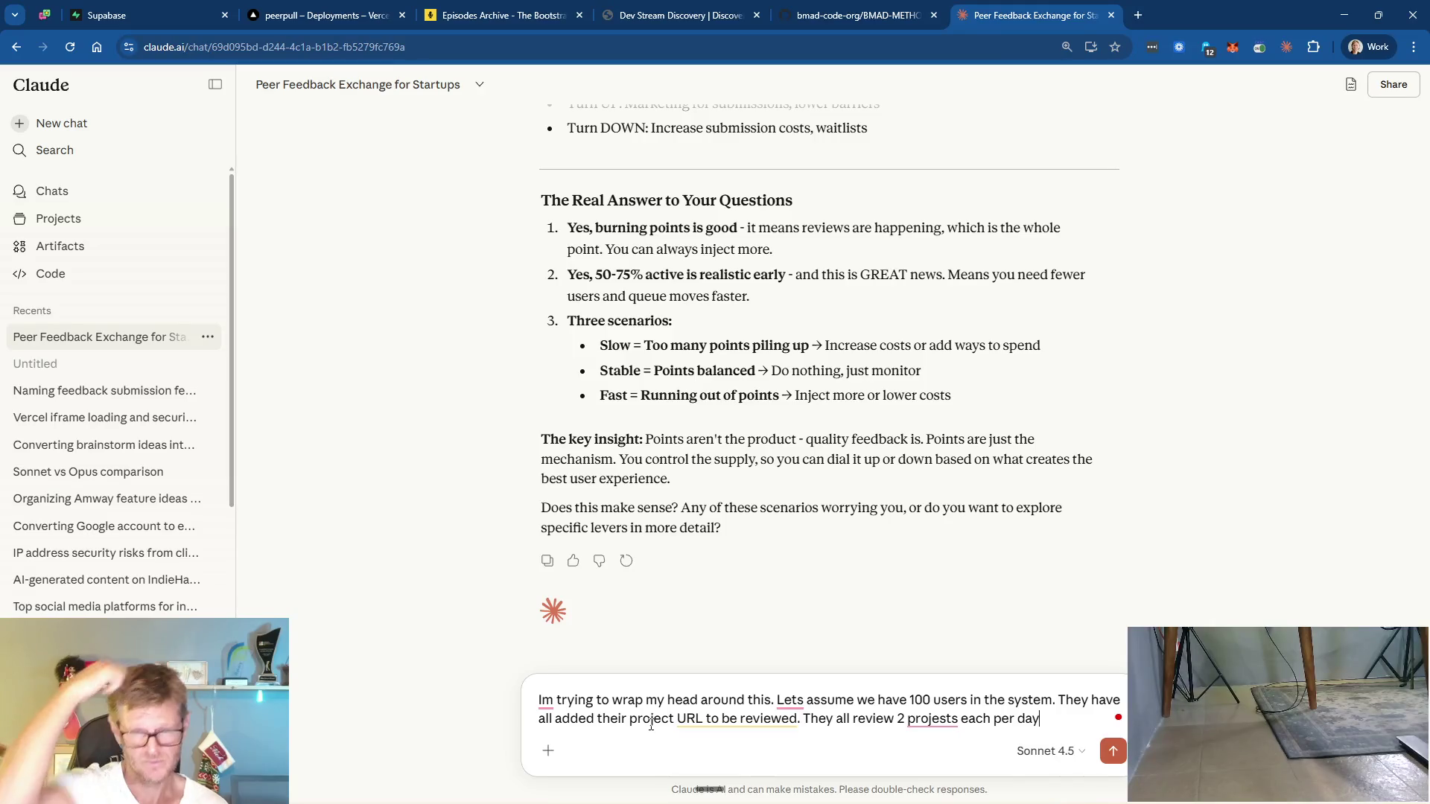
right_click(936, 718)
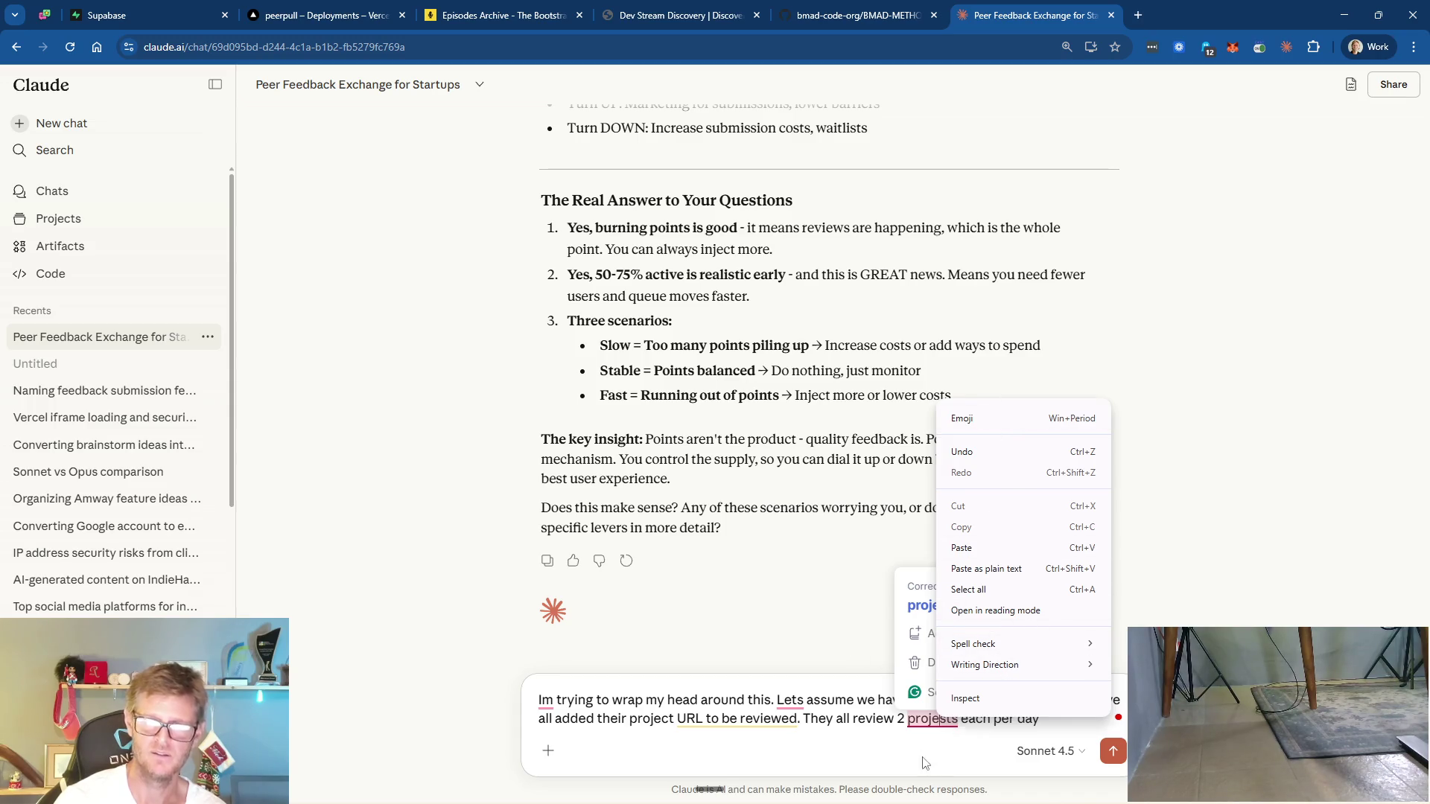
- Correct 'projests' to 'projects' and end the sentence with a period
click(927, 760)
key(BackSpace)
text(c)
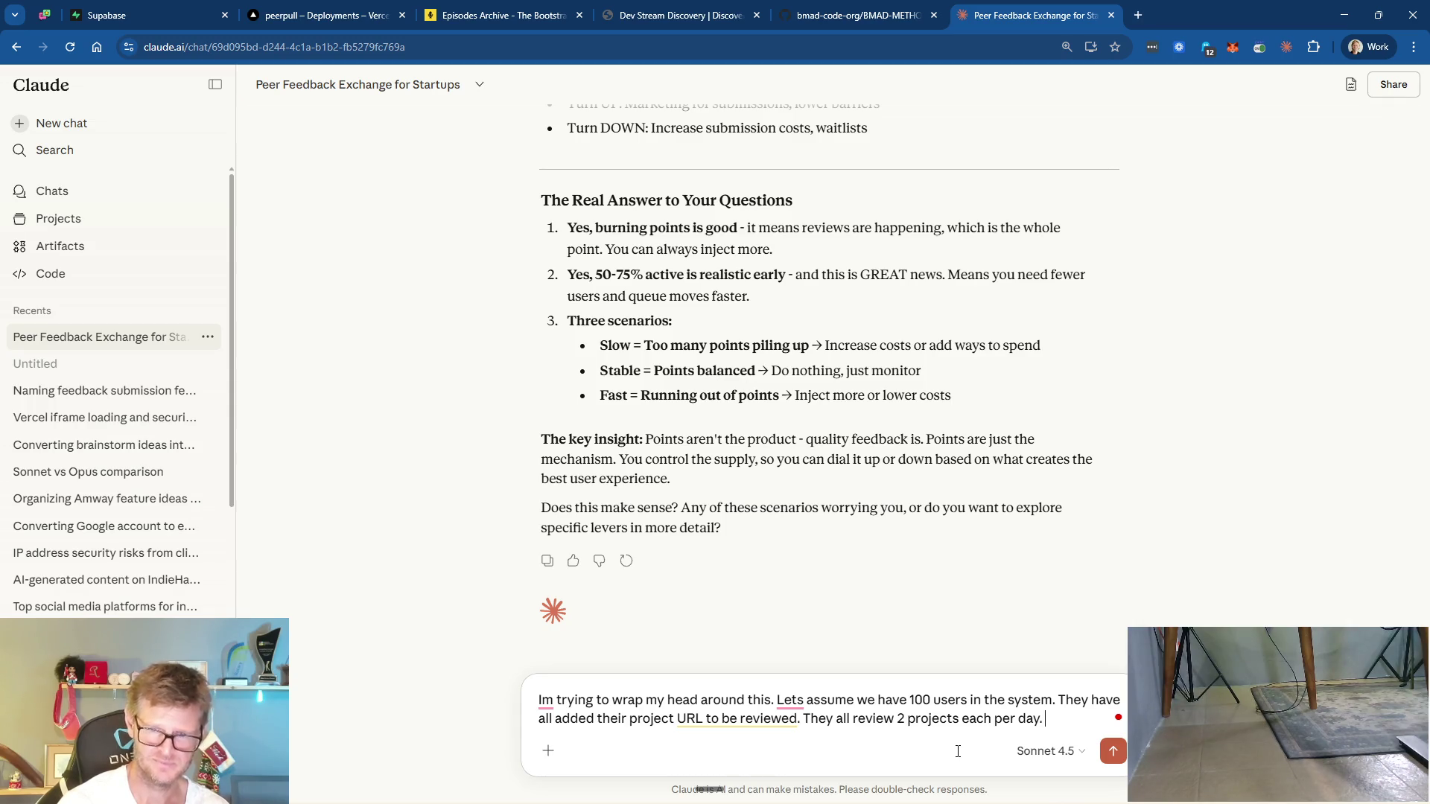
text( Lets)
key(BackSpace)
key(BackSpace)
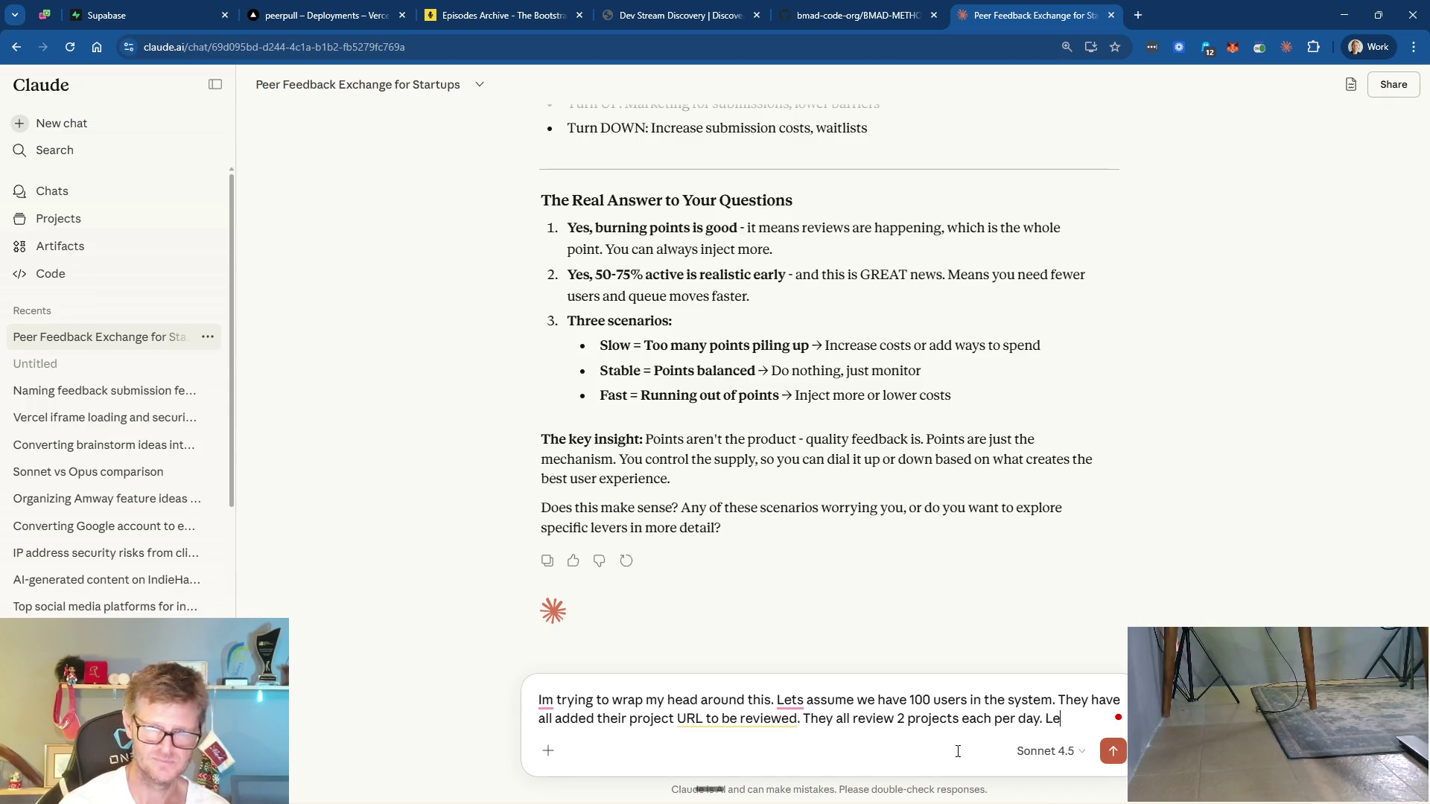
- Add 'Without taking into account any other method for injecting points or changing ratios, how would this play out?'
key(BackSpace)
key(BackSpace)
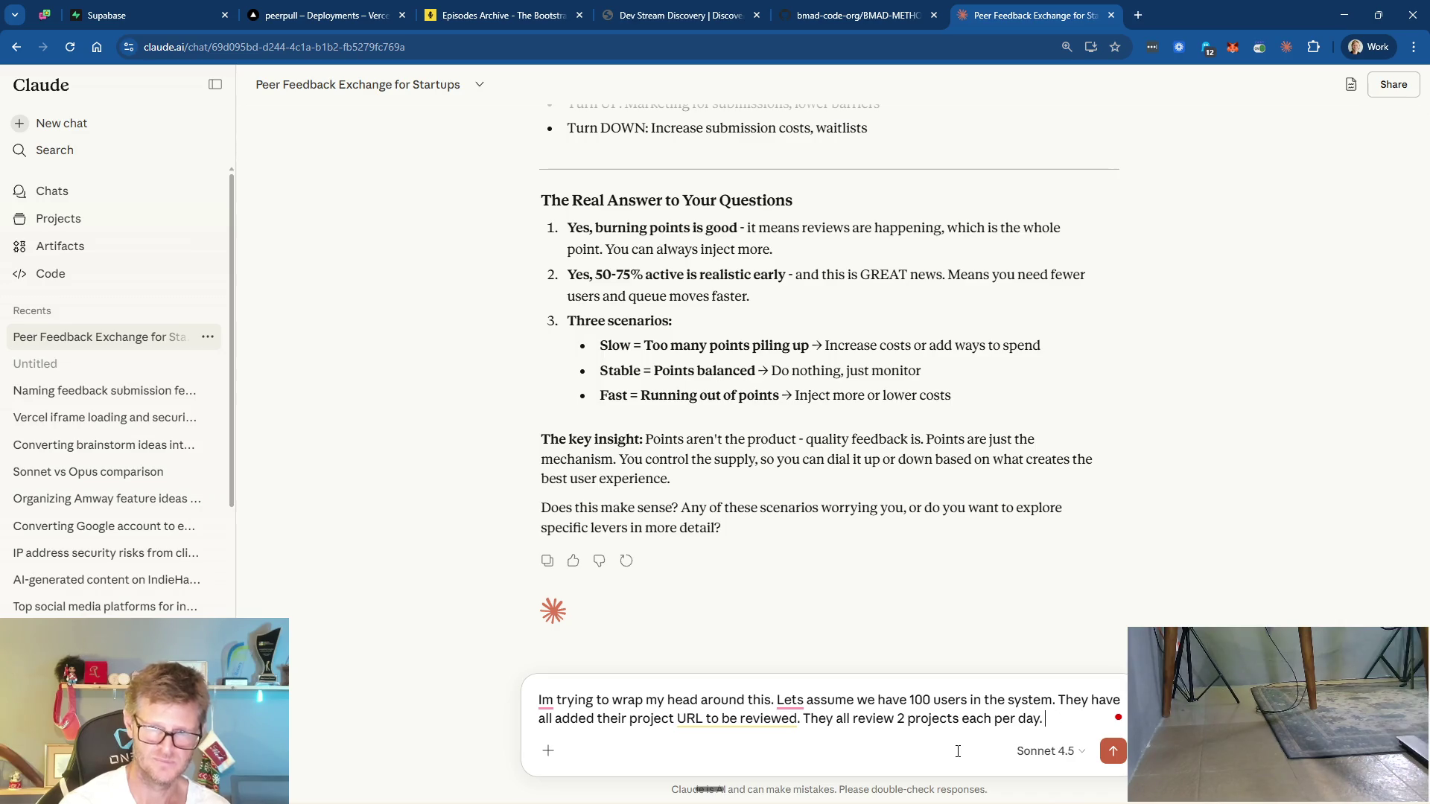
text(Wit)
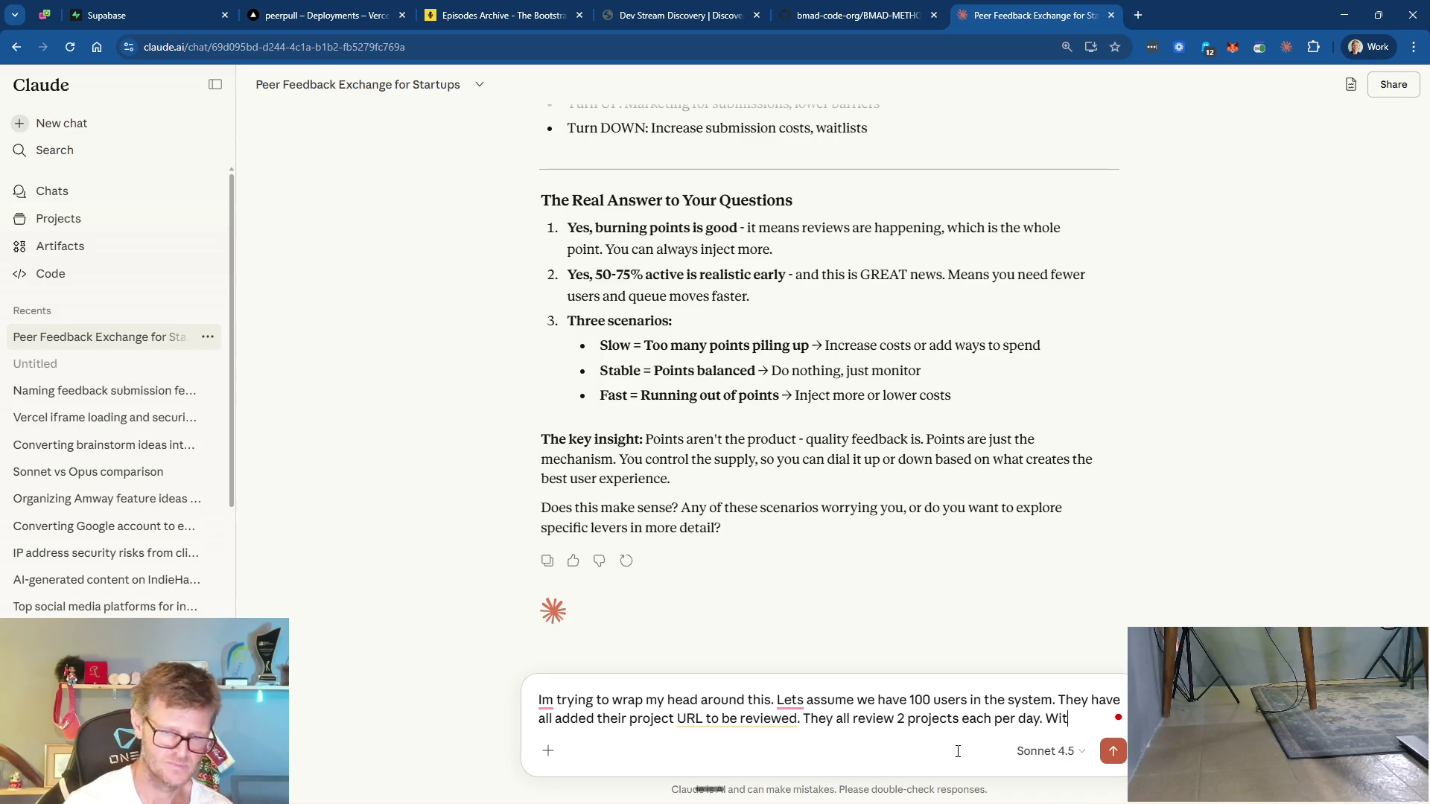
text(hout taking intop a)
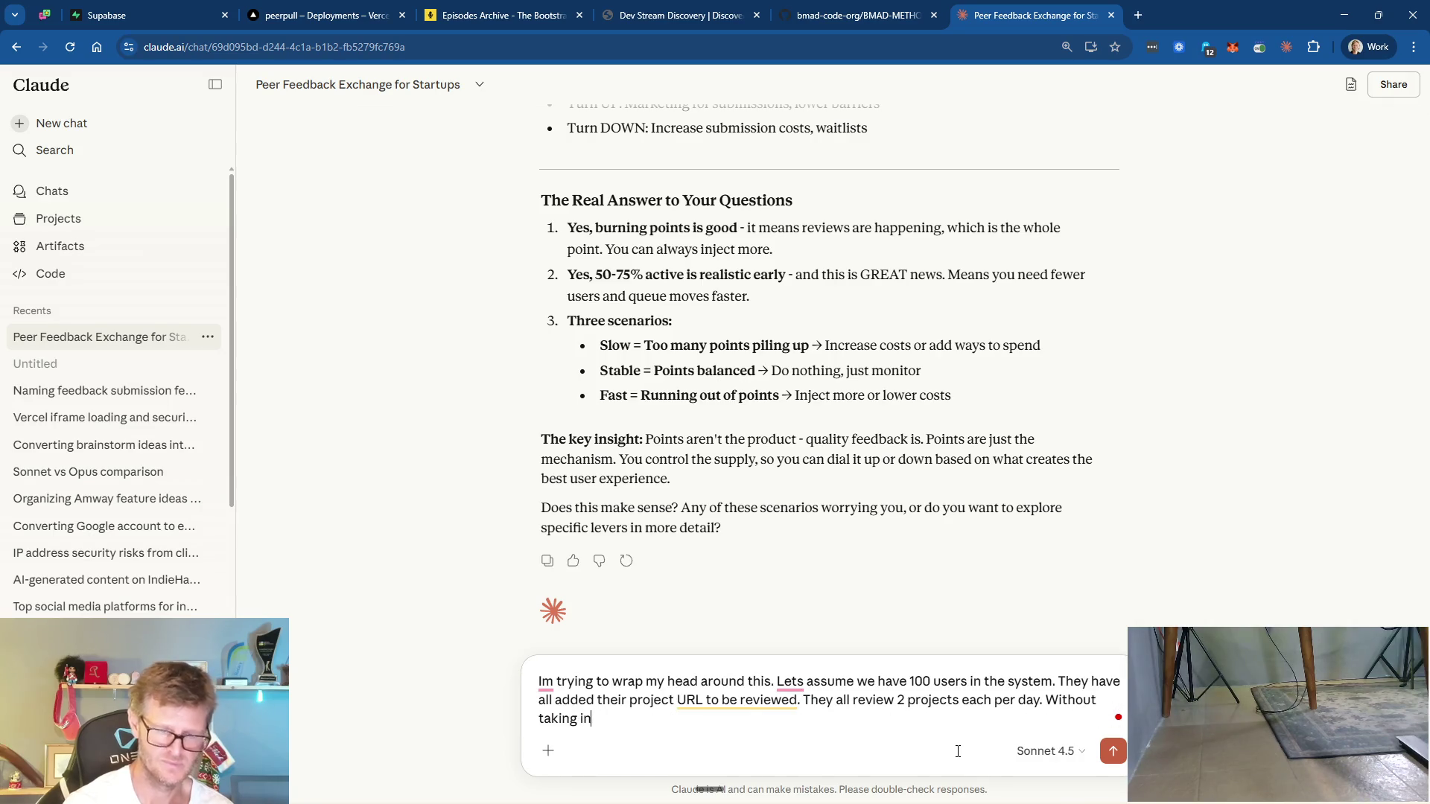
key(BackSpace)
key(BackSpace)
key(BackSpace)
text(account any o)
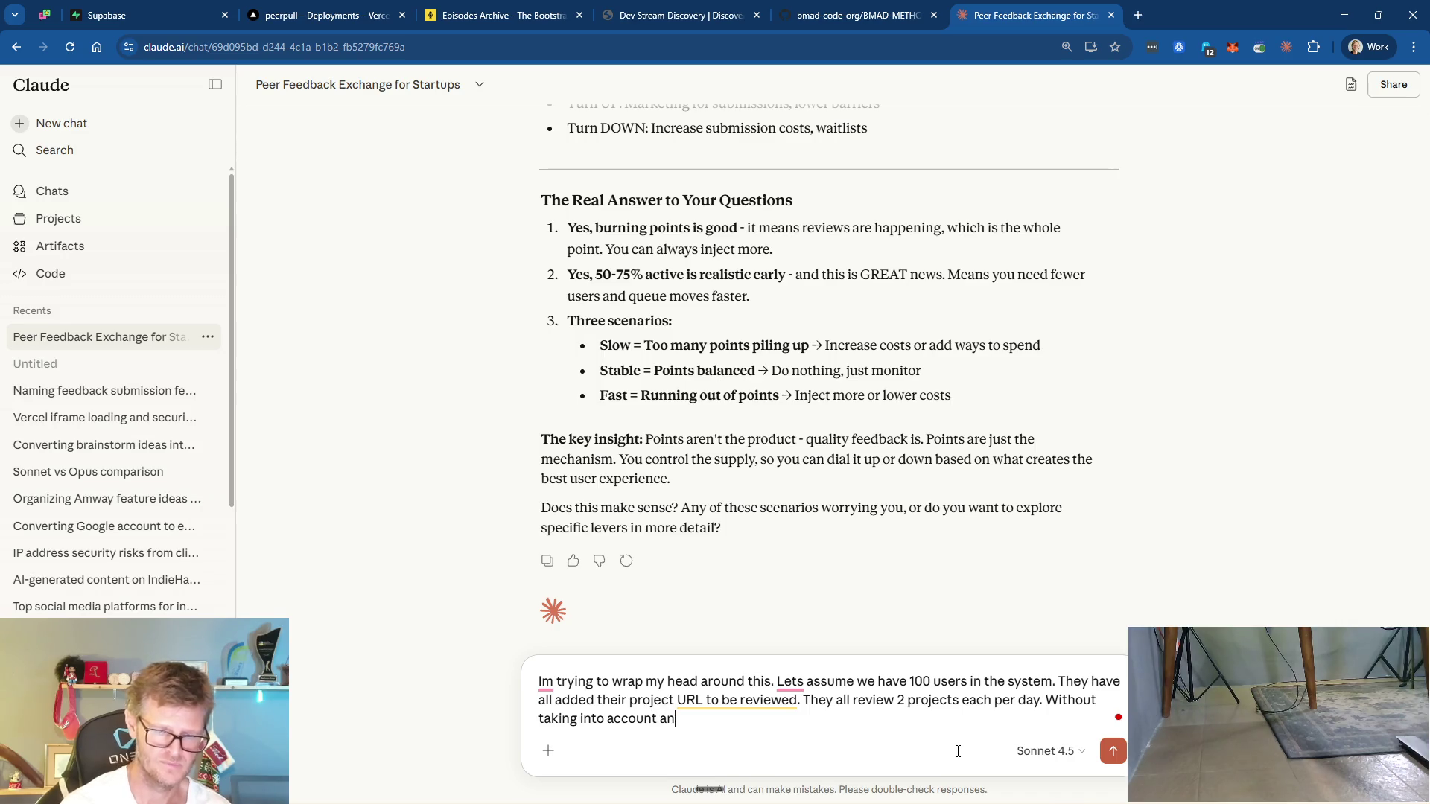
text(ther methoid)
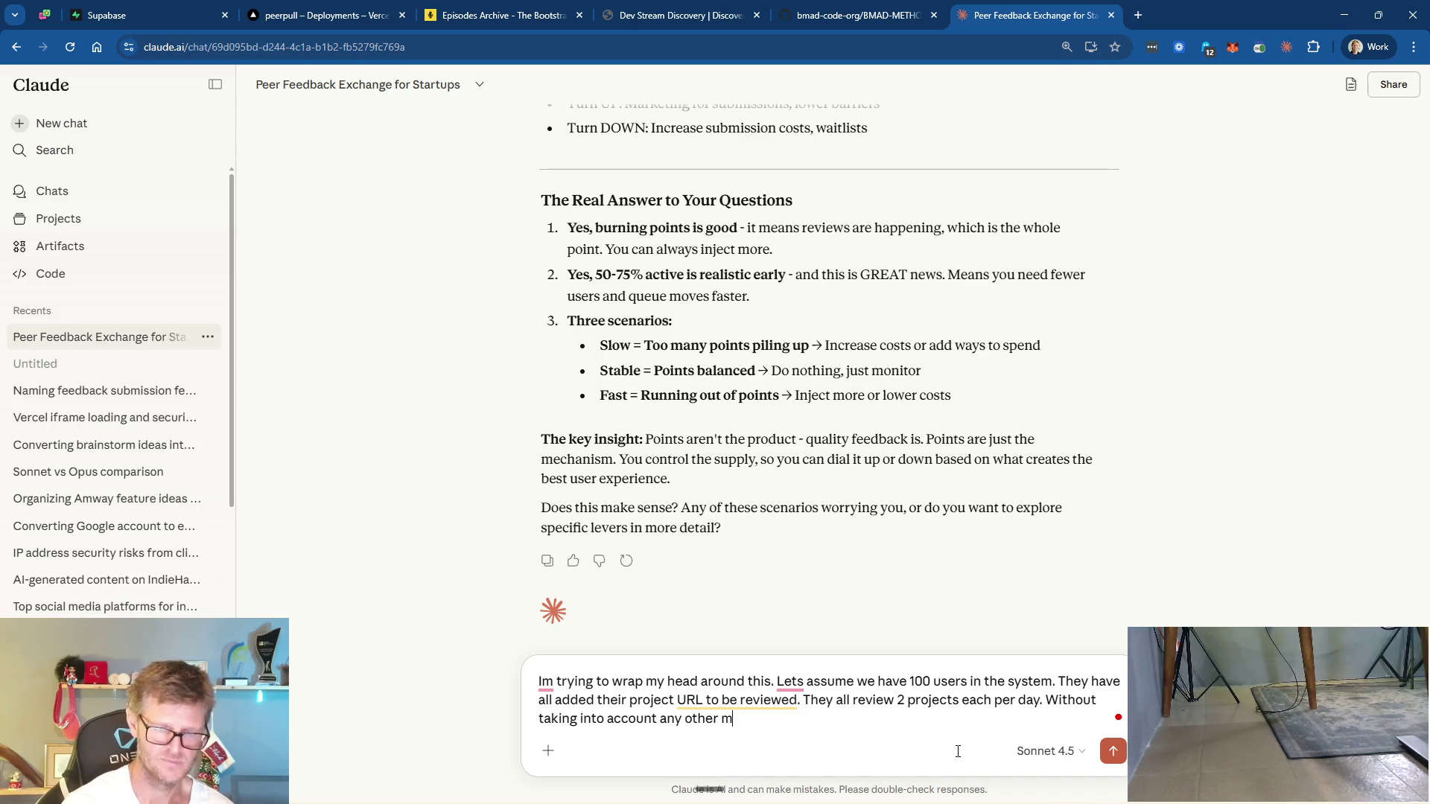
key(BackSpace)
key(BackSpace)
key(BackSpace)
text(d for add)
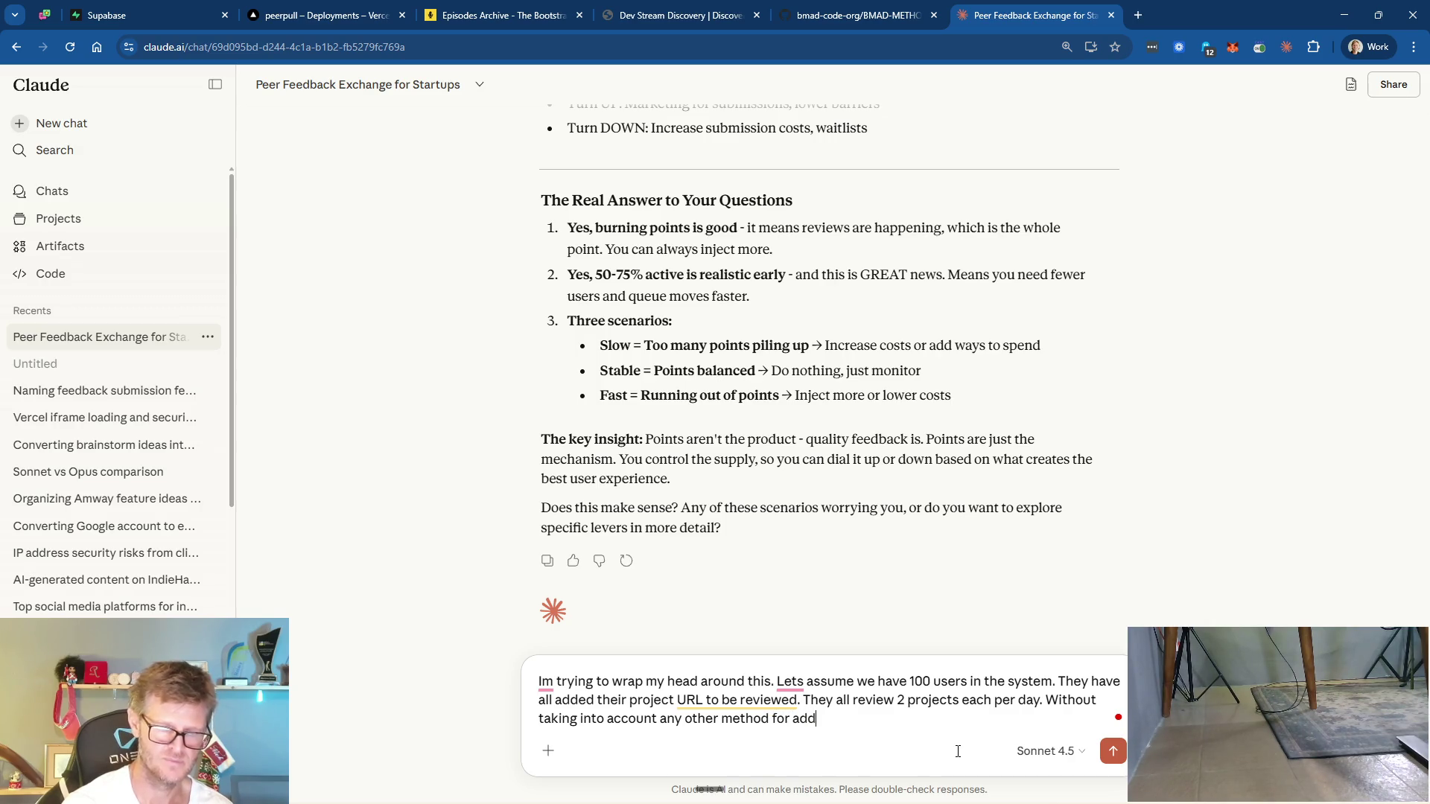
key(BackSpace)
key(BackSpace)
key(BackSpace)
text(i)
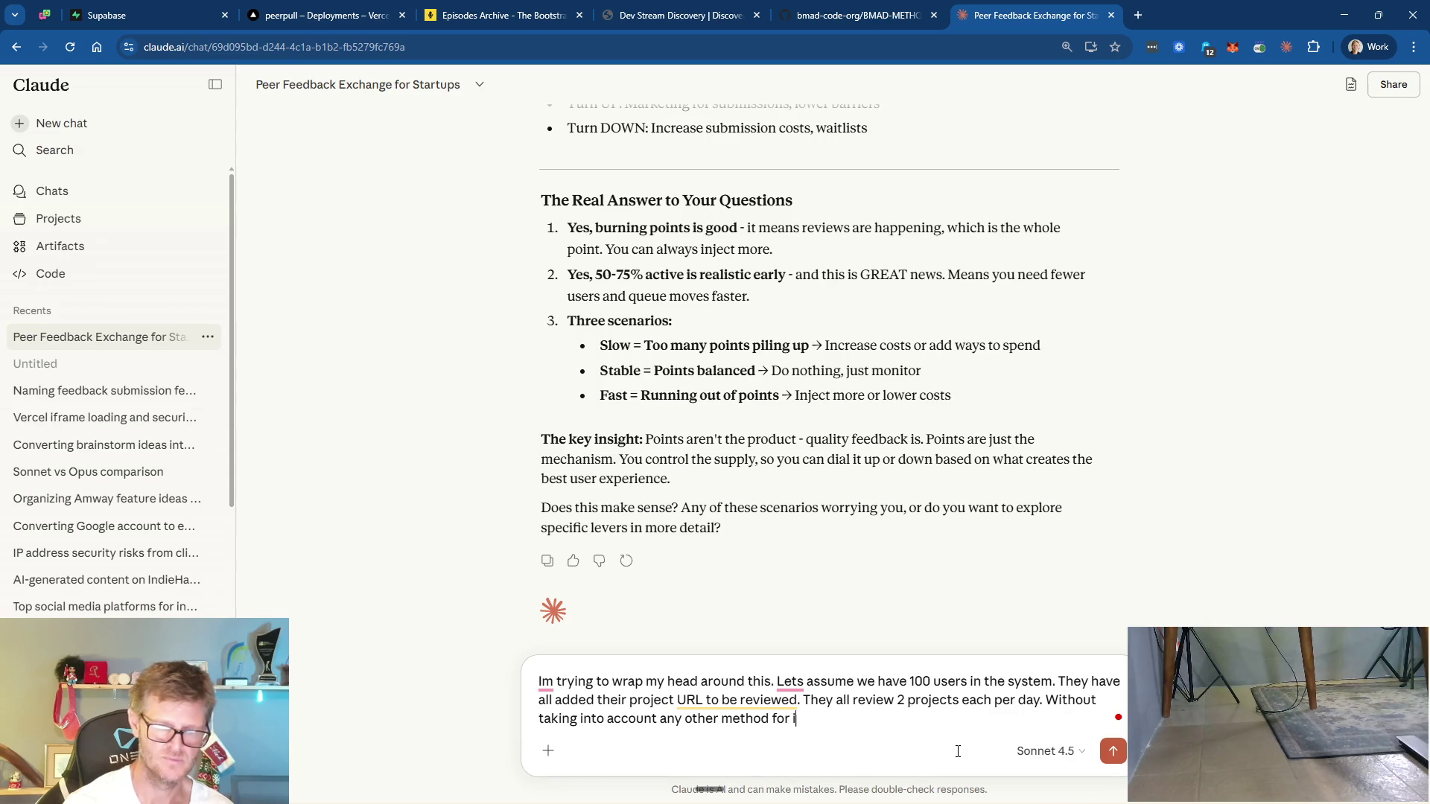
text(njecting poin)
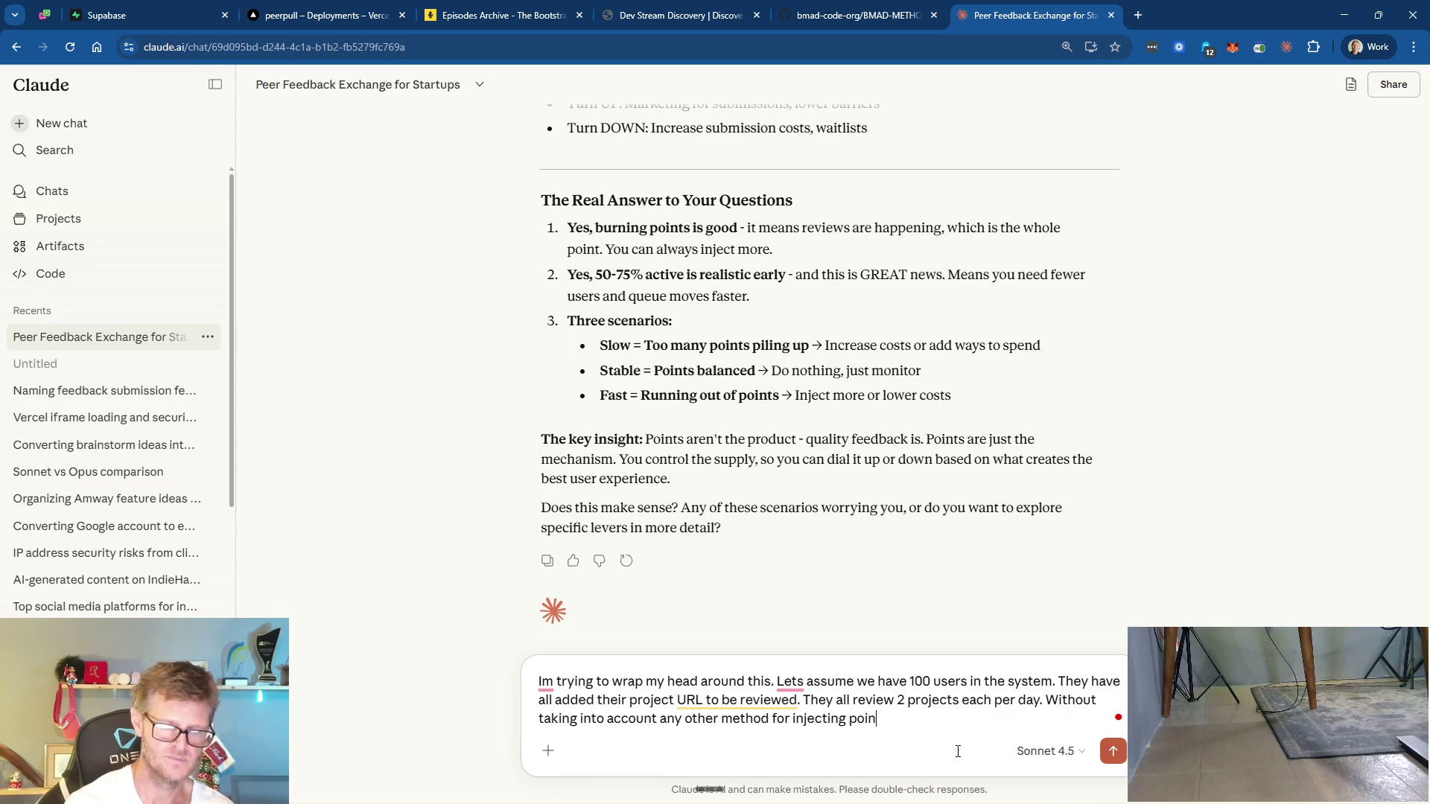
text(ts or chang)
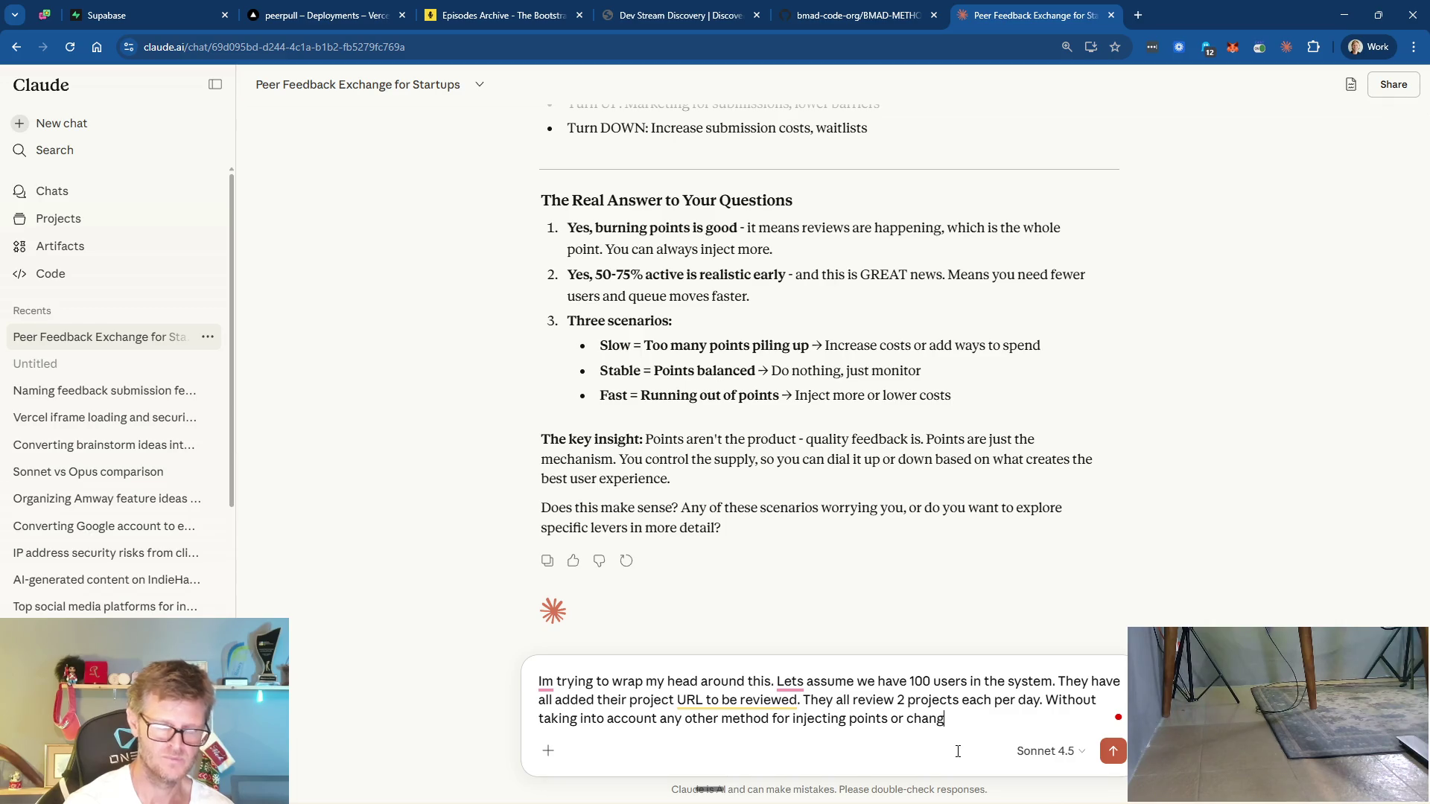
text(ing rations)
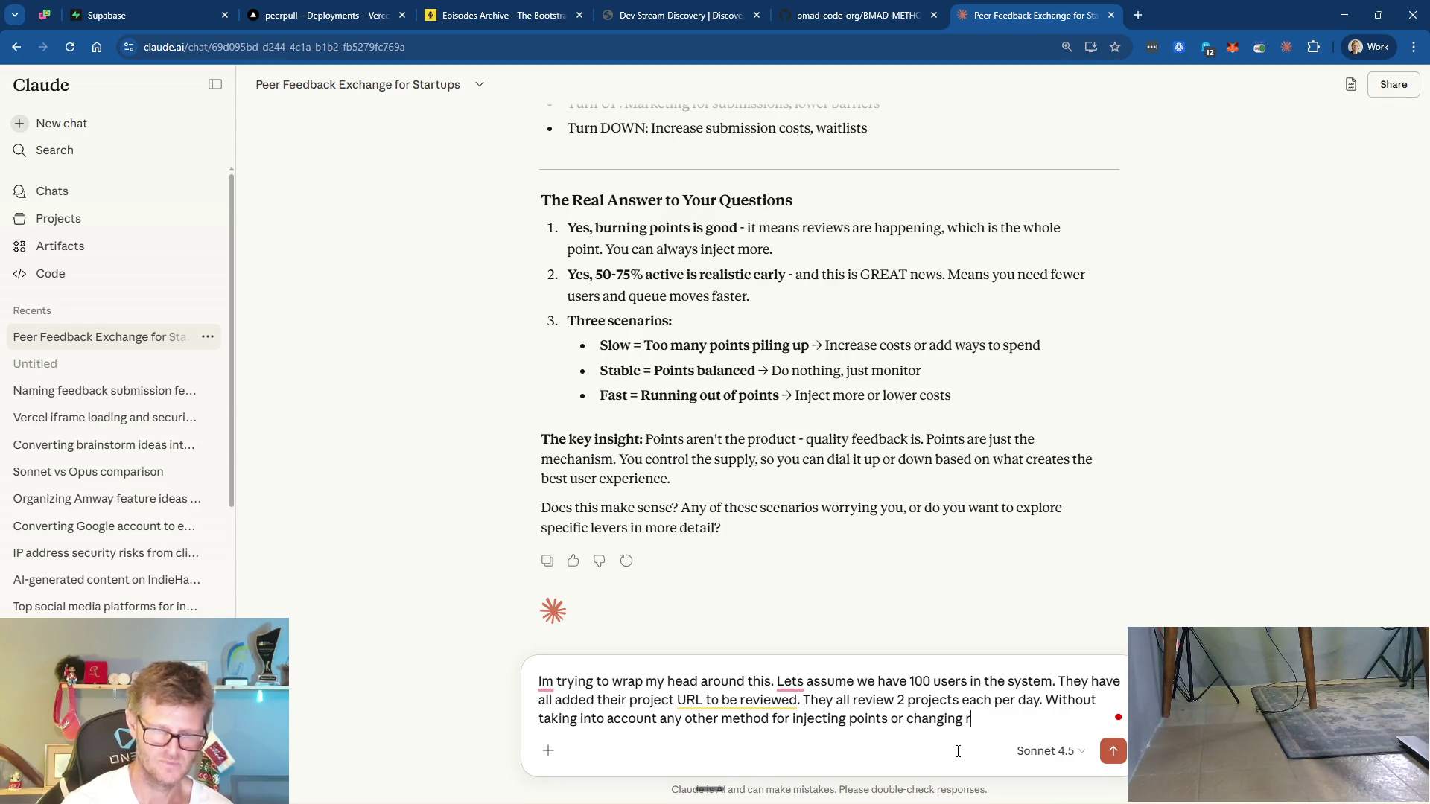
key(BackSpace)
key(BackSpace)
key(BackSpace)
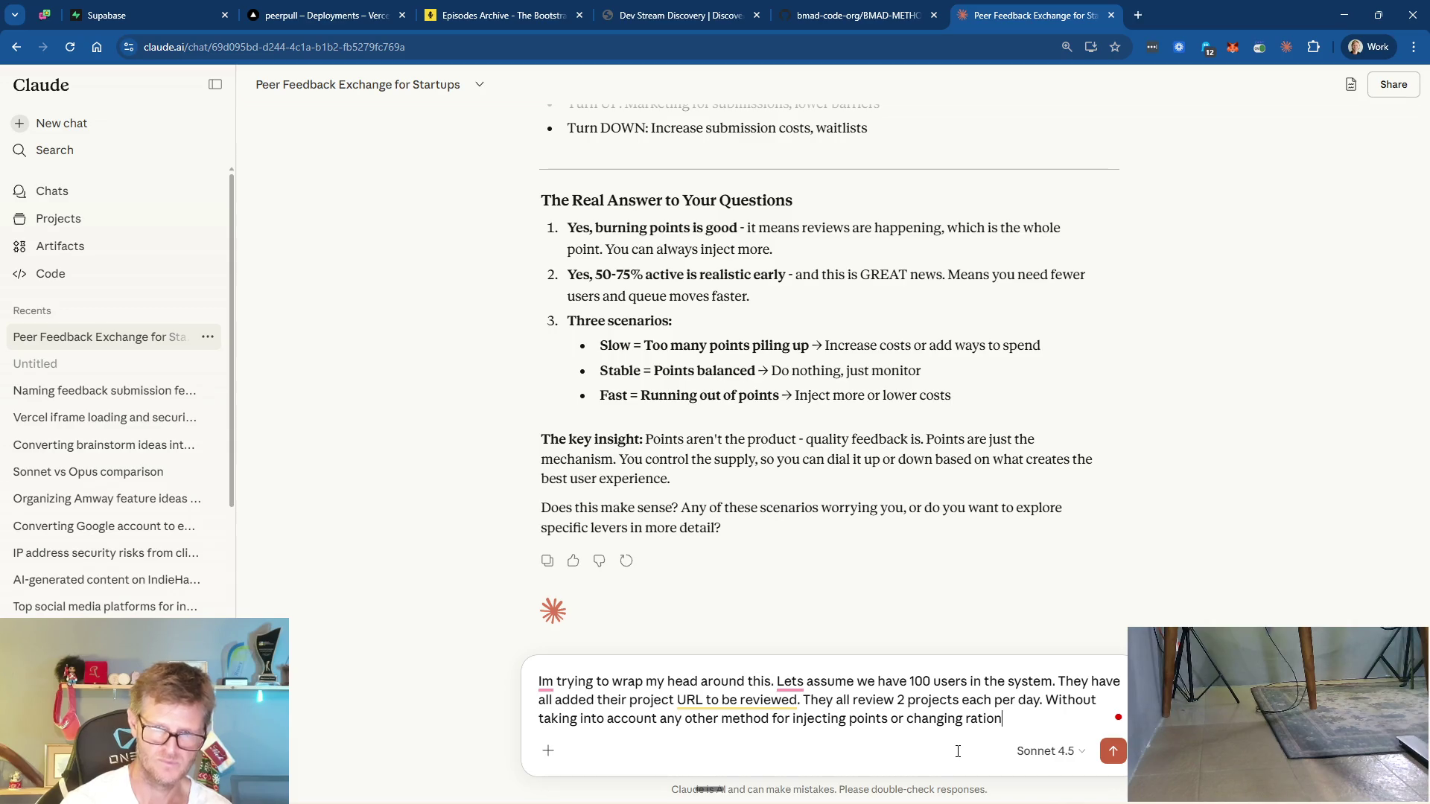
text(os, how would this )
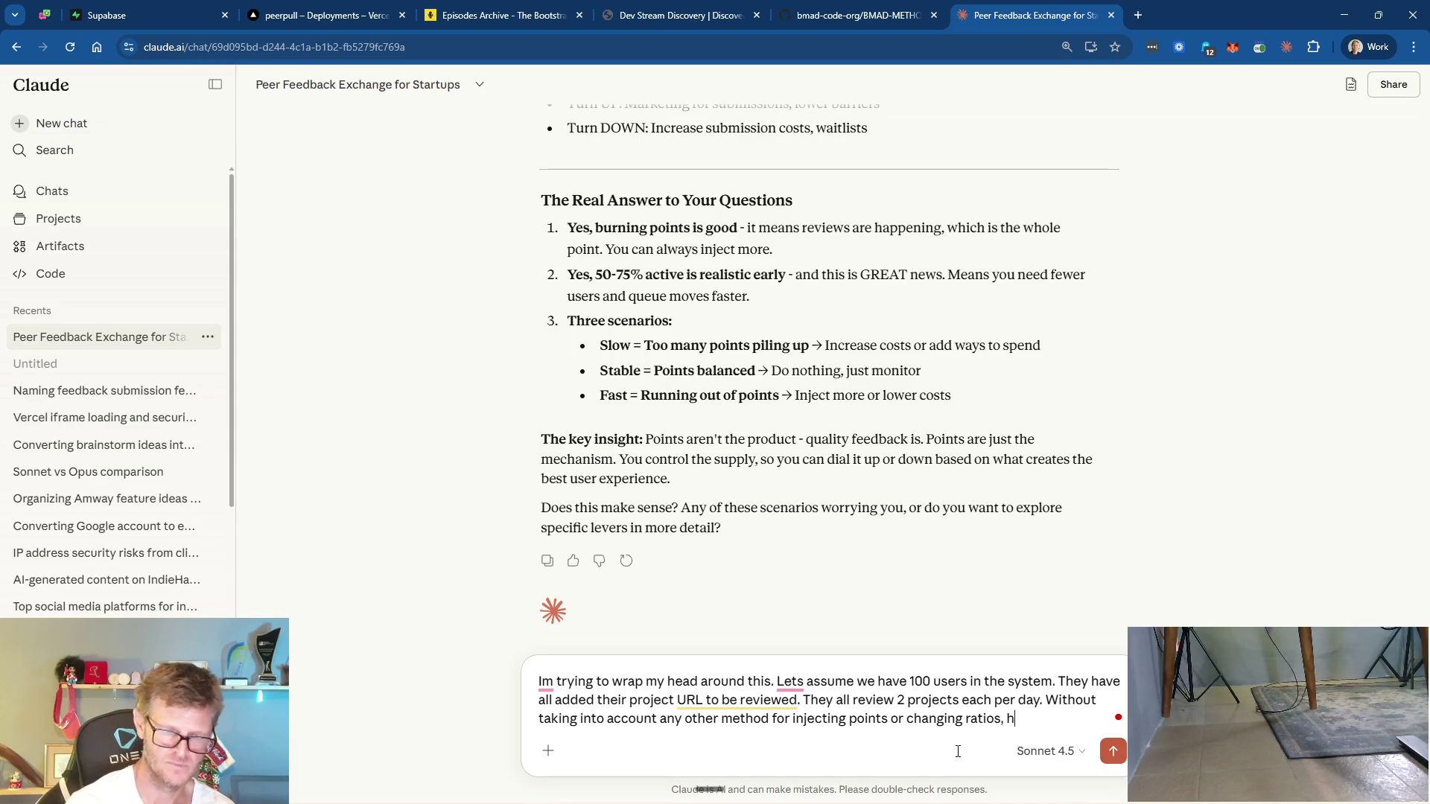
text(scen)
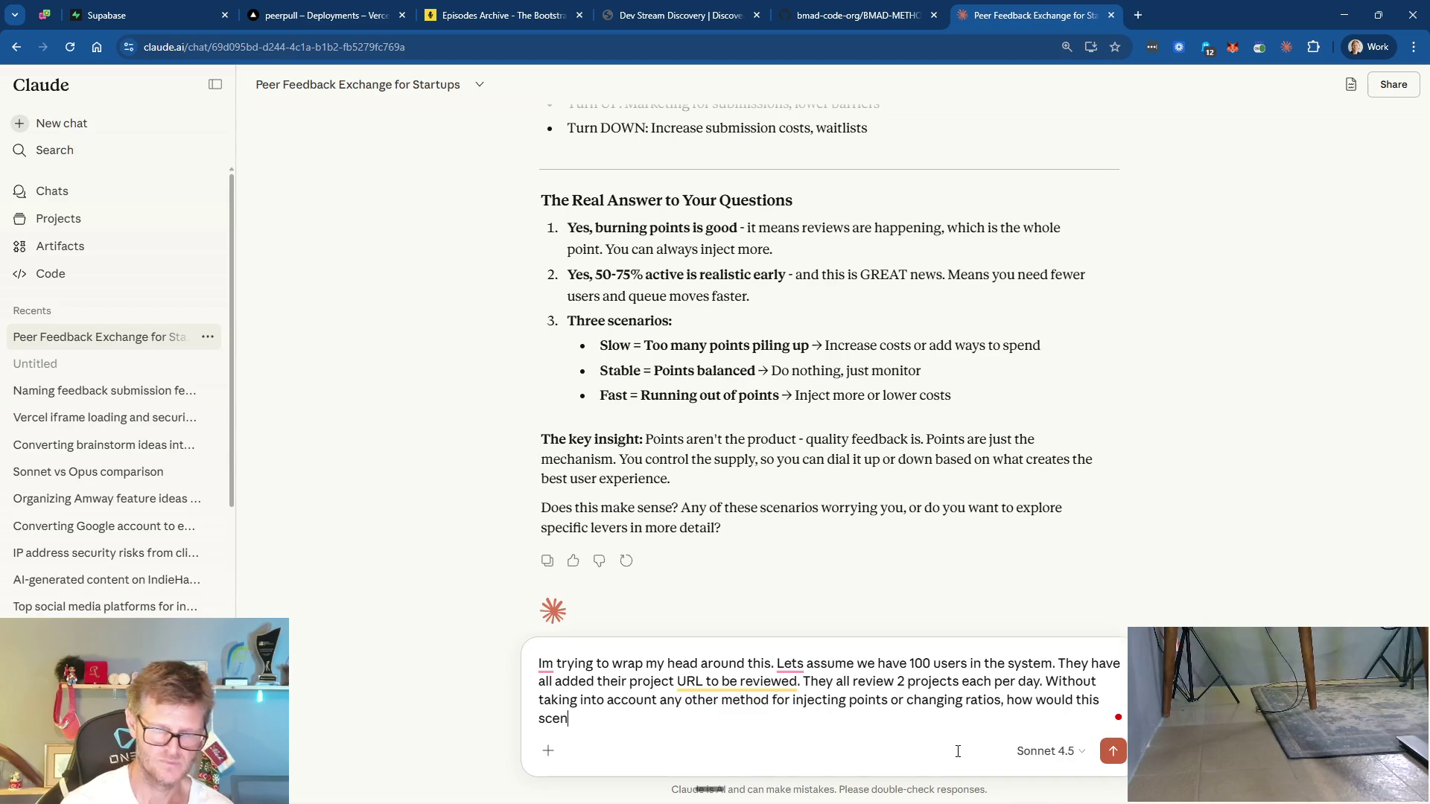
text(ario p[lay out?)
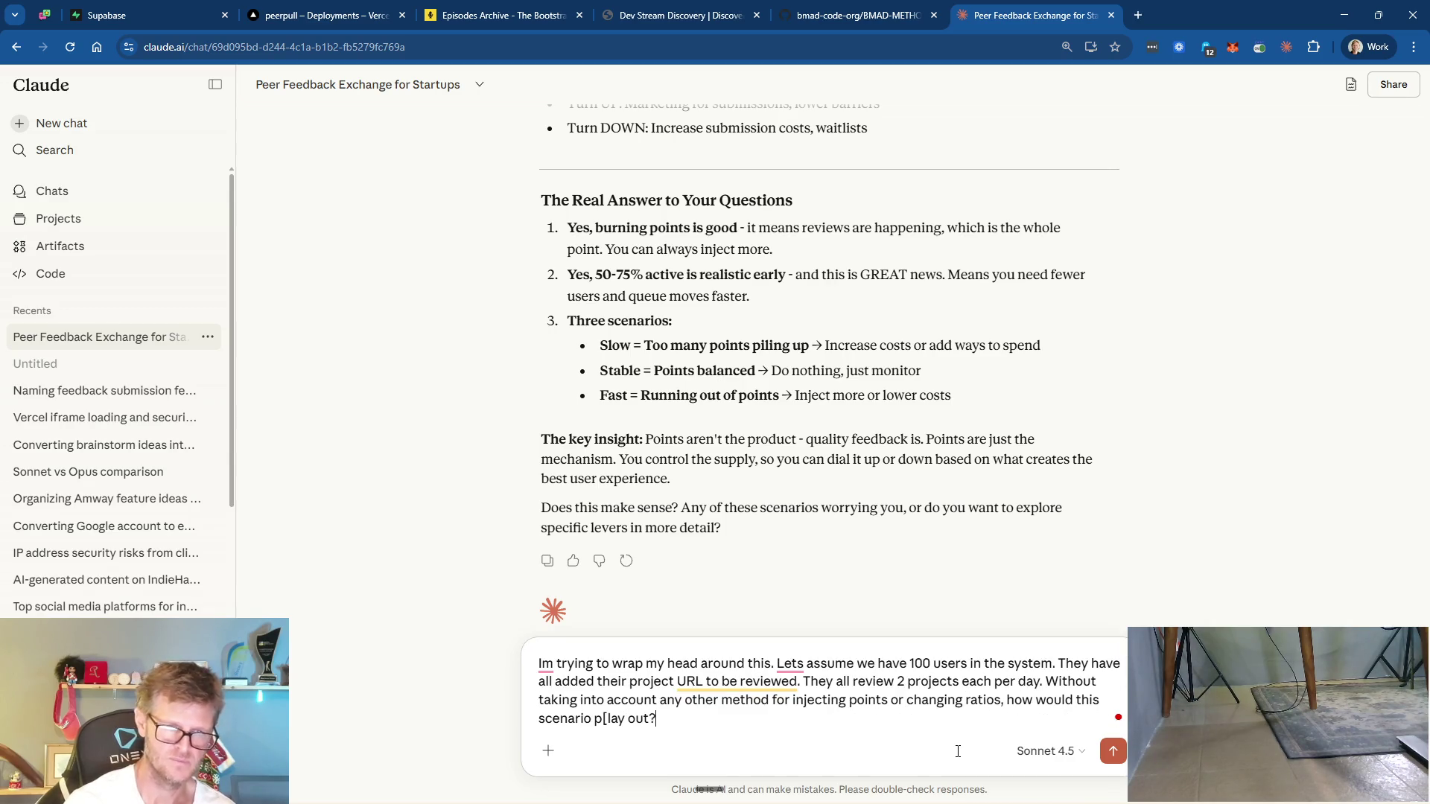
key(BackSpace)
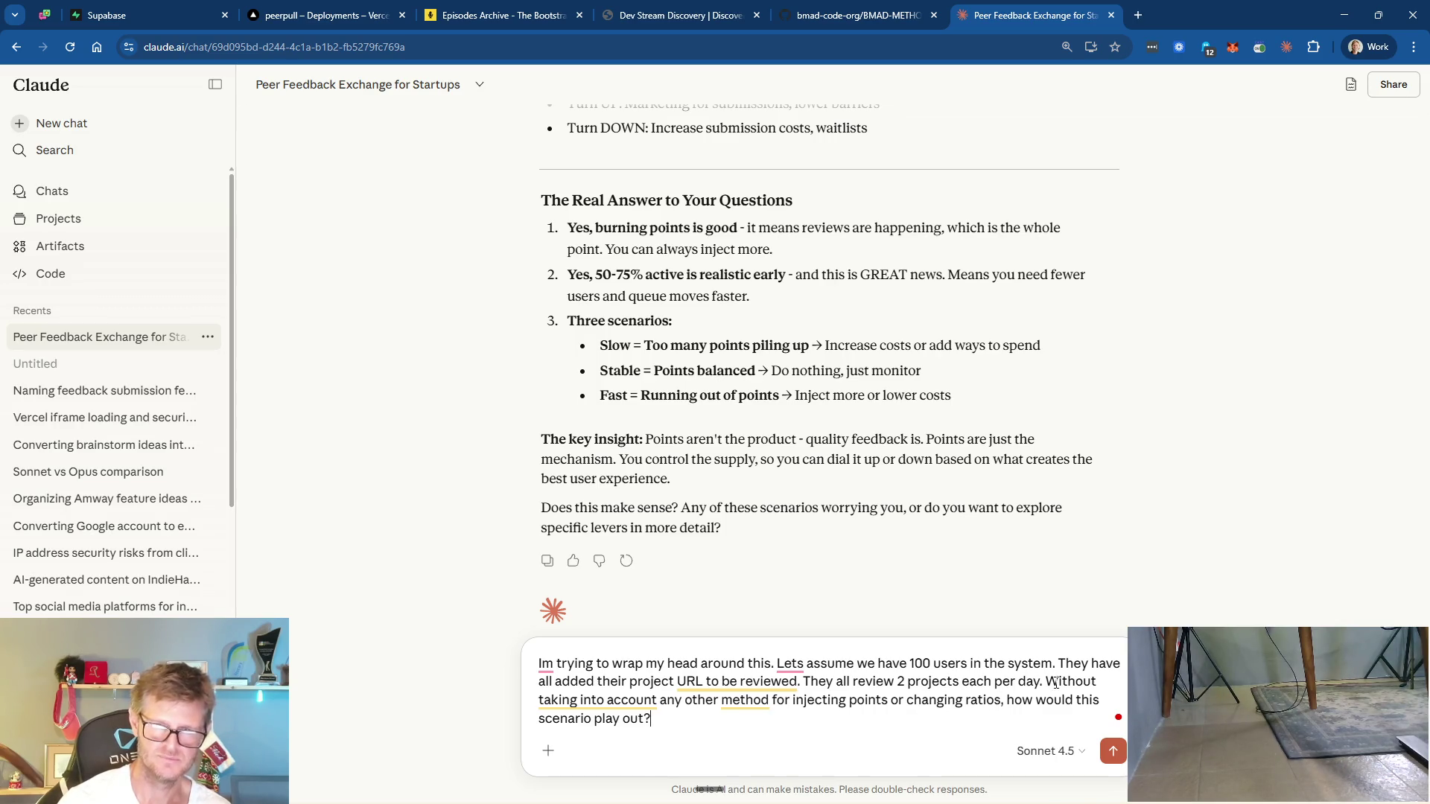
- Add 'with 2 points each from signup' and send the 100-user scenario question
text(with 2 po)
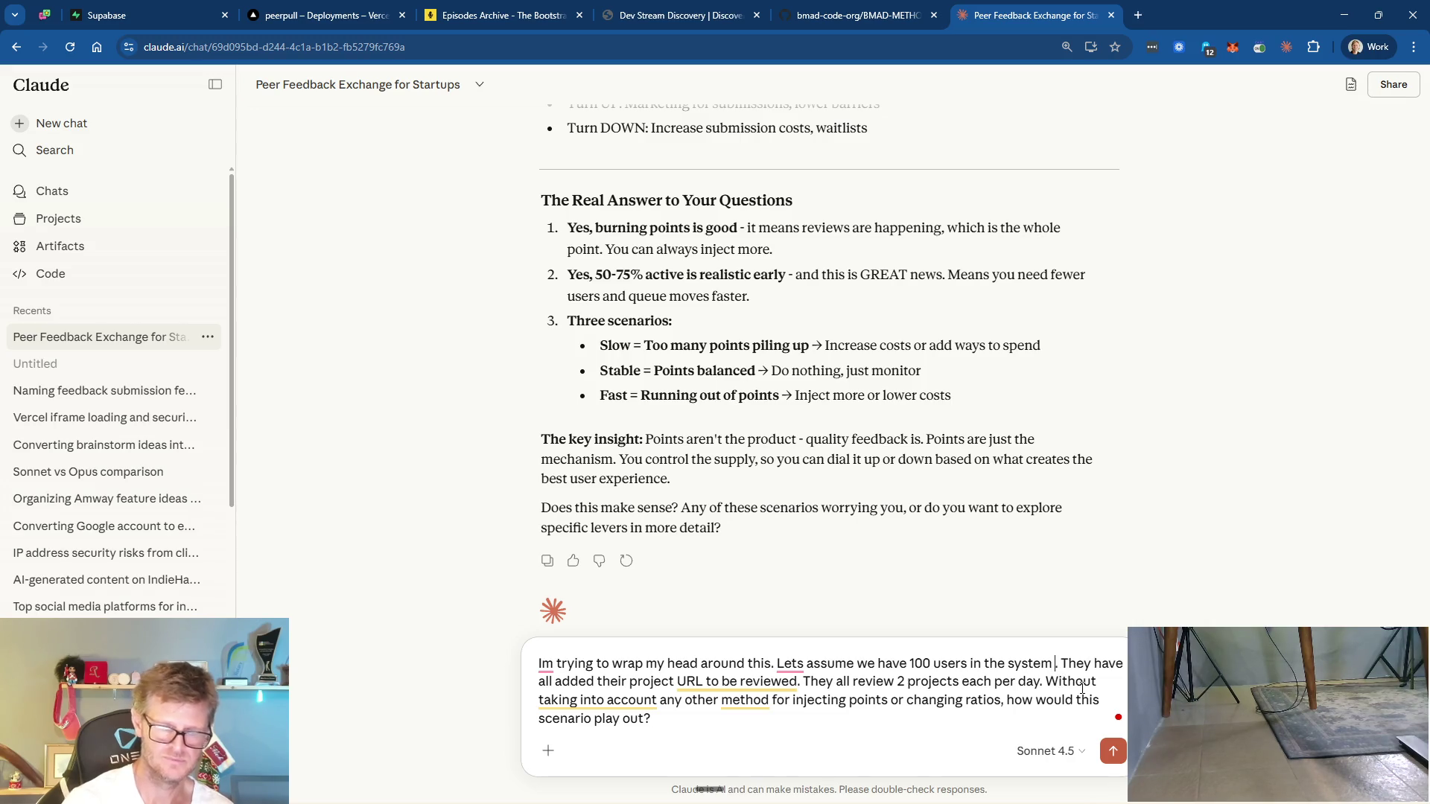
text(ints each )
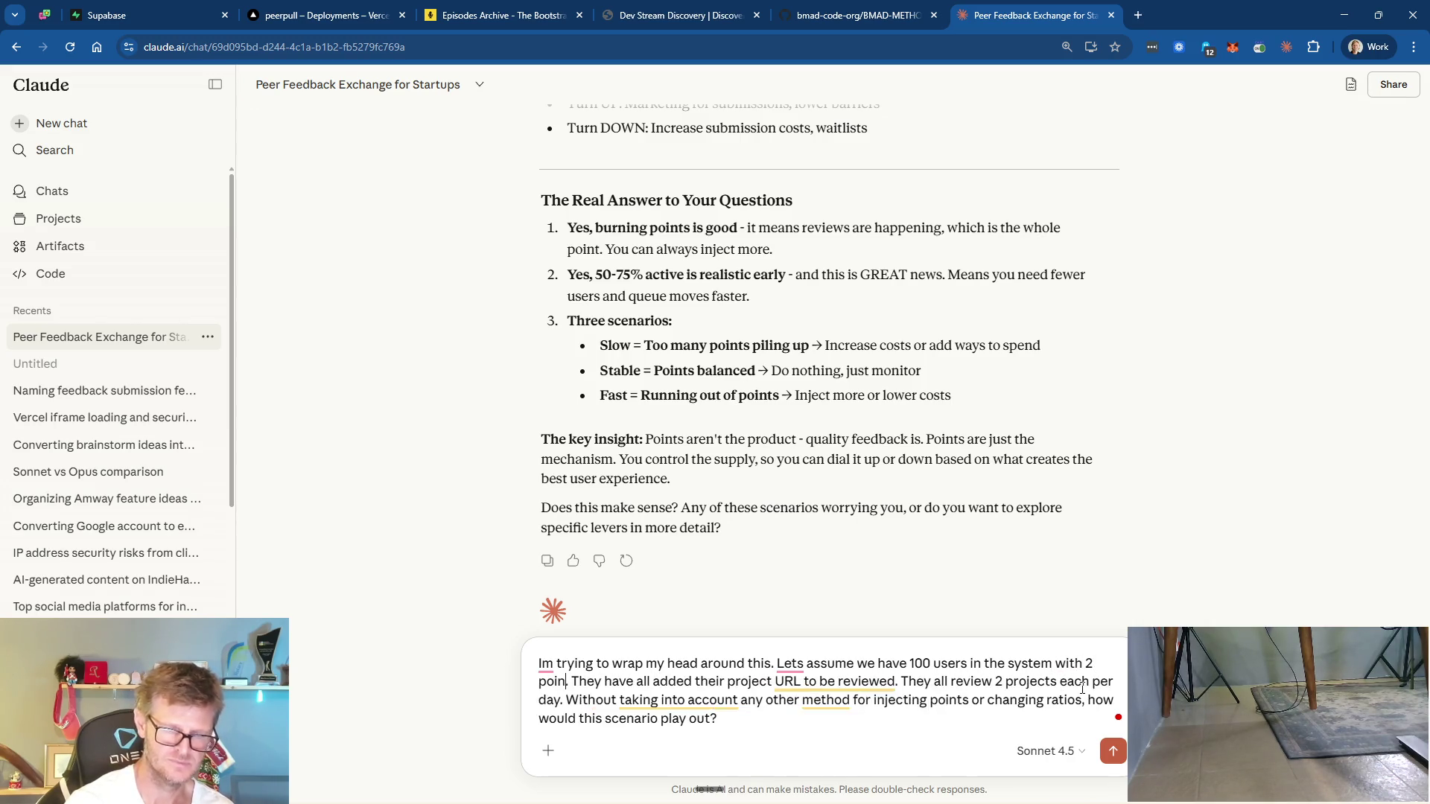
text(from )
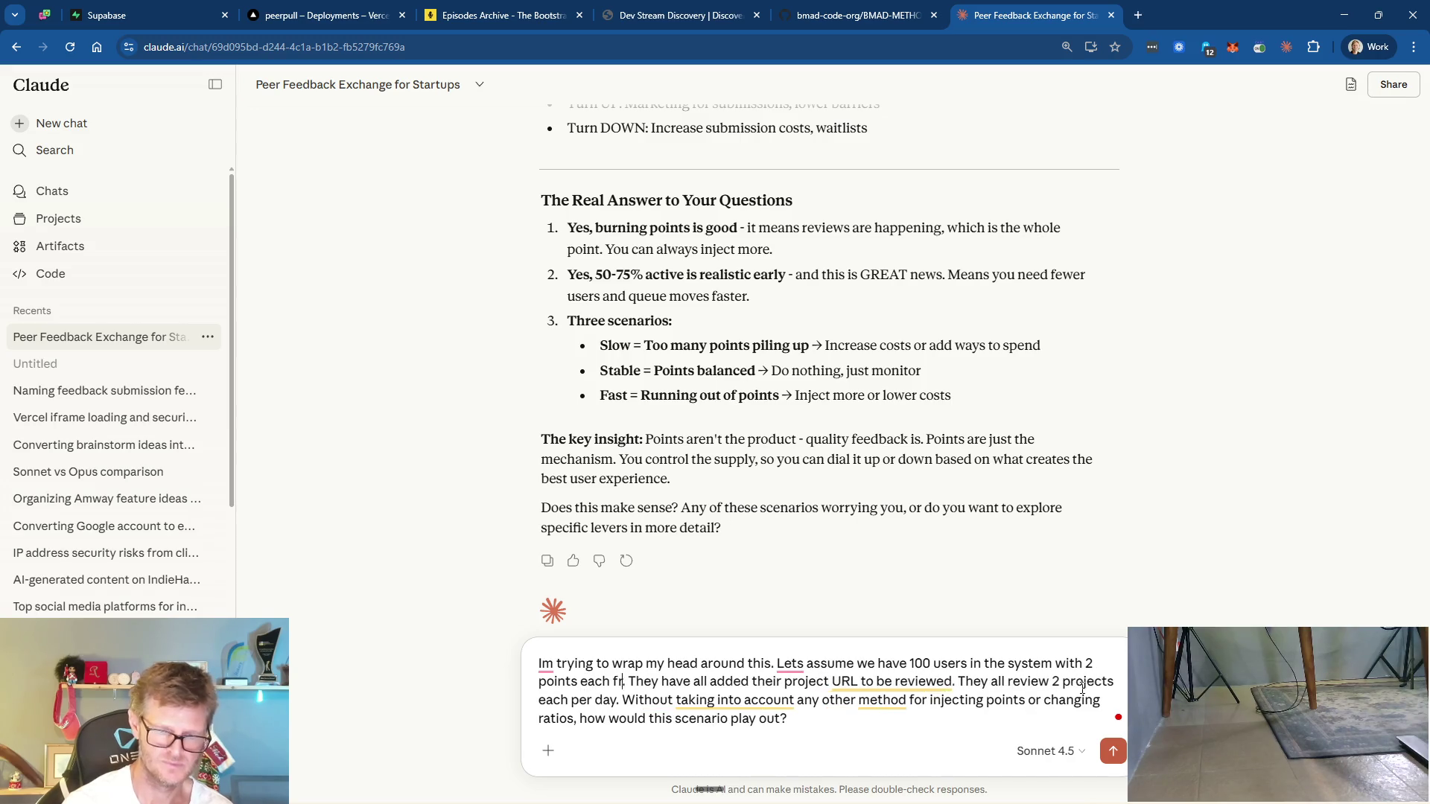
text(signup)
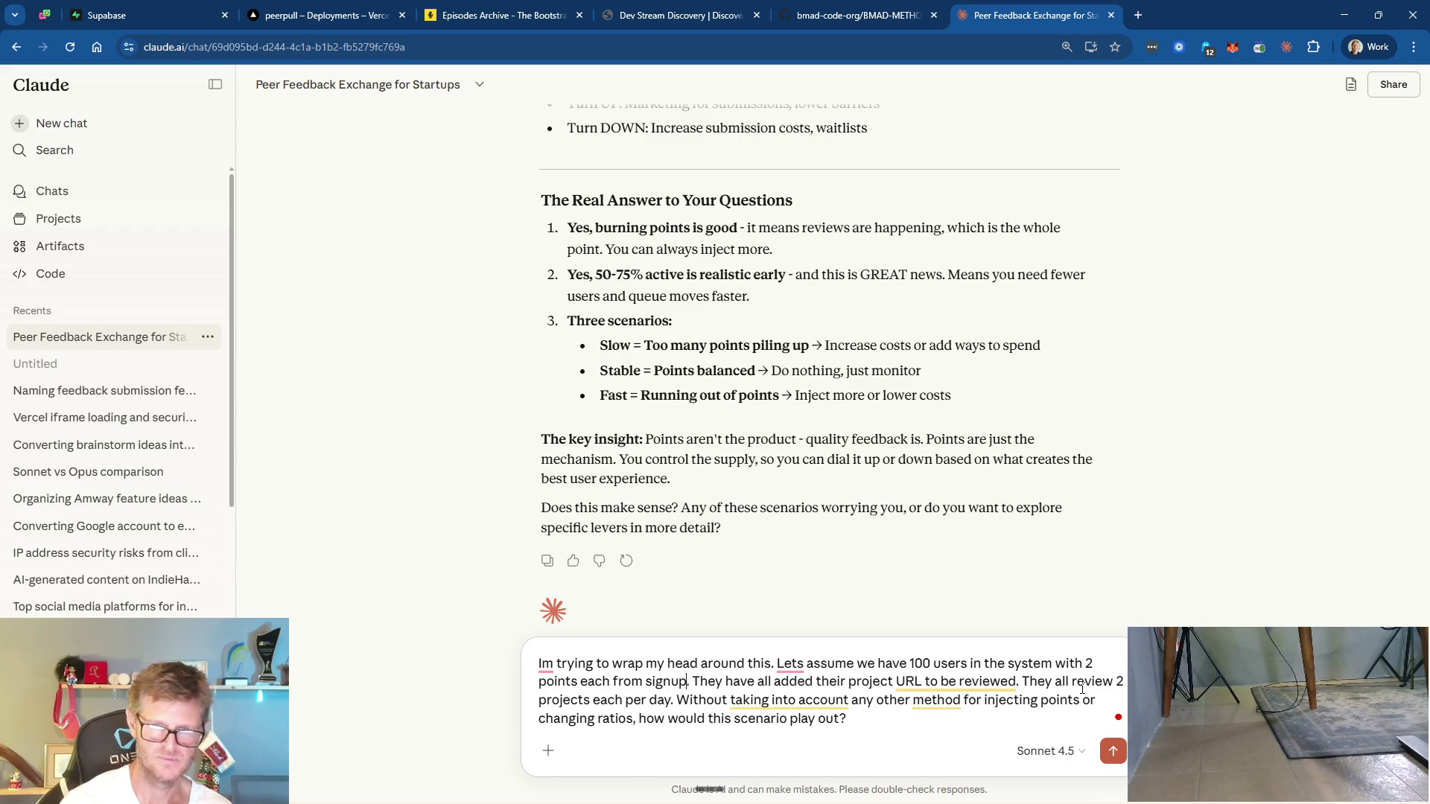
key(Return)
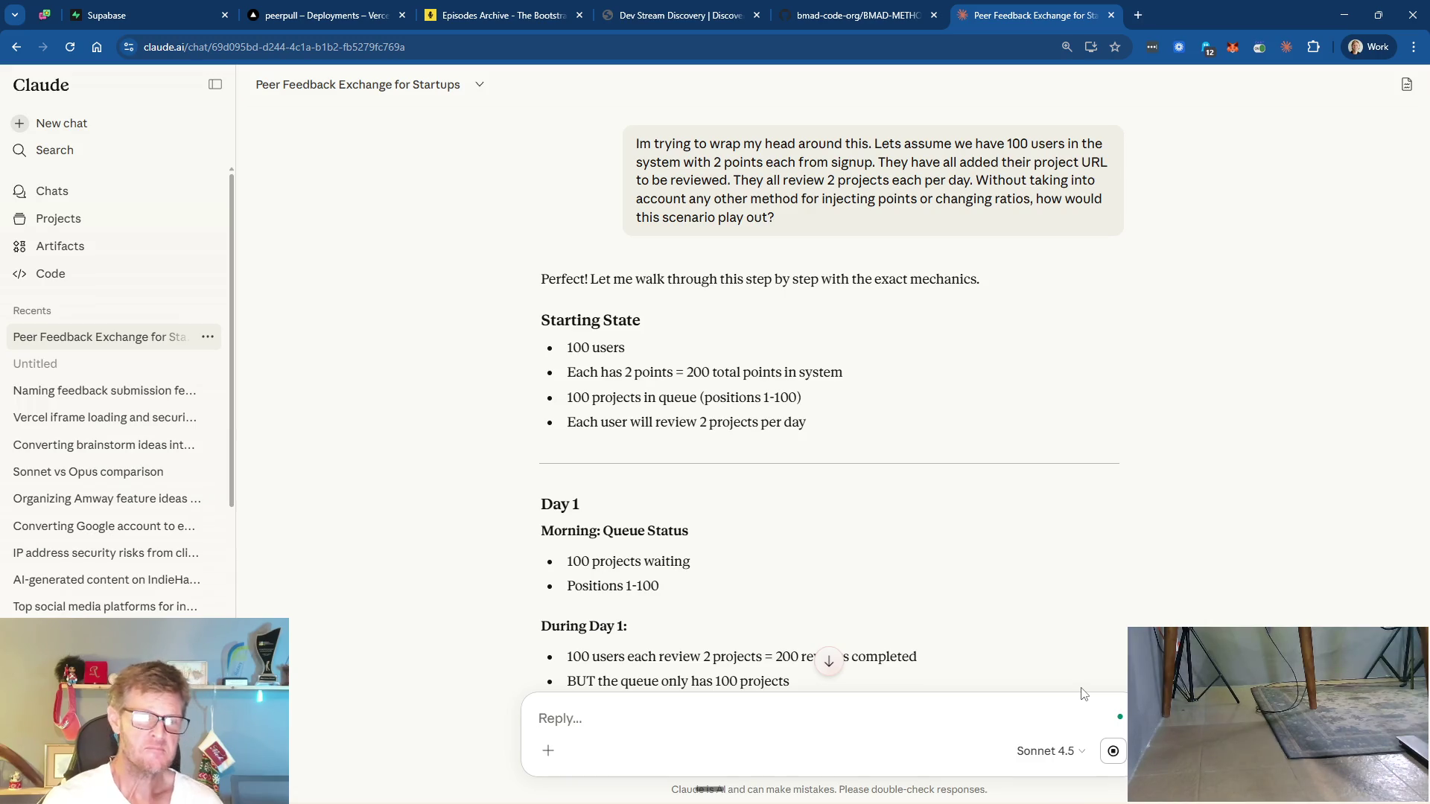
- Scroll through the reply's Day 1 and Day 2, where the queue empties and 'Platform is dead' is declared
scroll(686, 414, down, 3)
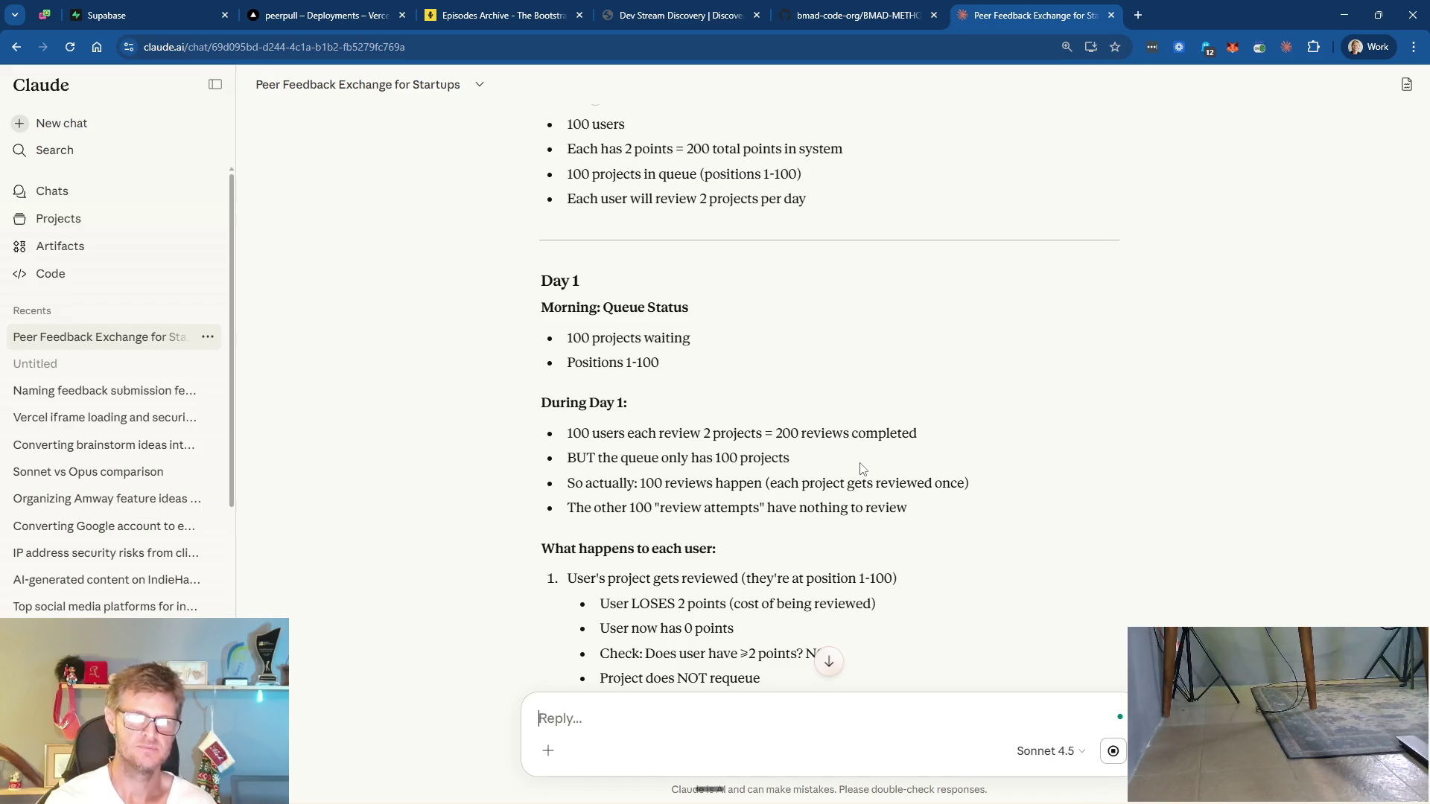
scroll(920, 482, down, 2)
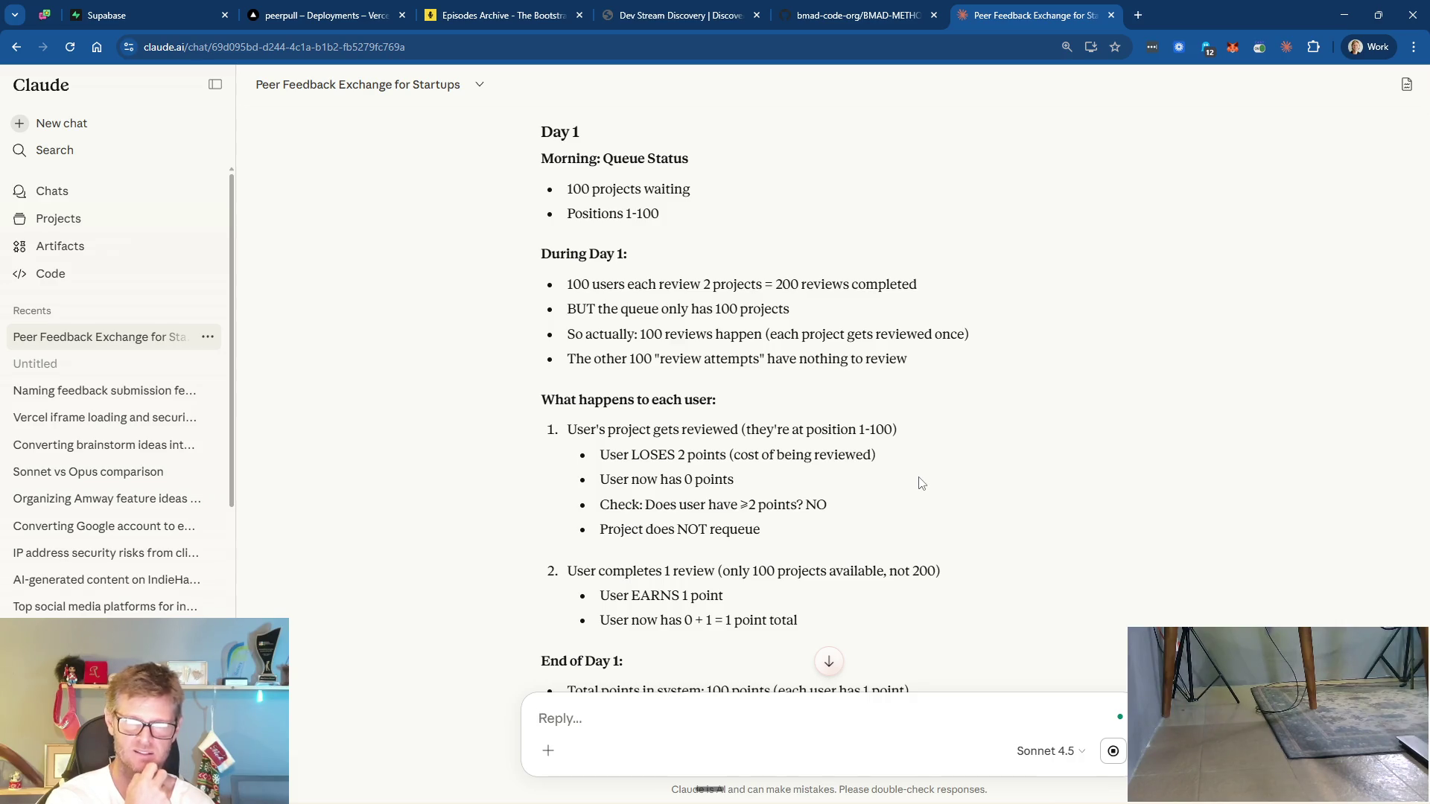
scroll(922, 483, down, 3)
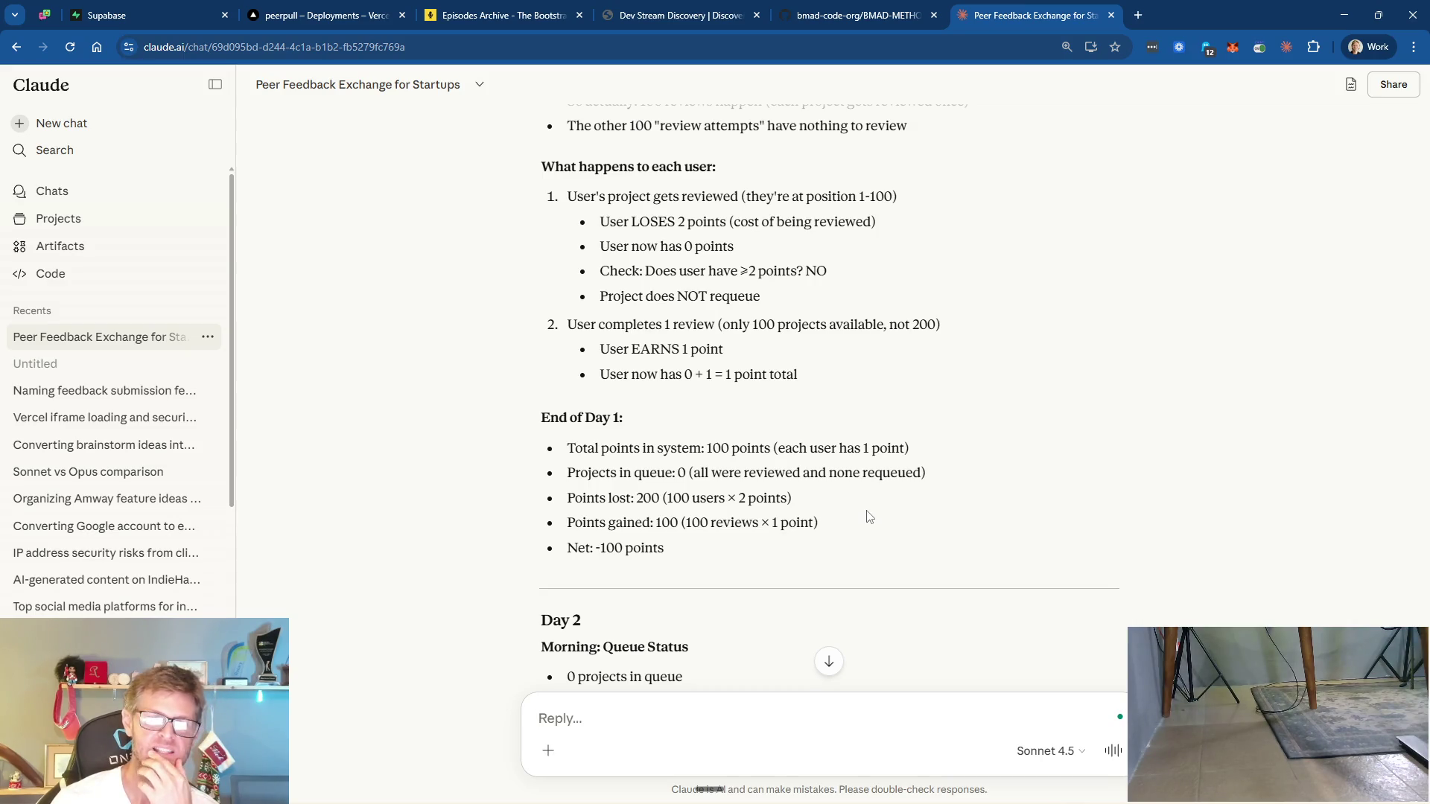
scroll(848, 560, down, 2)
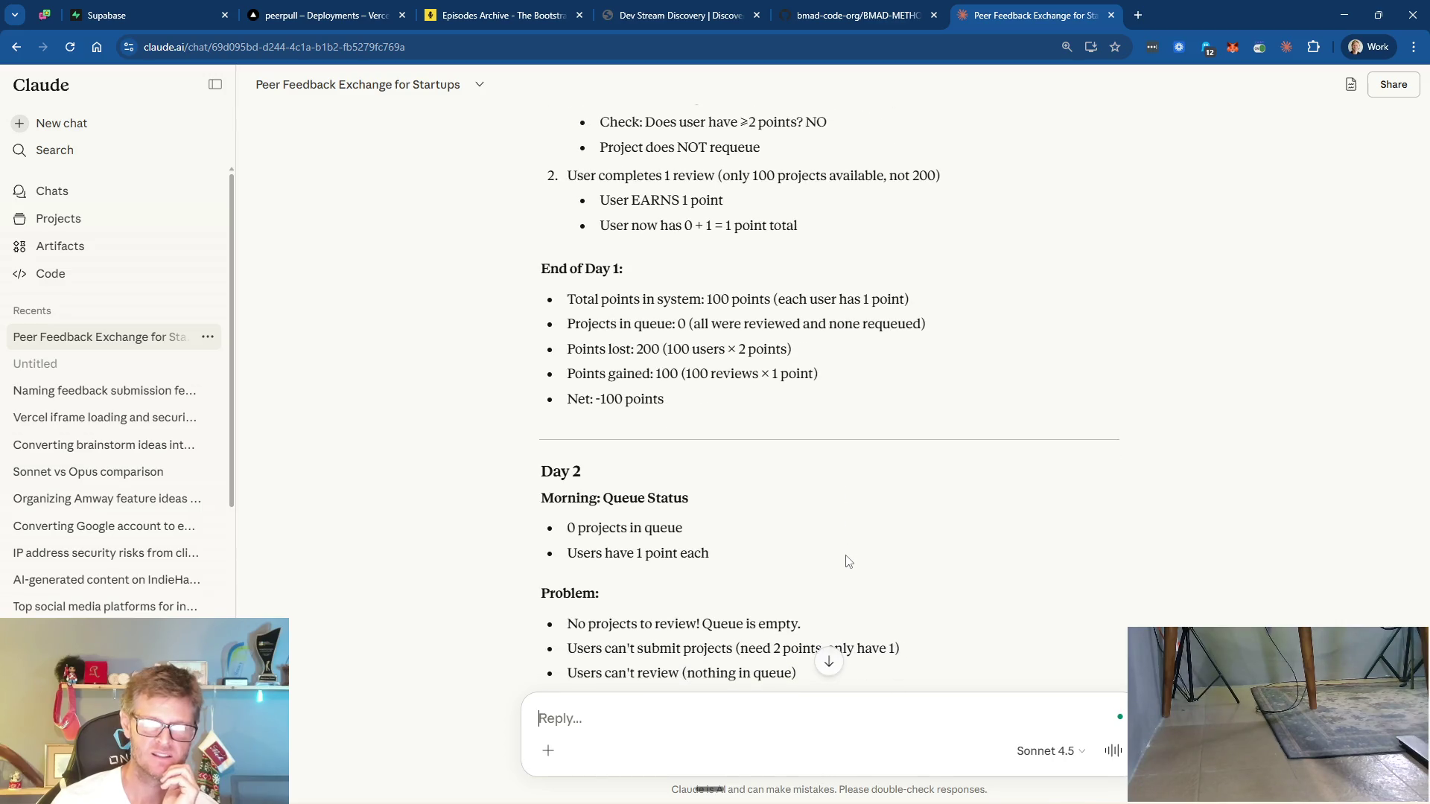
scroll(849, 561, down, 2)
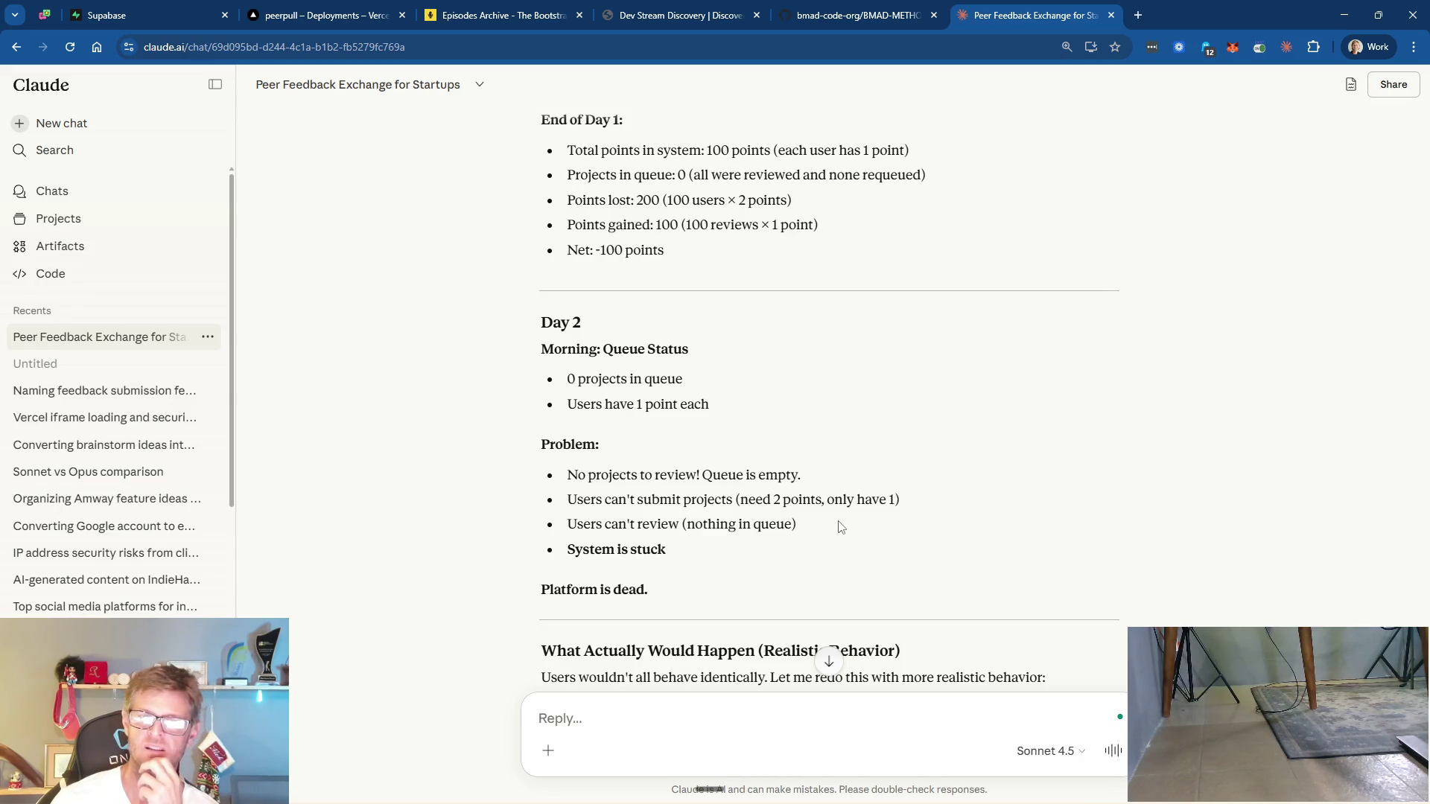
scroll(834, 529, down, 3)
- Highlight 'Platform is dead.', then read the realistic Day 1 ending with an empty queue and ~140 points
drag(674, 376, 539, 367)
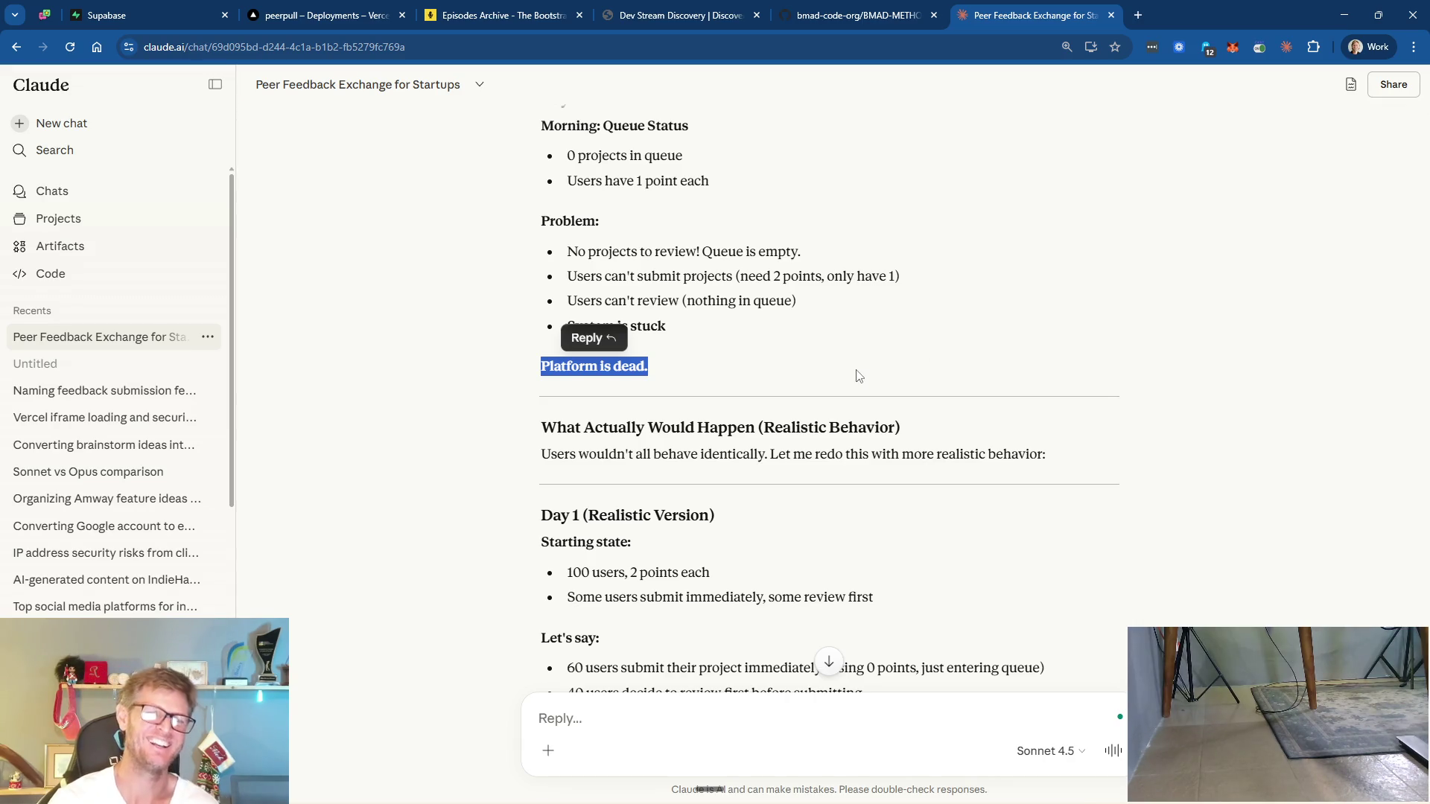
click(916, 339)
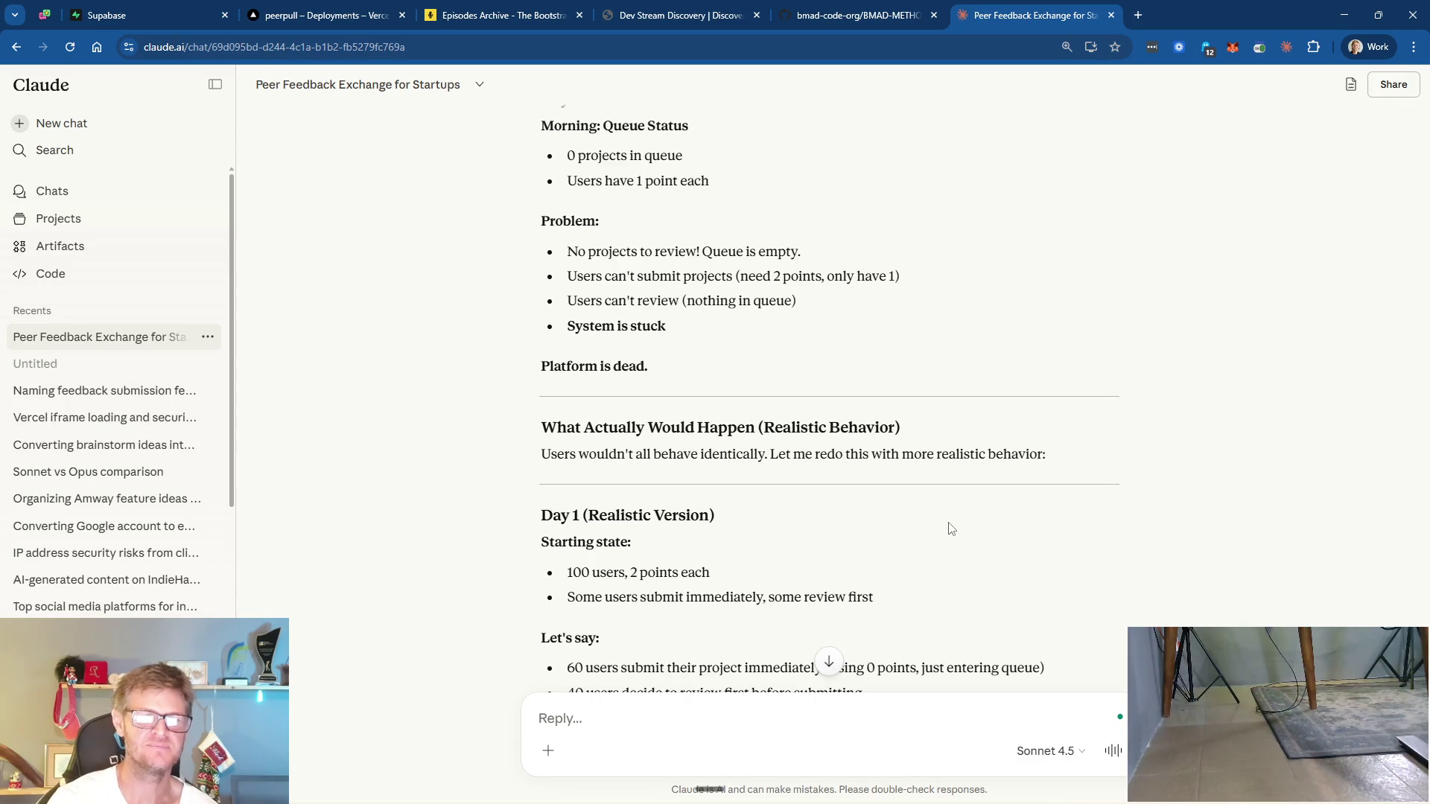
scroll(952, 528, down, 2)
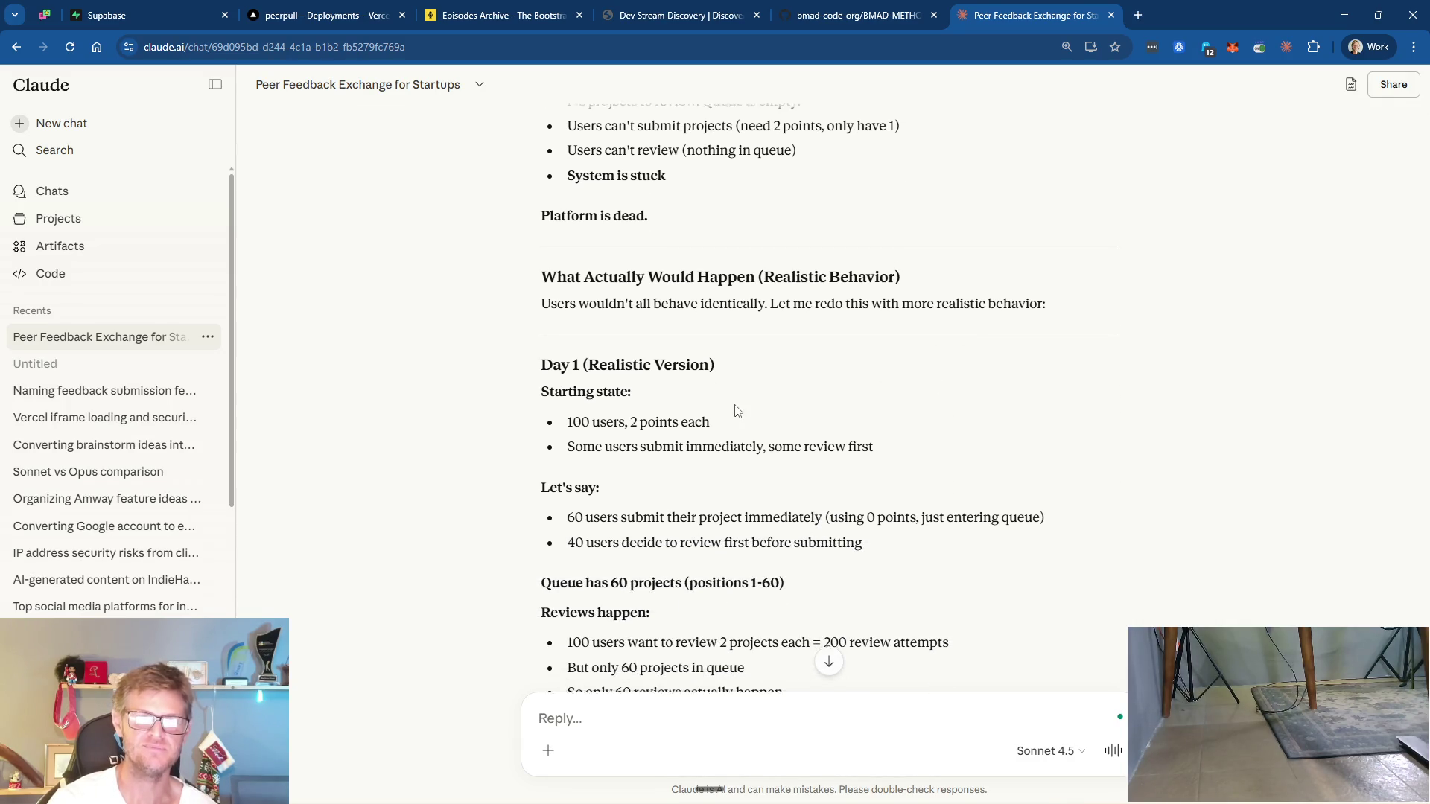
scroll(740, 409, down, 2)
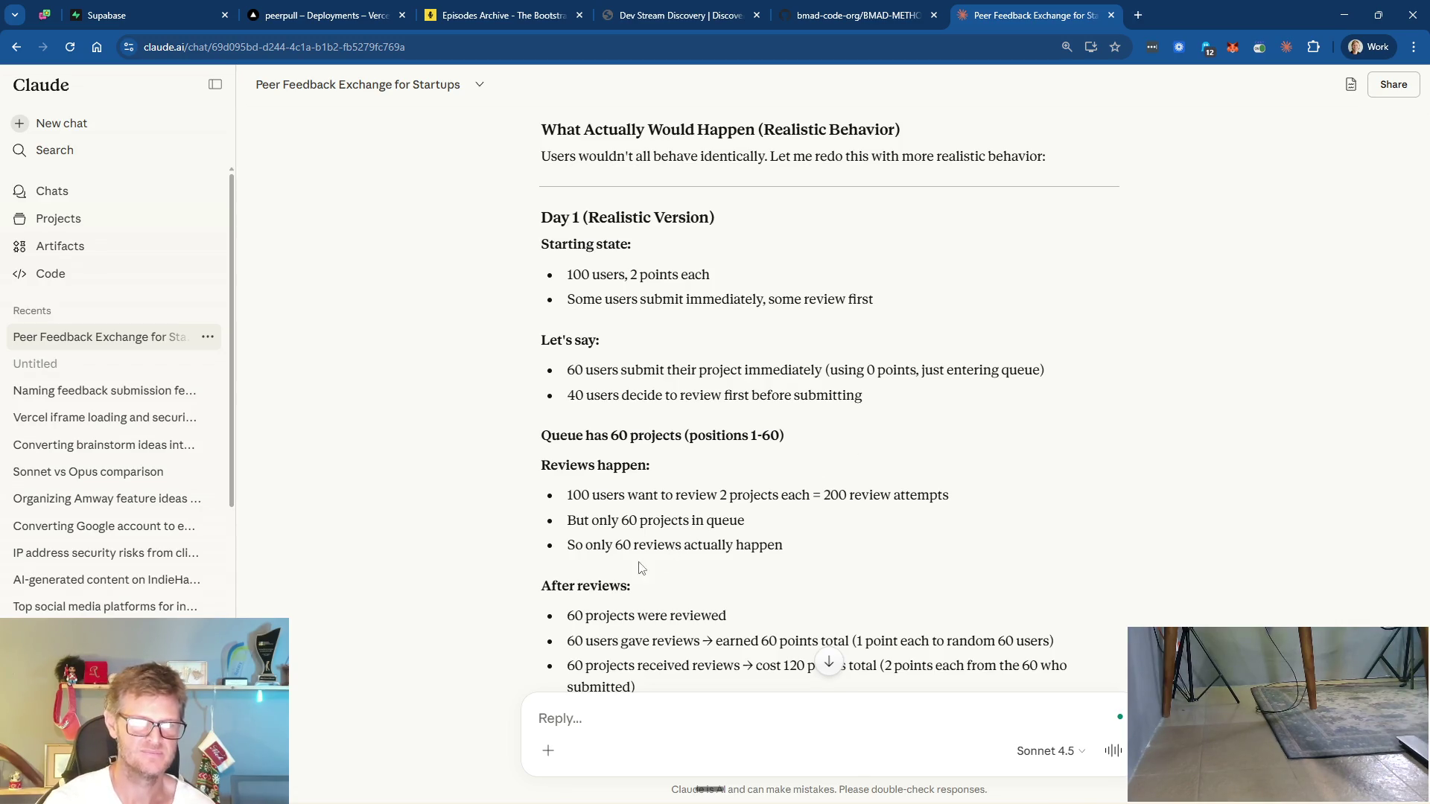
scroll(837, 571, down, 1)
scroll(837, 571, down, 2)
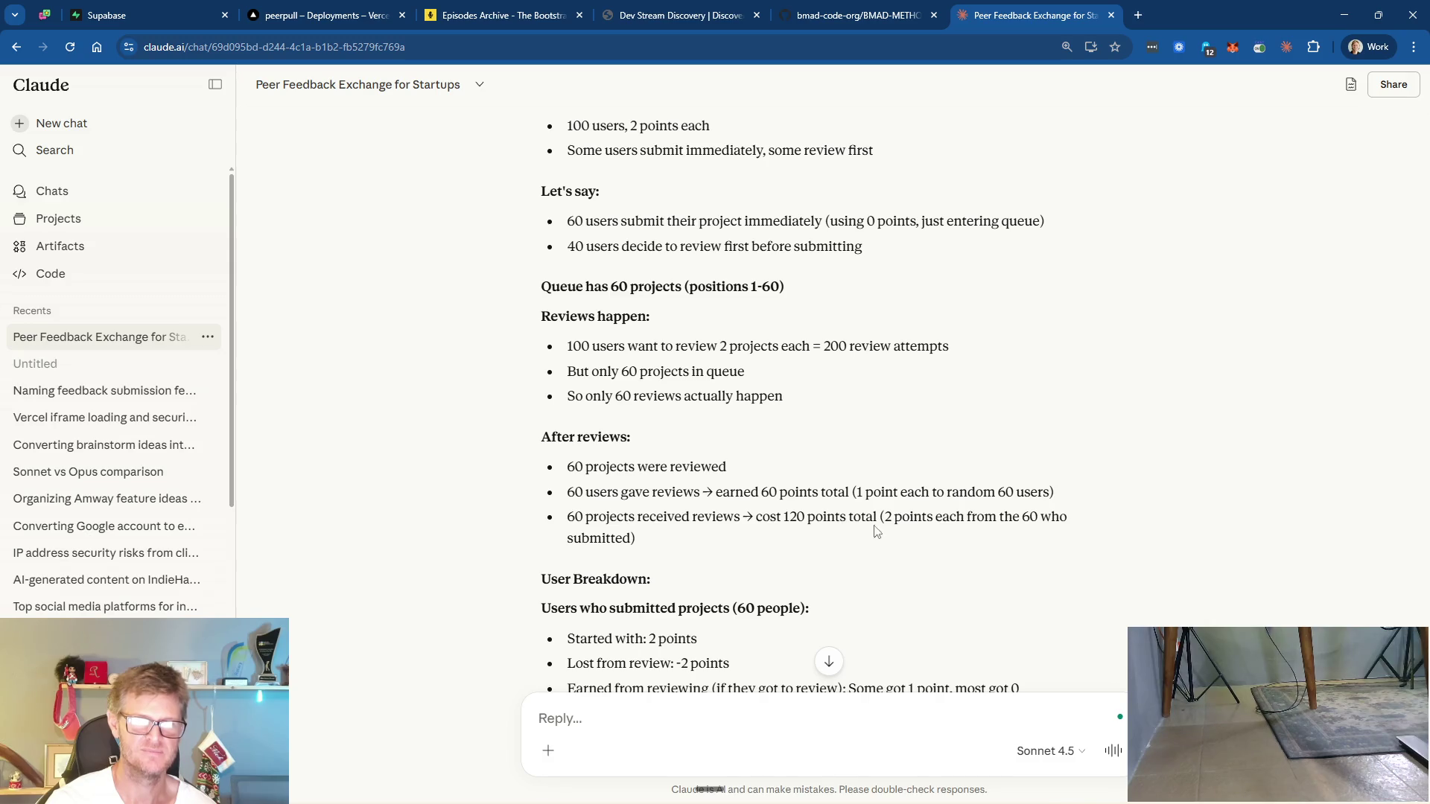
scroll(855, 533, down, 2)
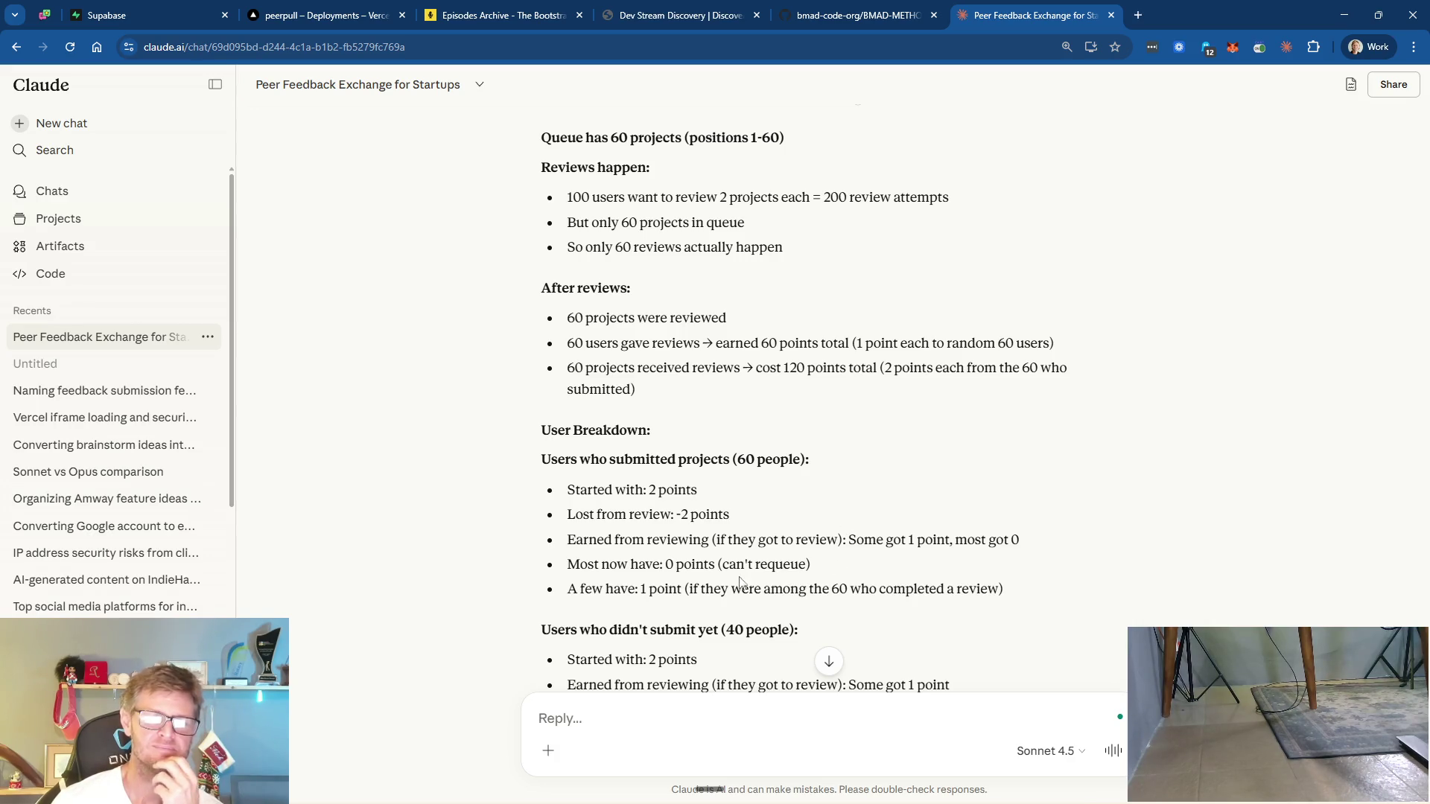
scroll(864, 592, down, 2)
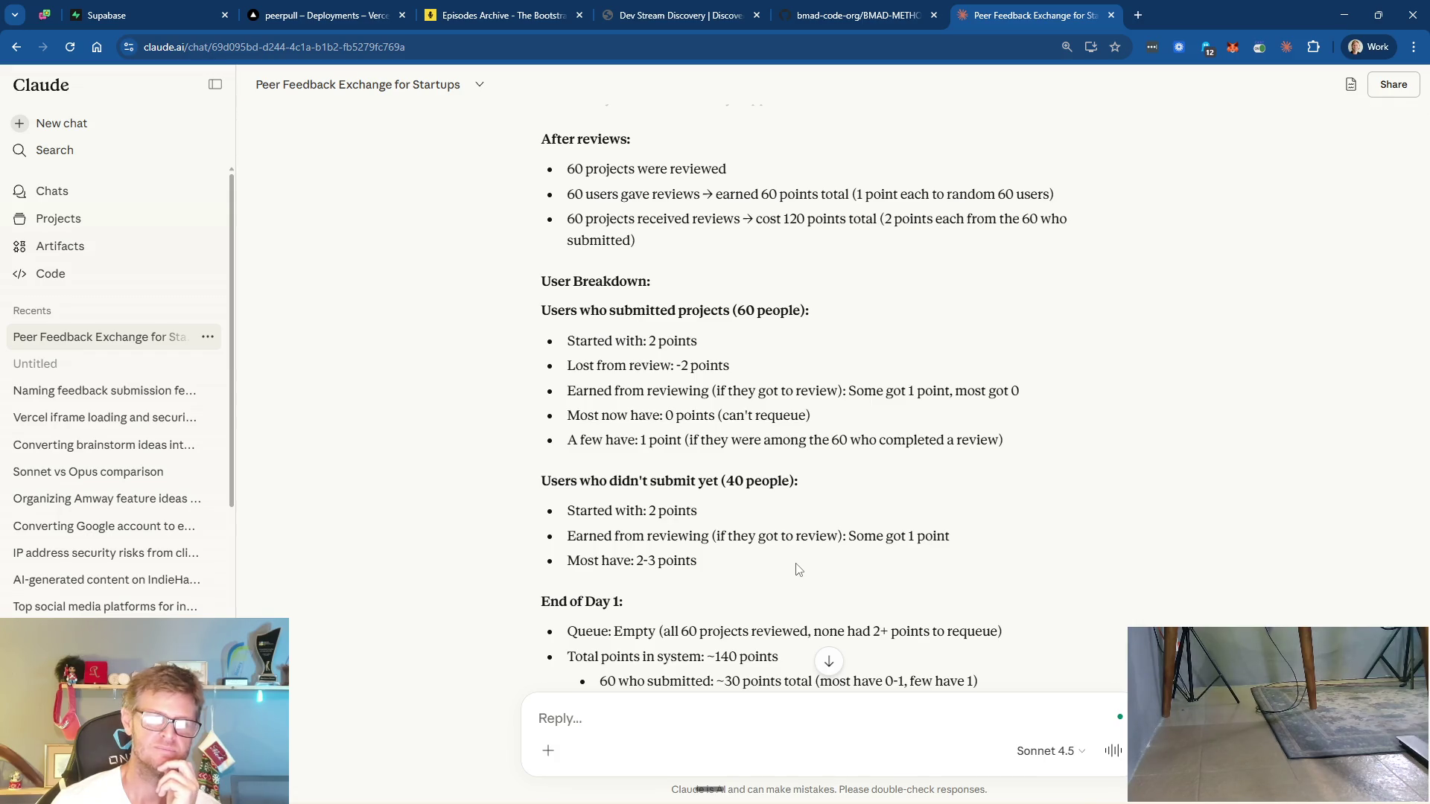
scroll(798, 585, down, 3)
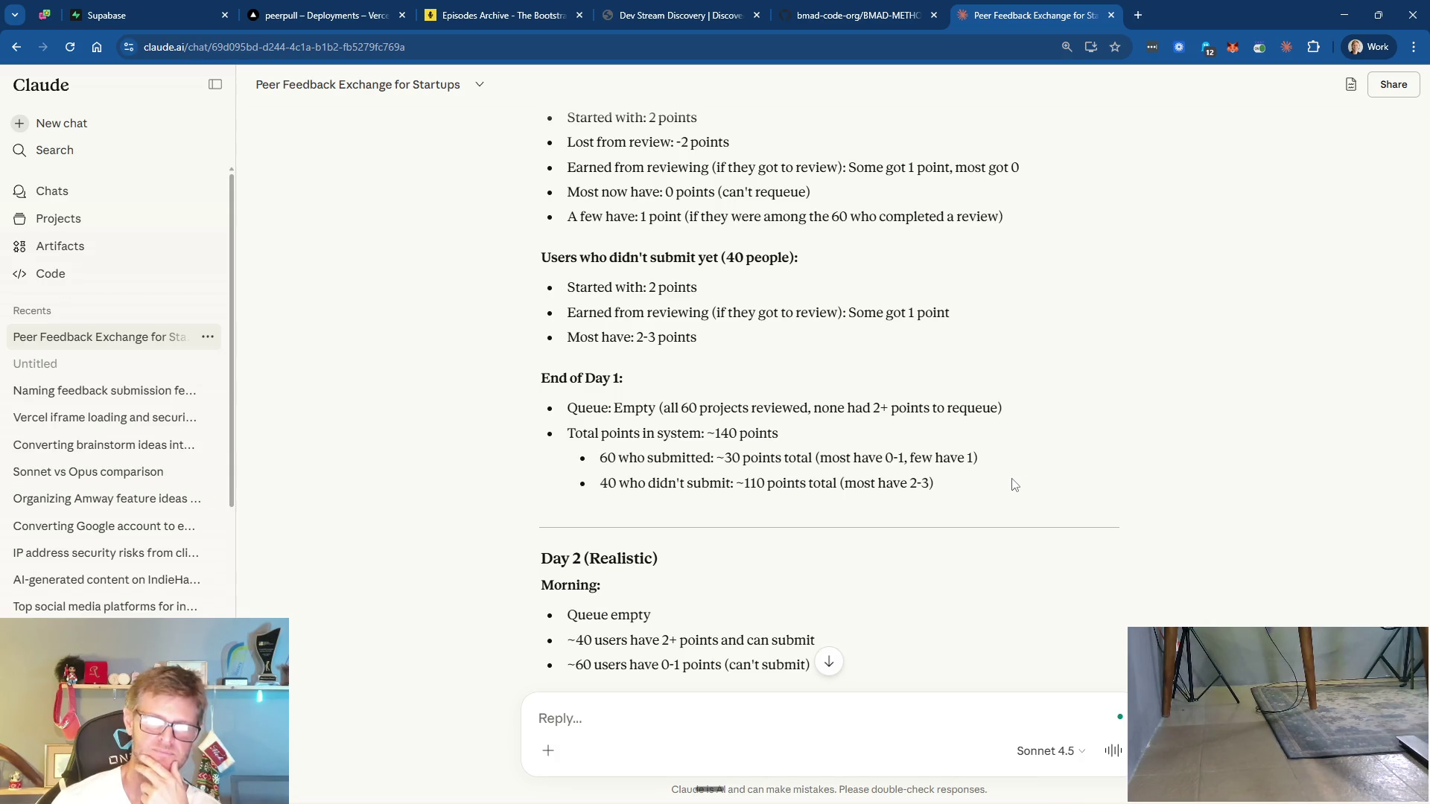
- Read realistic Day 2, Days 3-4, the math problem, and sustaining options (50 new users daily or 1:1)
scroll(1013, 485, down, 2)
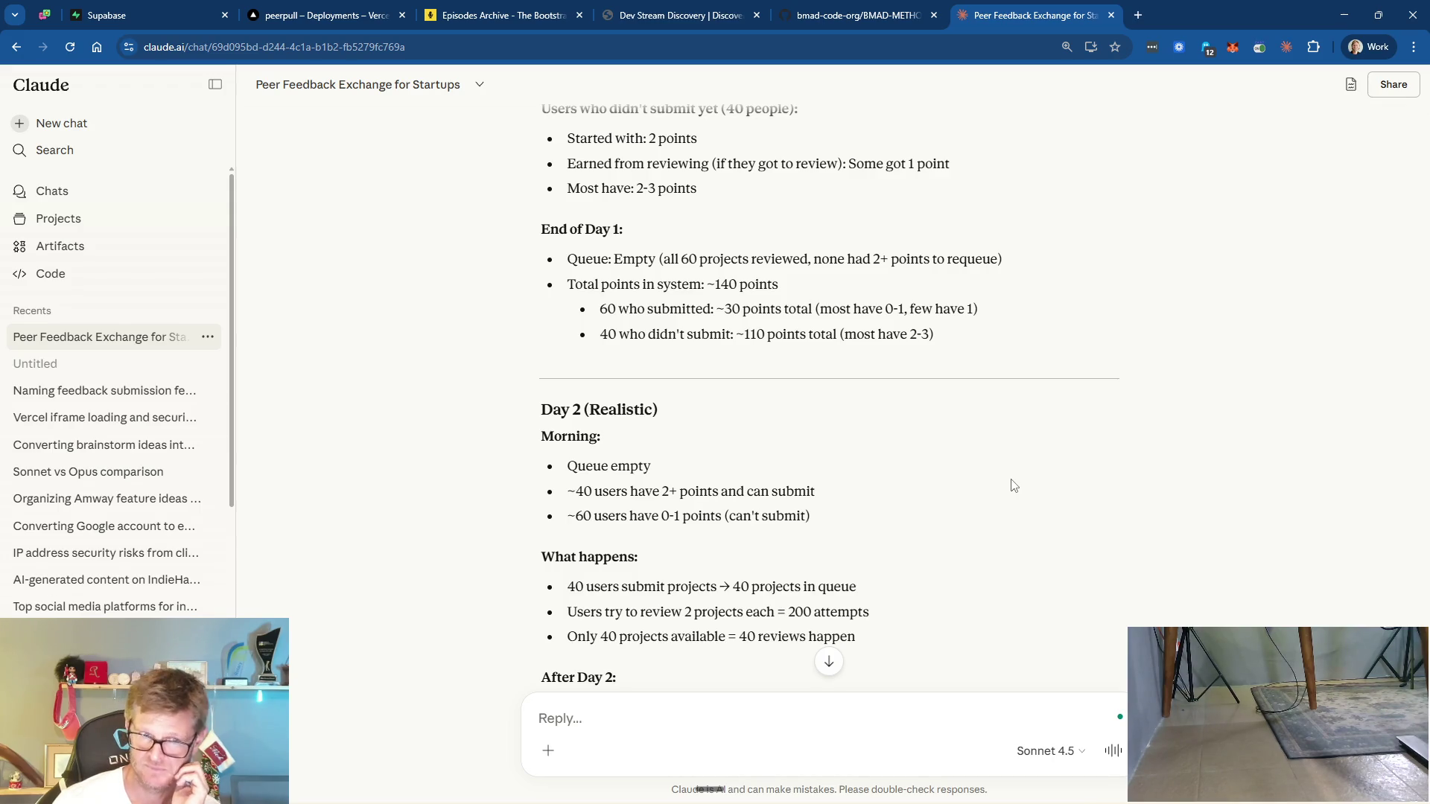
scroll(1013, 485, down, 1)
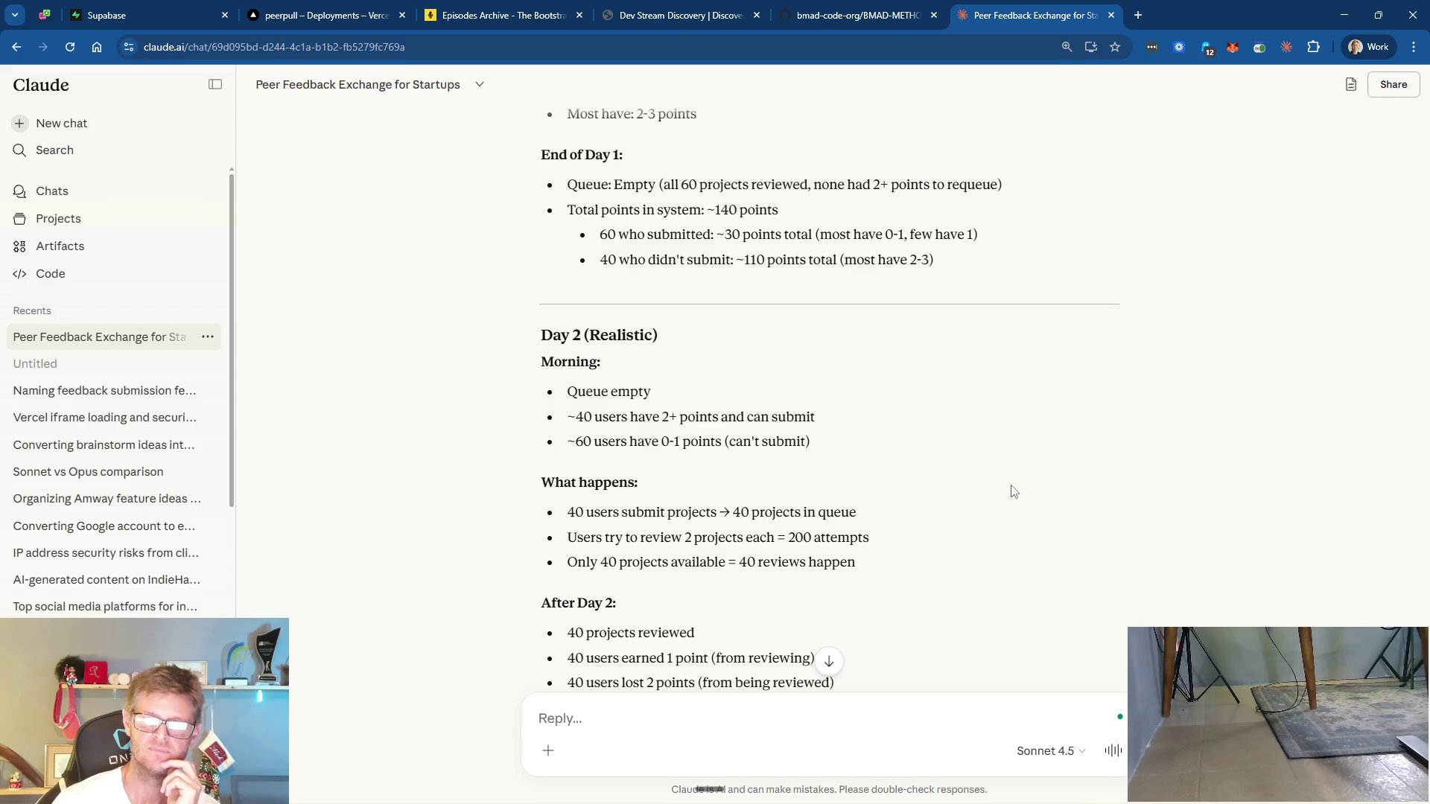
scroll(1013, 490, down, 1)
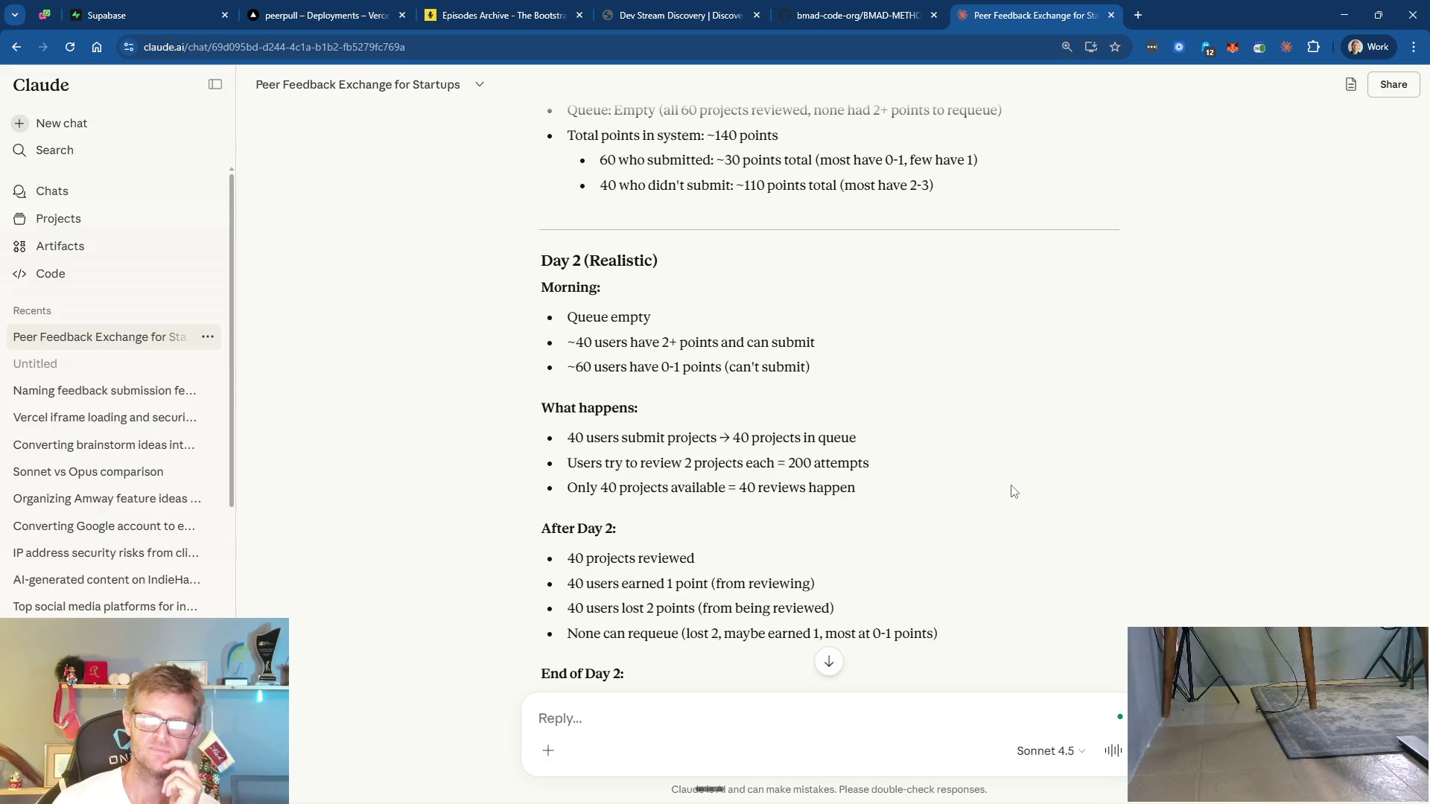
scroll(1013, 490, down, 2)
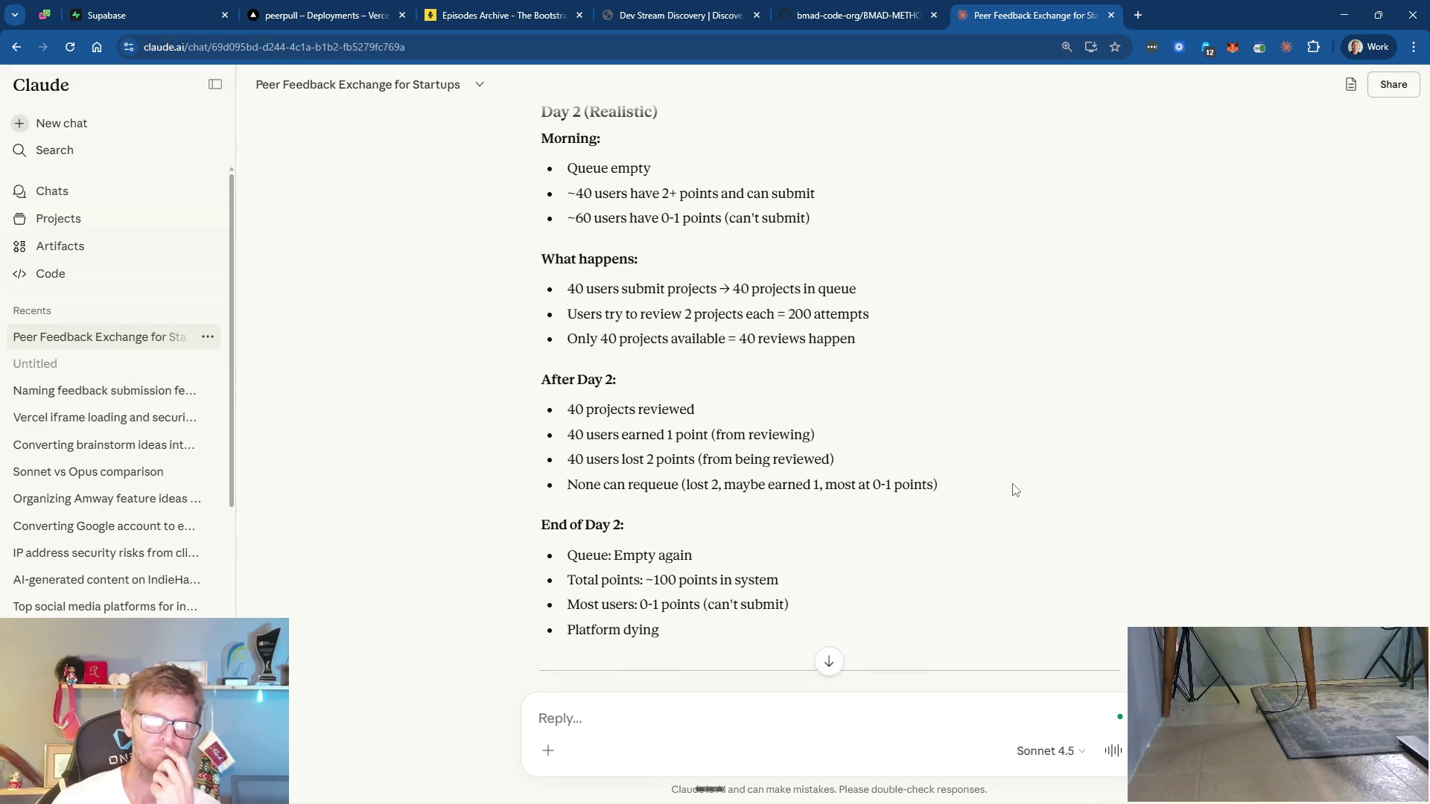
scroll(1013, 491, down, 4)
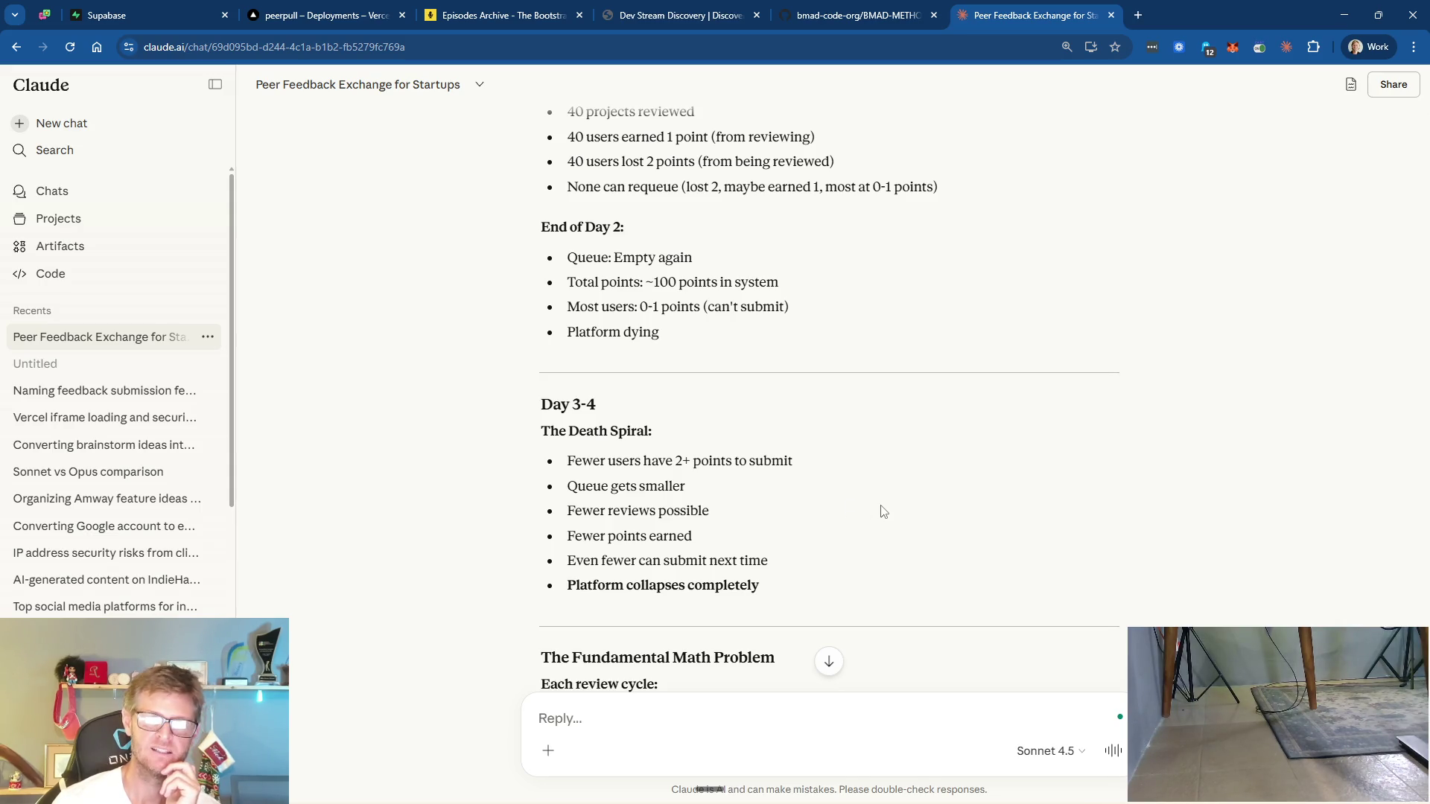
scroll(883, 512, down, 3)
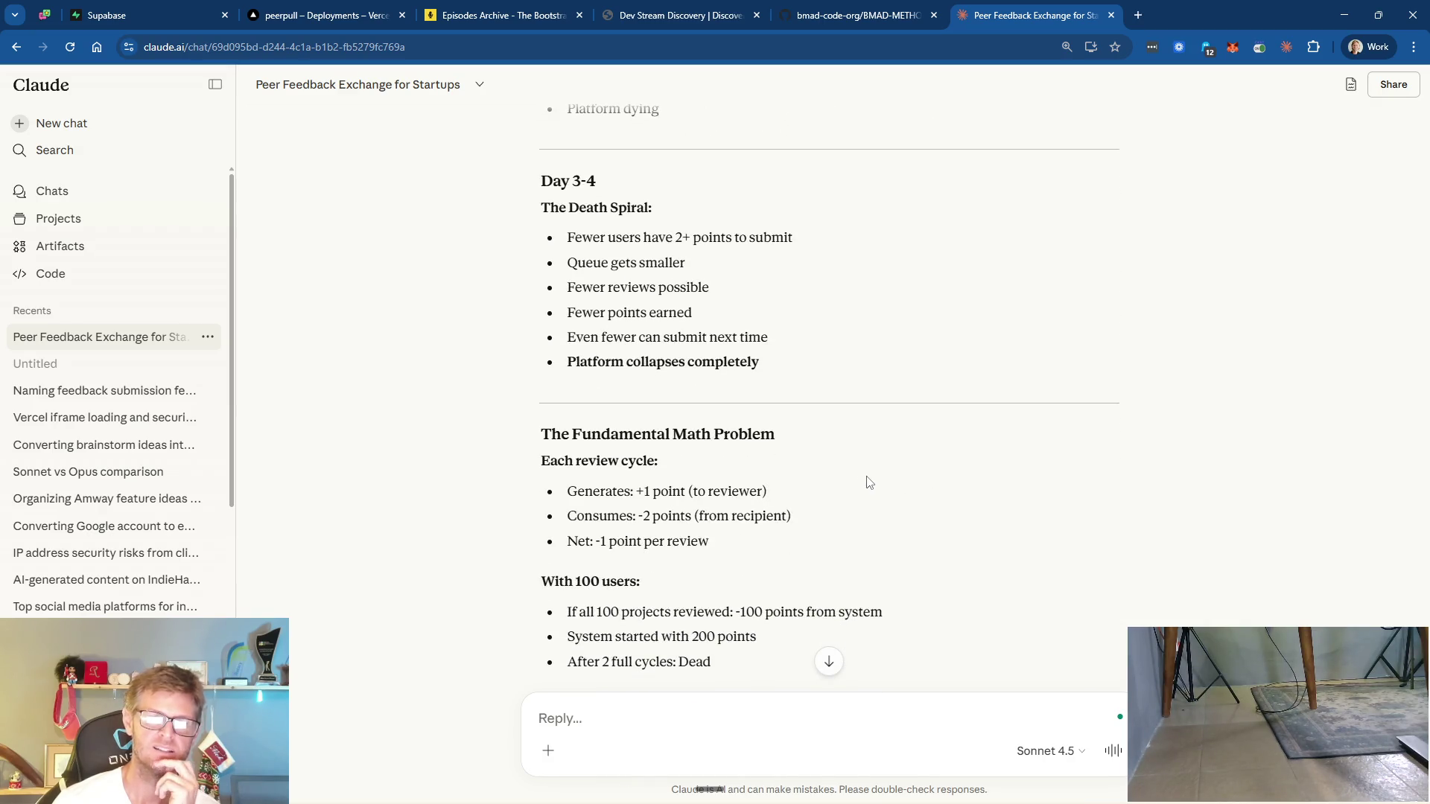
scroll(915, 507, down, 2)
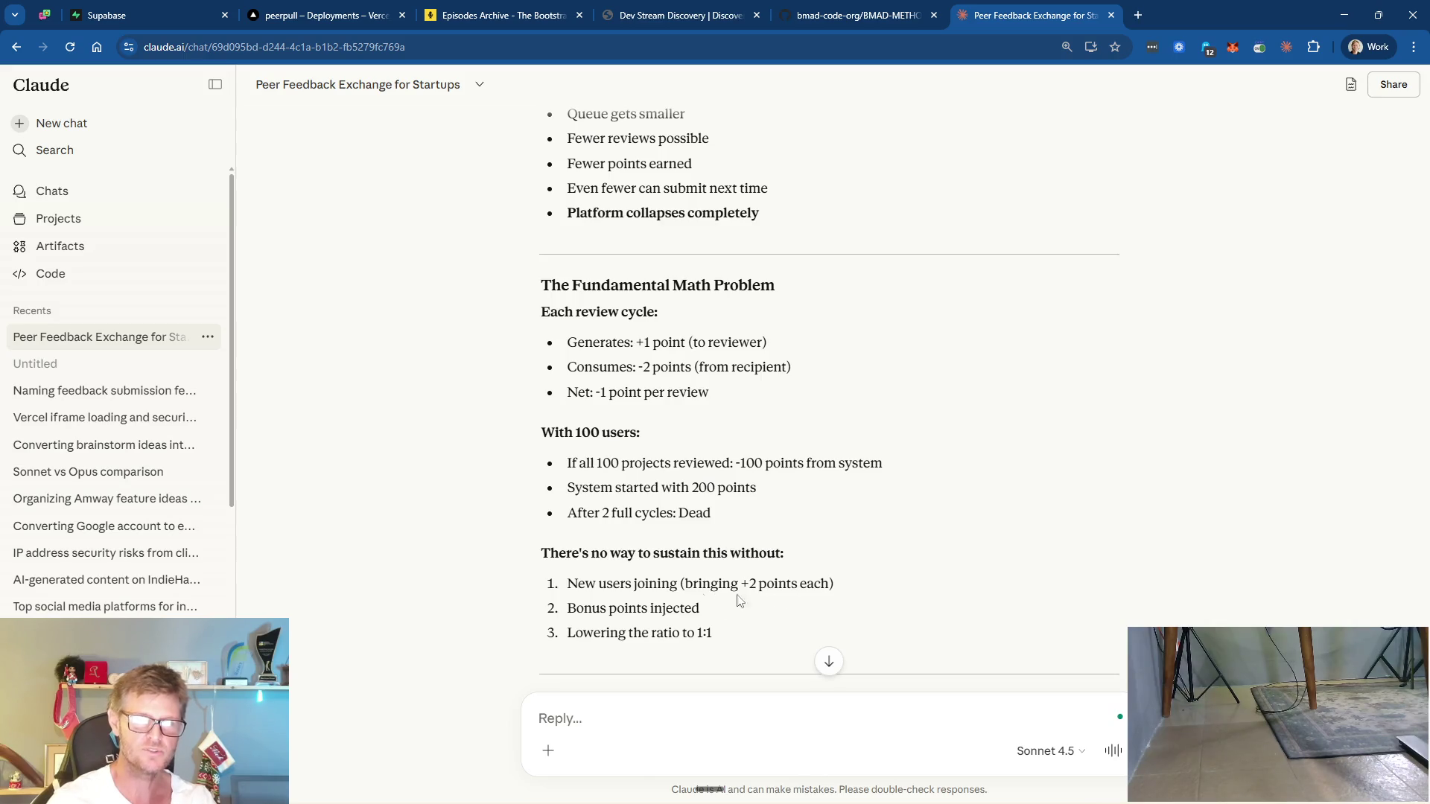
scroll(901, 550, down, 1)
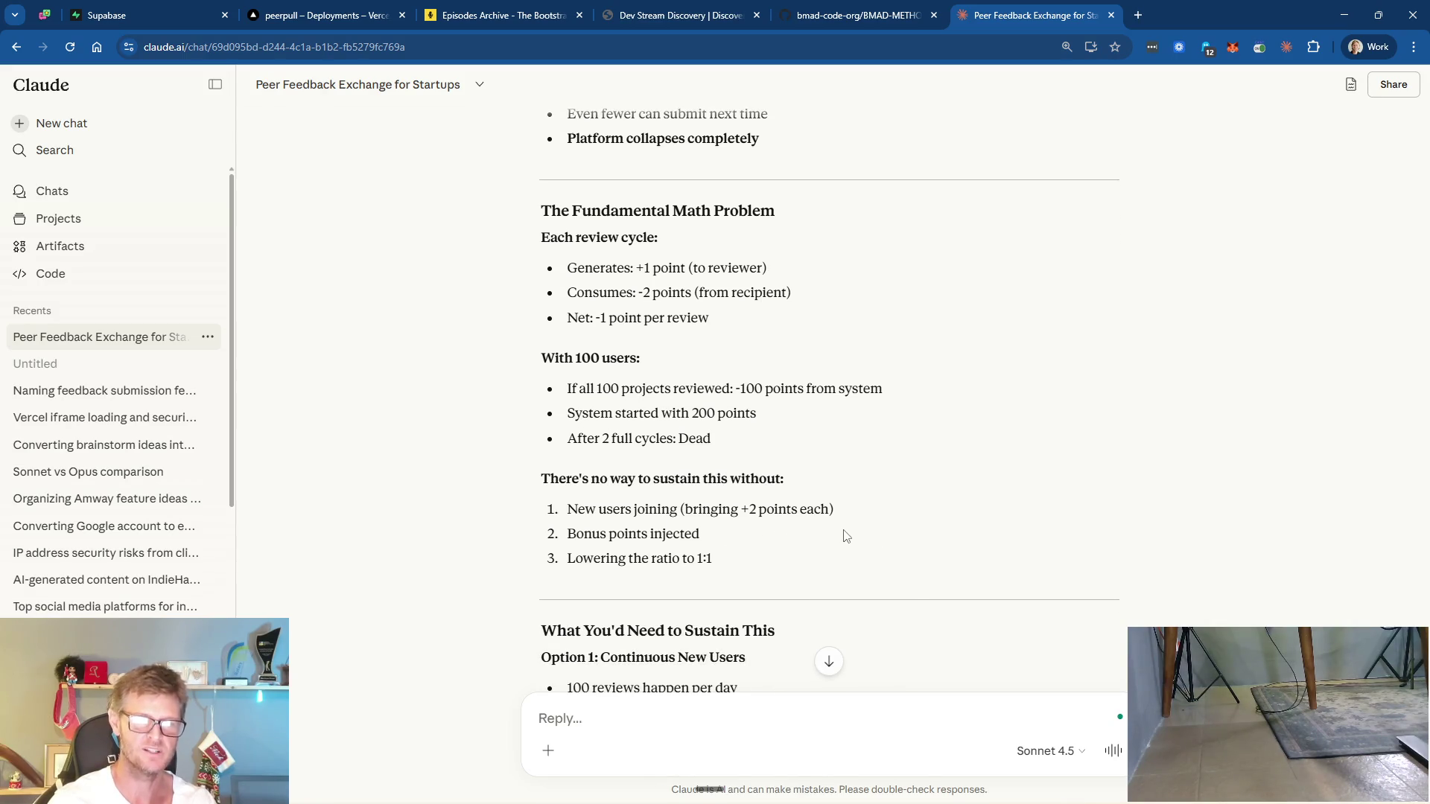
scroll(846, 534, down, 2)
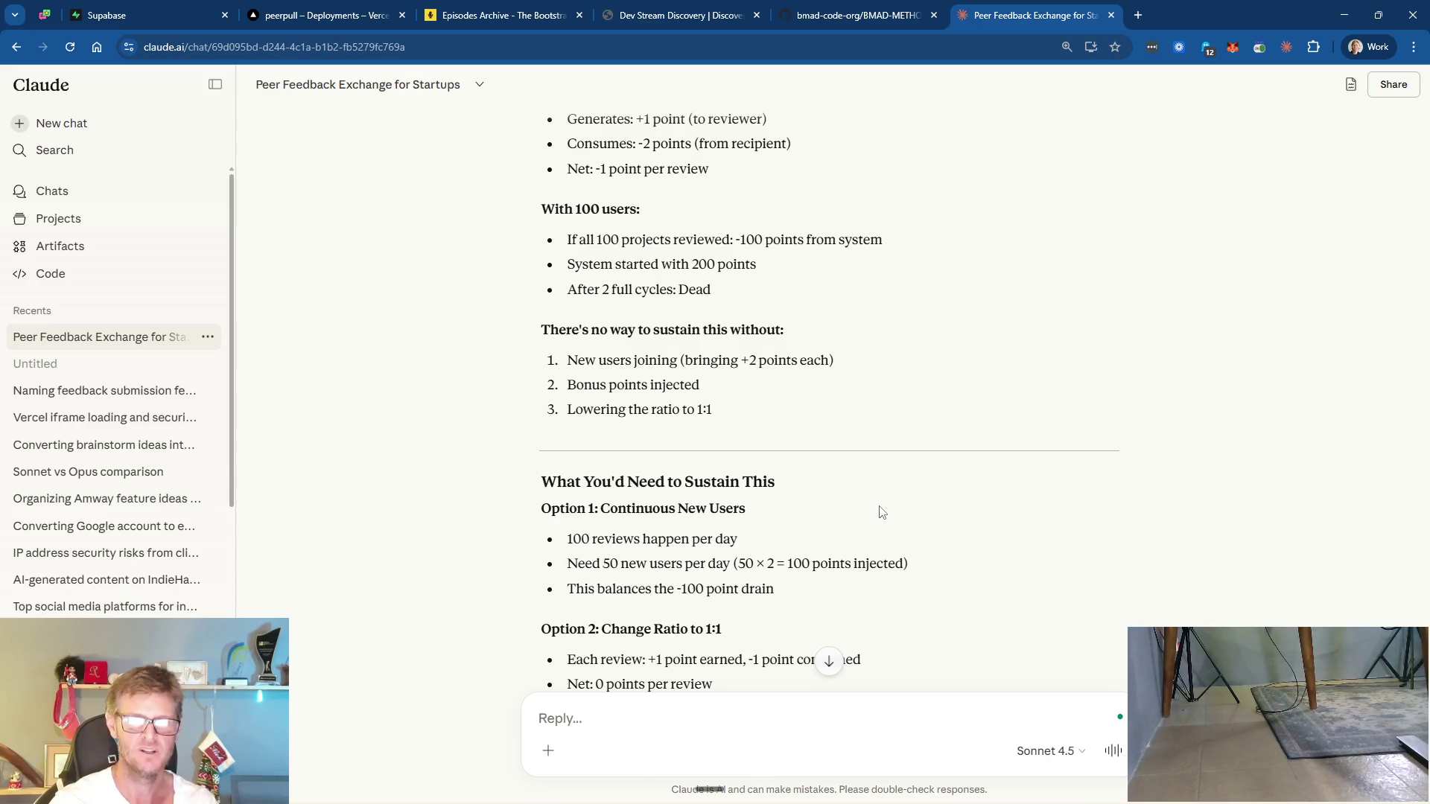
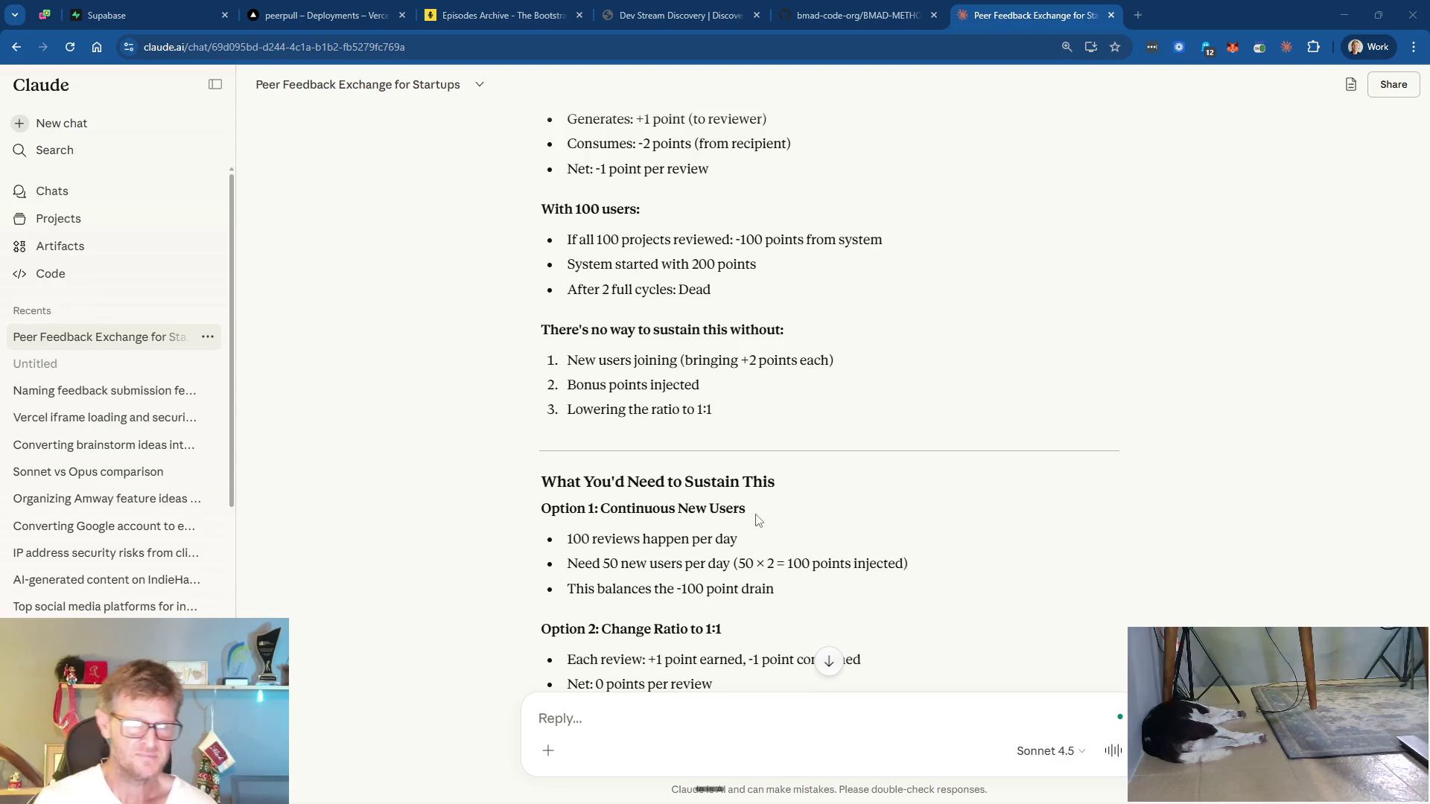
- Reply that all levers will be used, since fast point burn means active reviewing and is easy to fix
scroll(865, 495, down, 4)
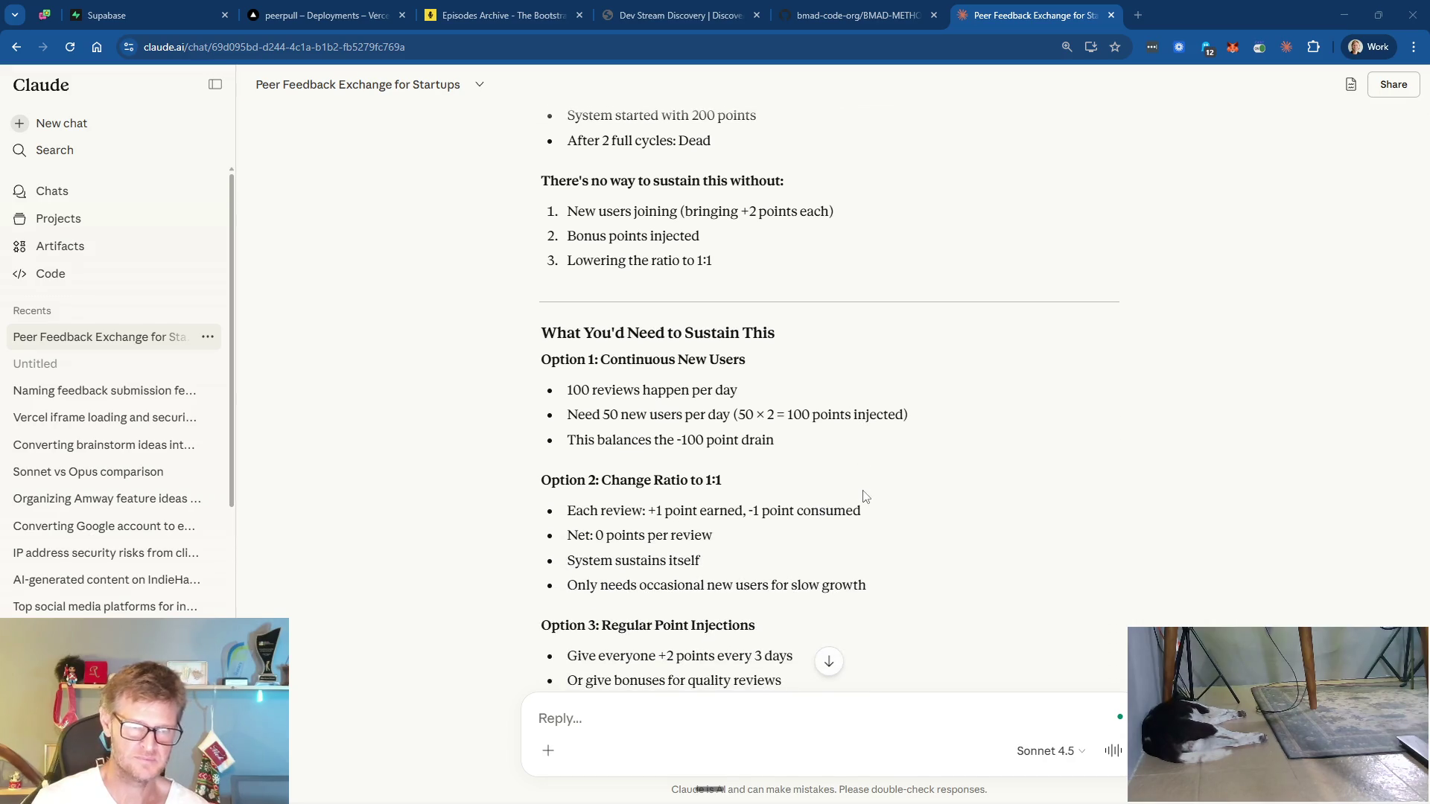
scroll(801, 456, down, 4)
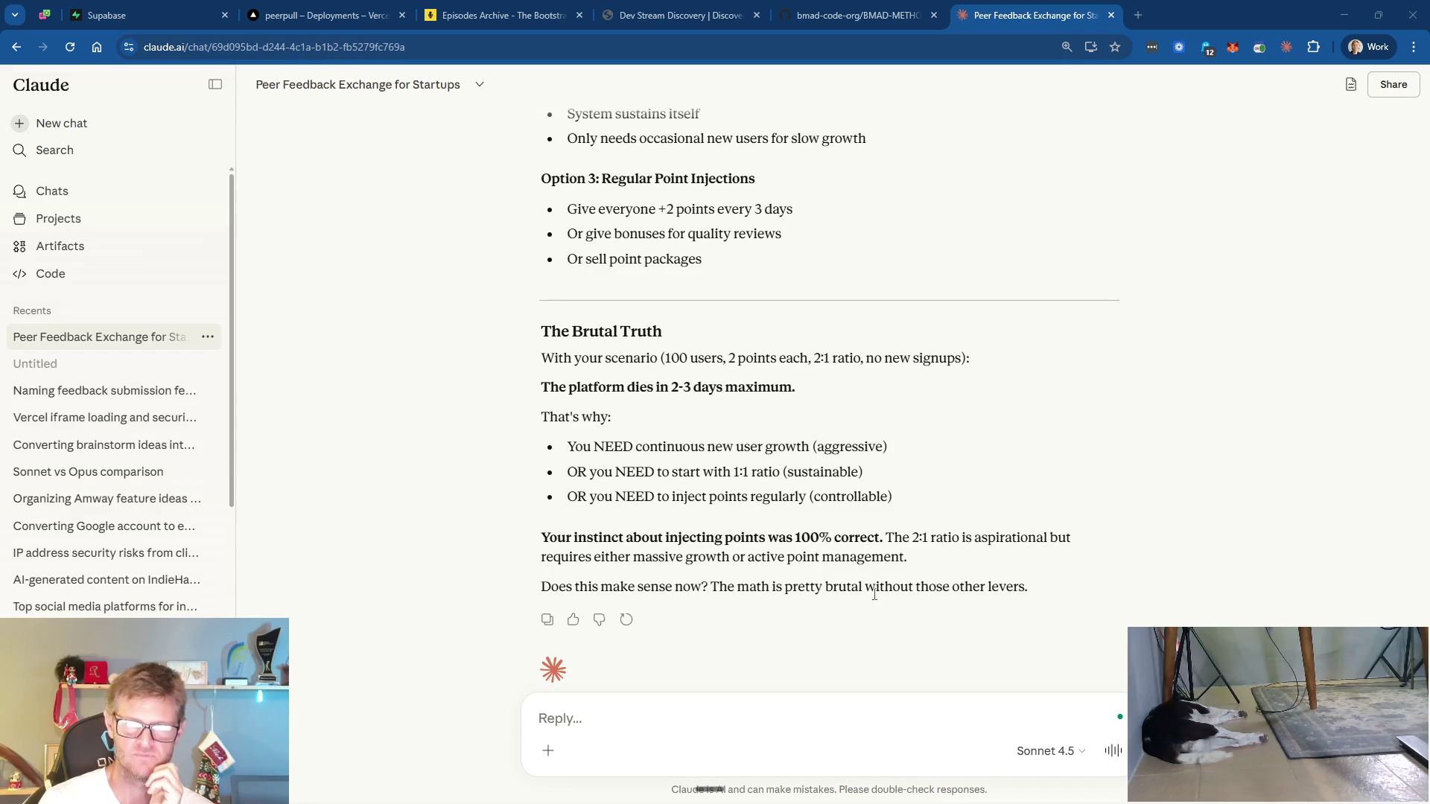
scroll(1018, 587, down, 1)
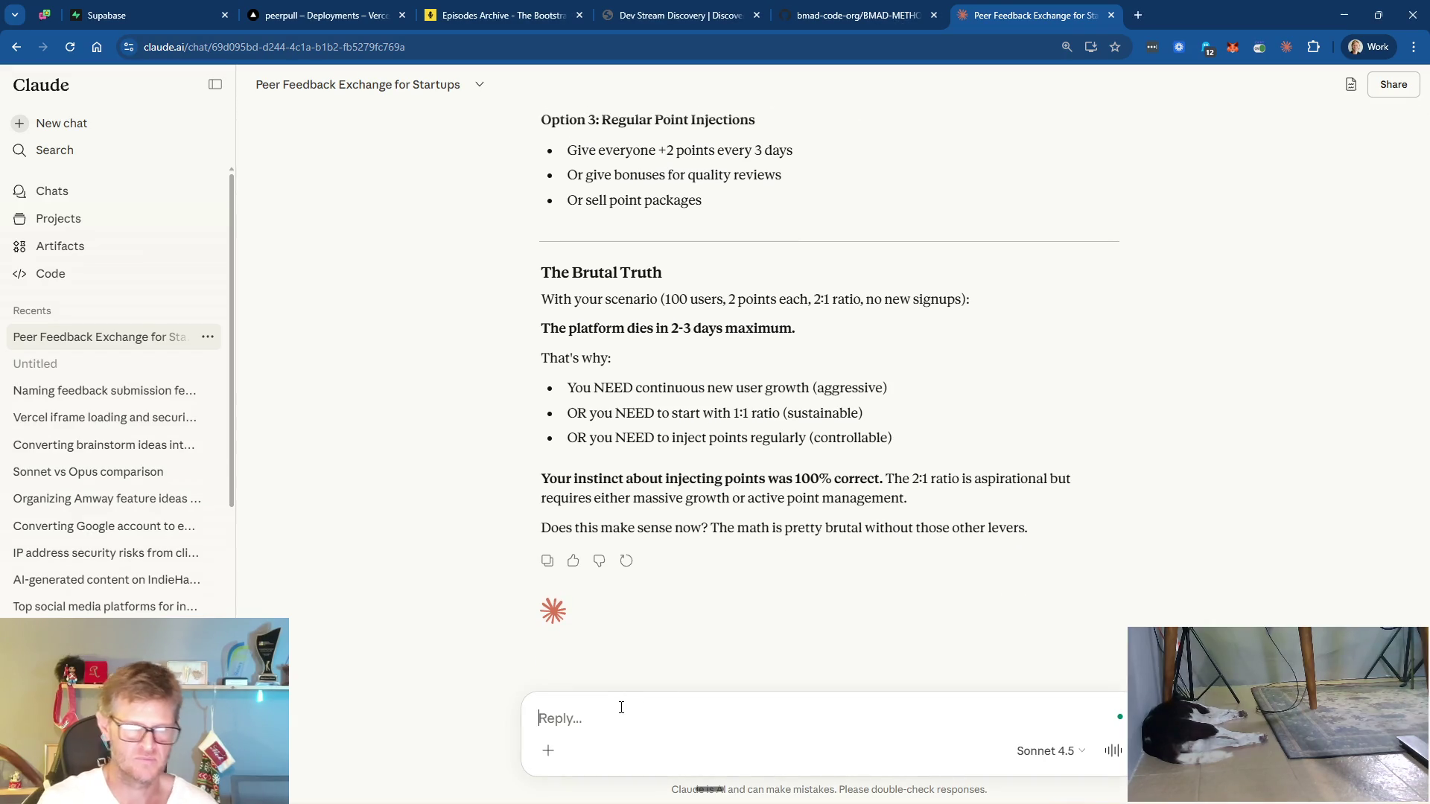
text(Yes it )
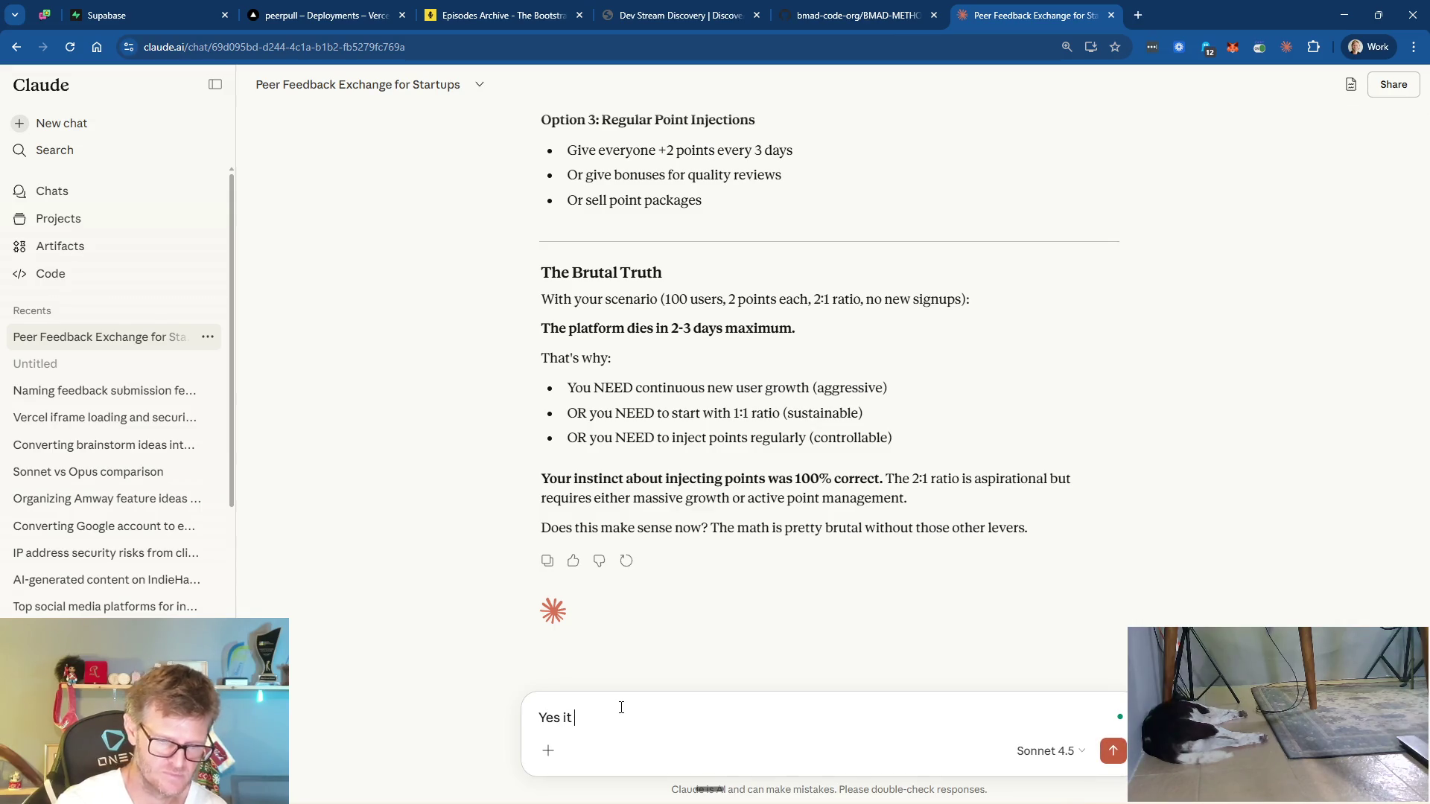
text(makes sense and we)
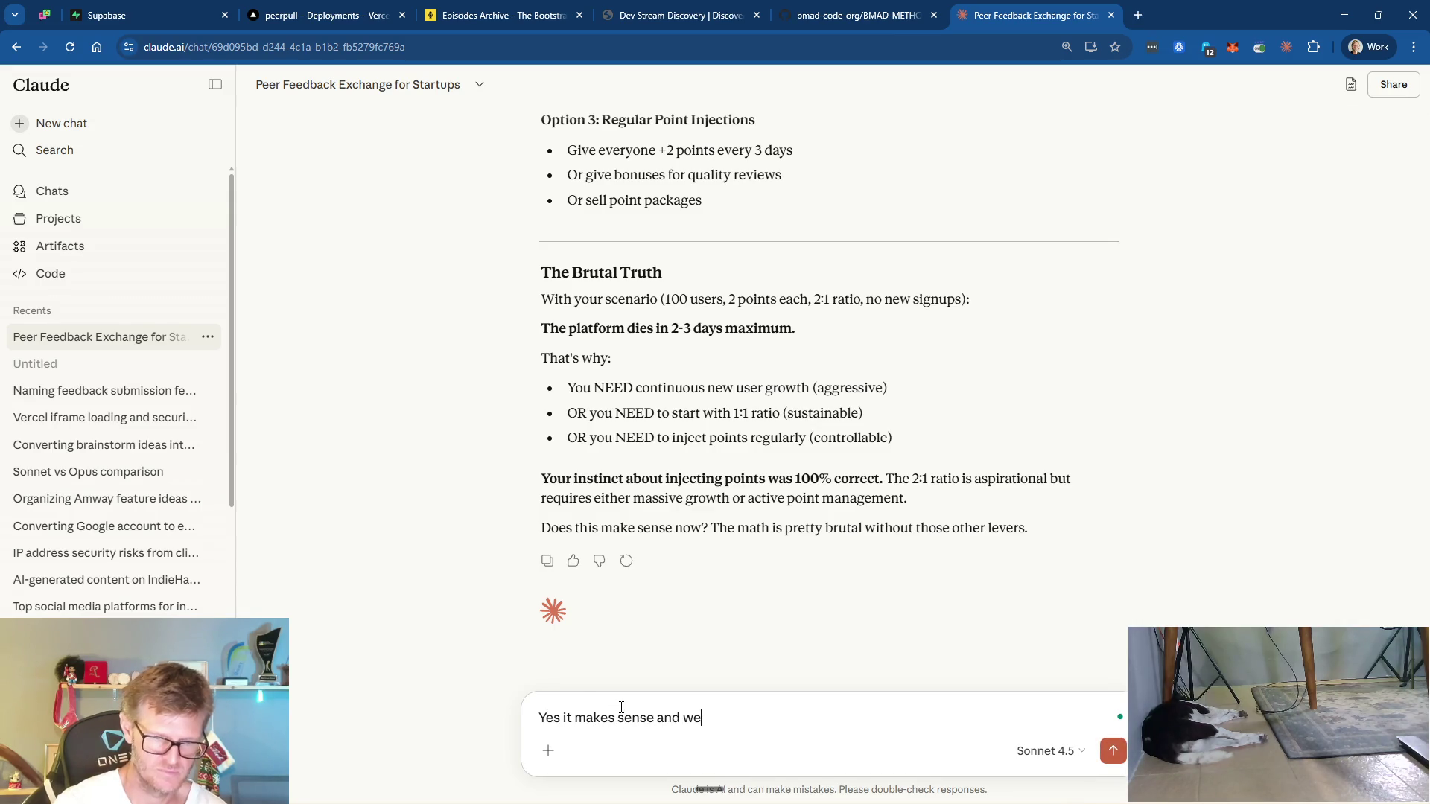
text( will absolut)
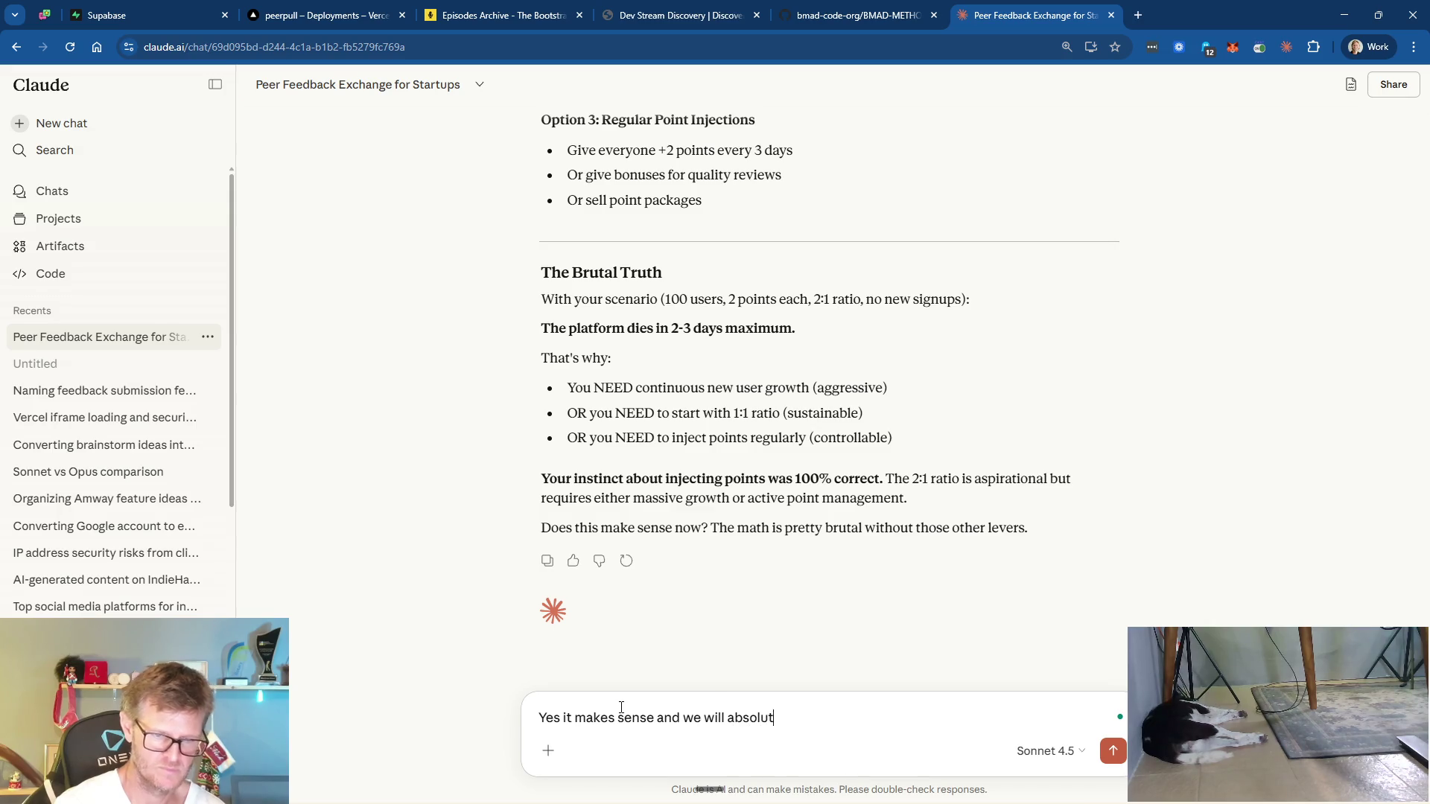
text(ely employ all l)
text(evers)
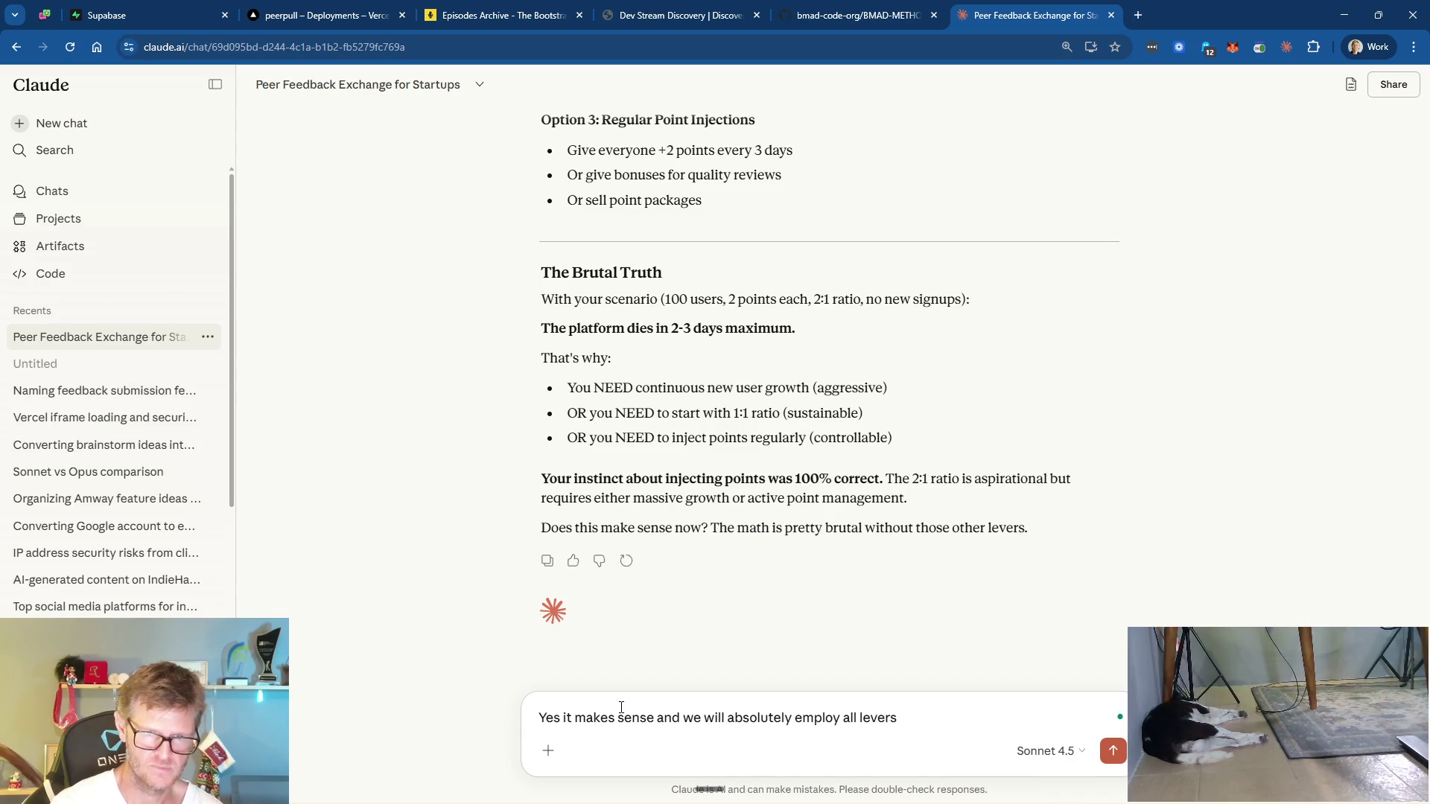
text( to )
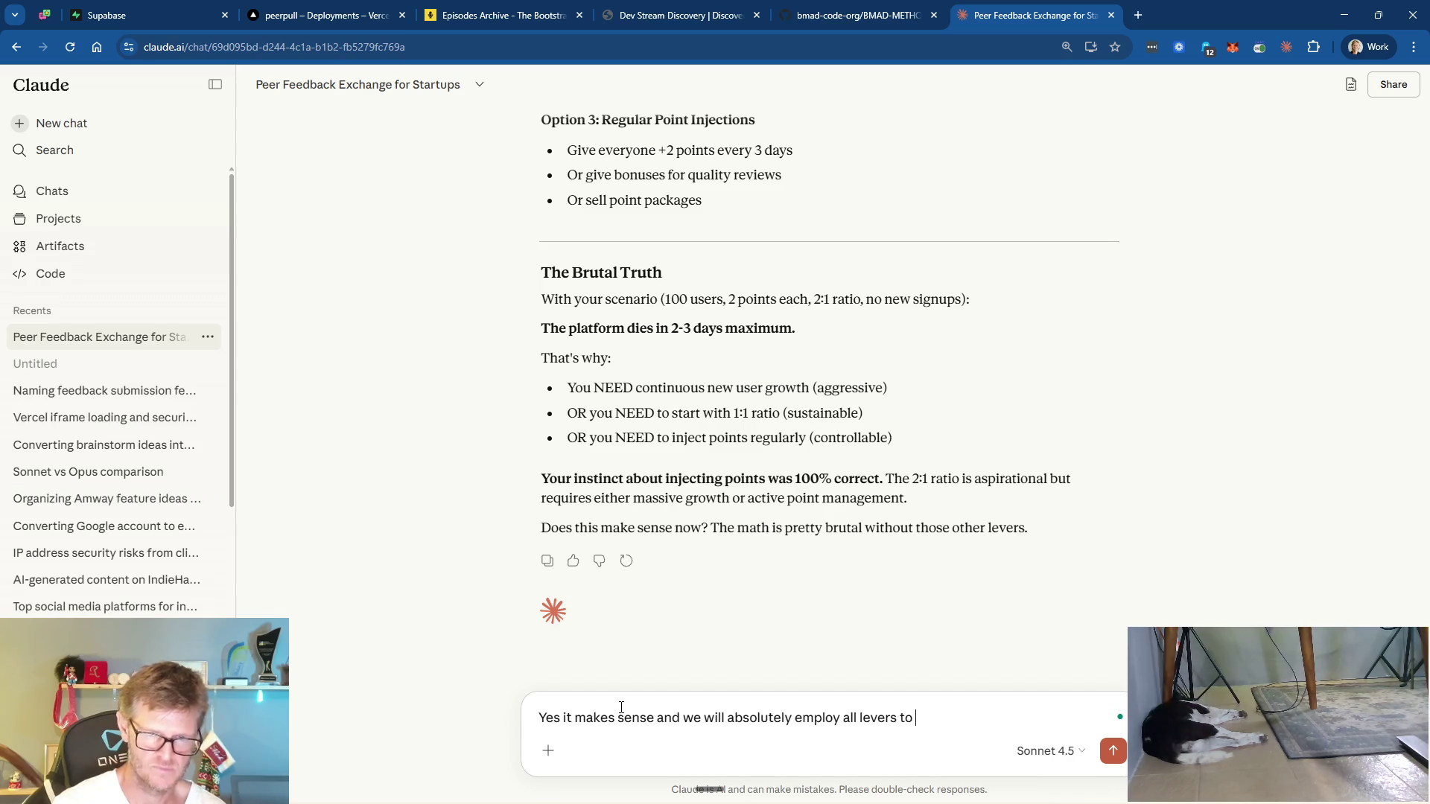
text(balance )
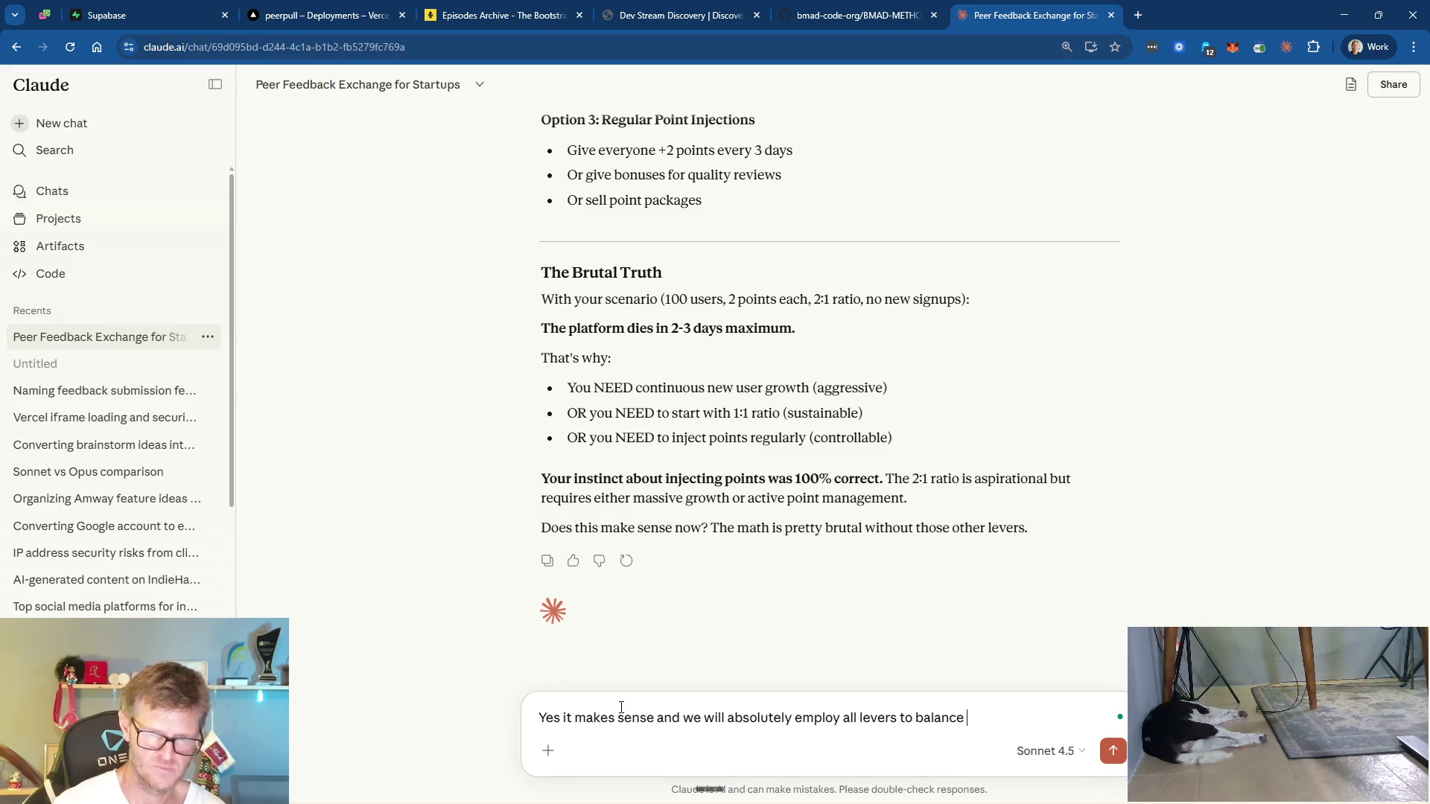
text(these things )
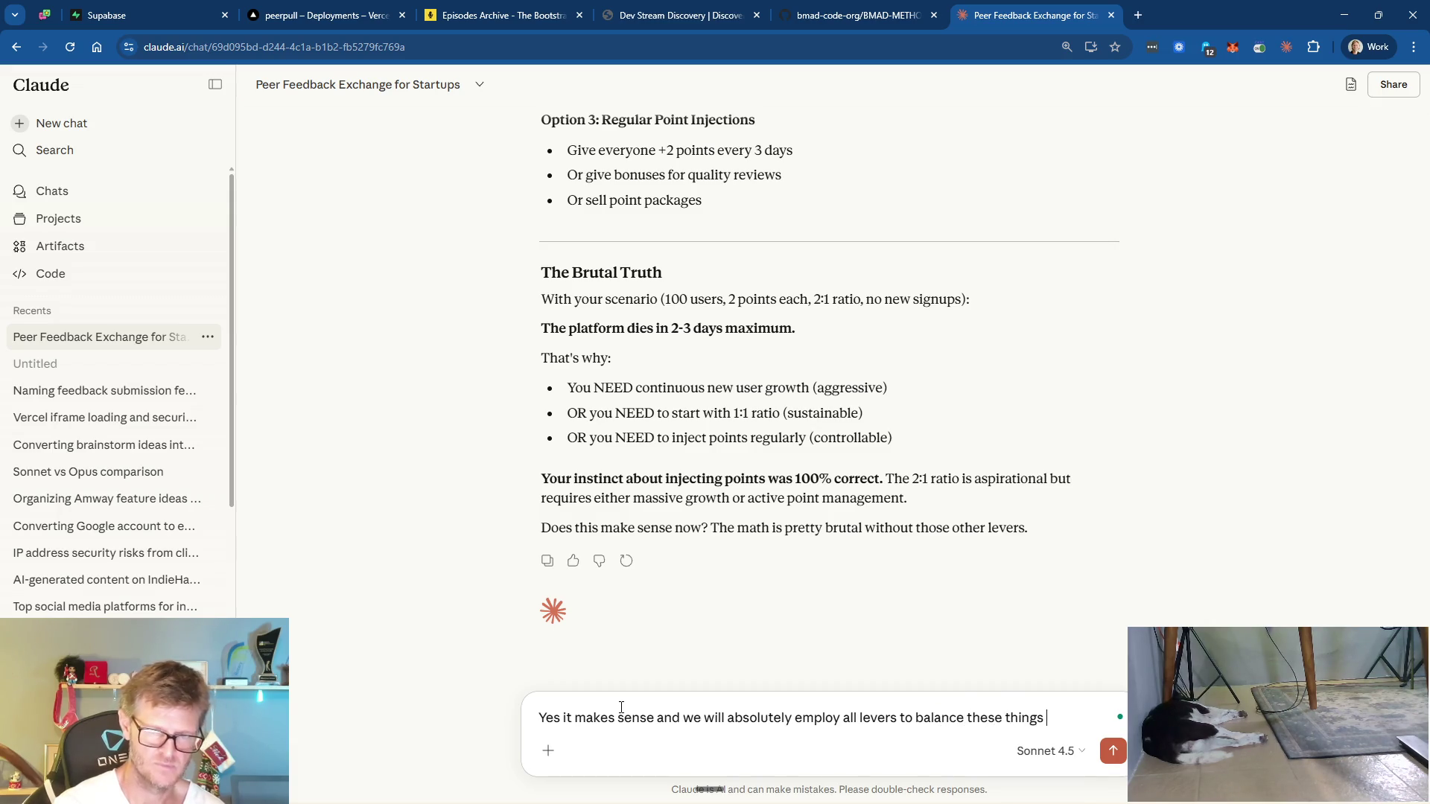
text(out. )
text(If po)
text(ints a)
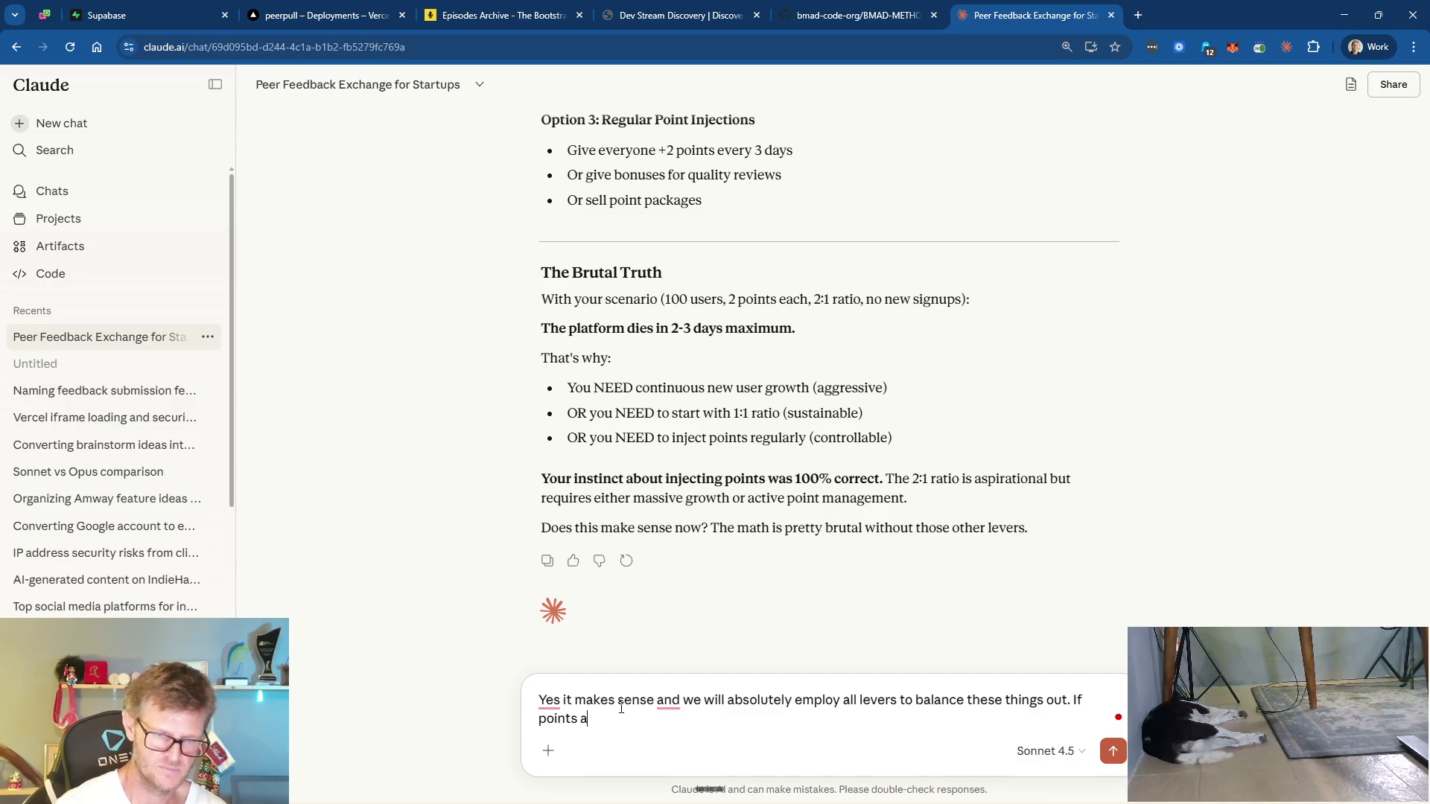
text(re being burnt )
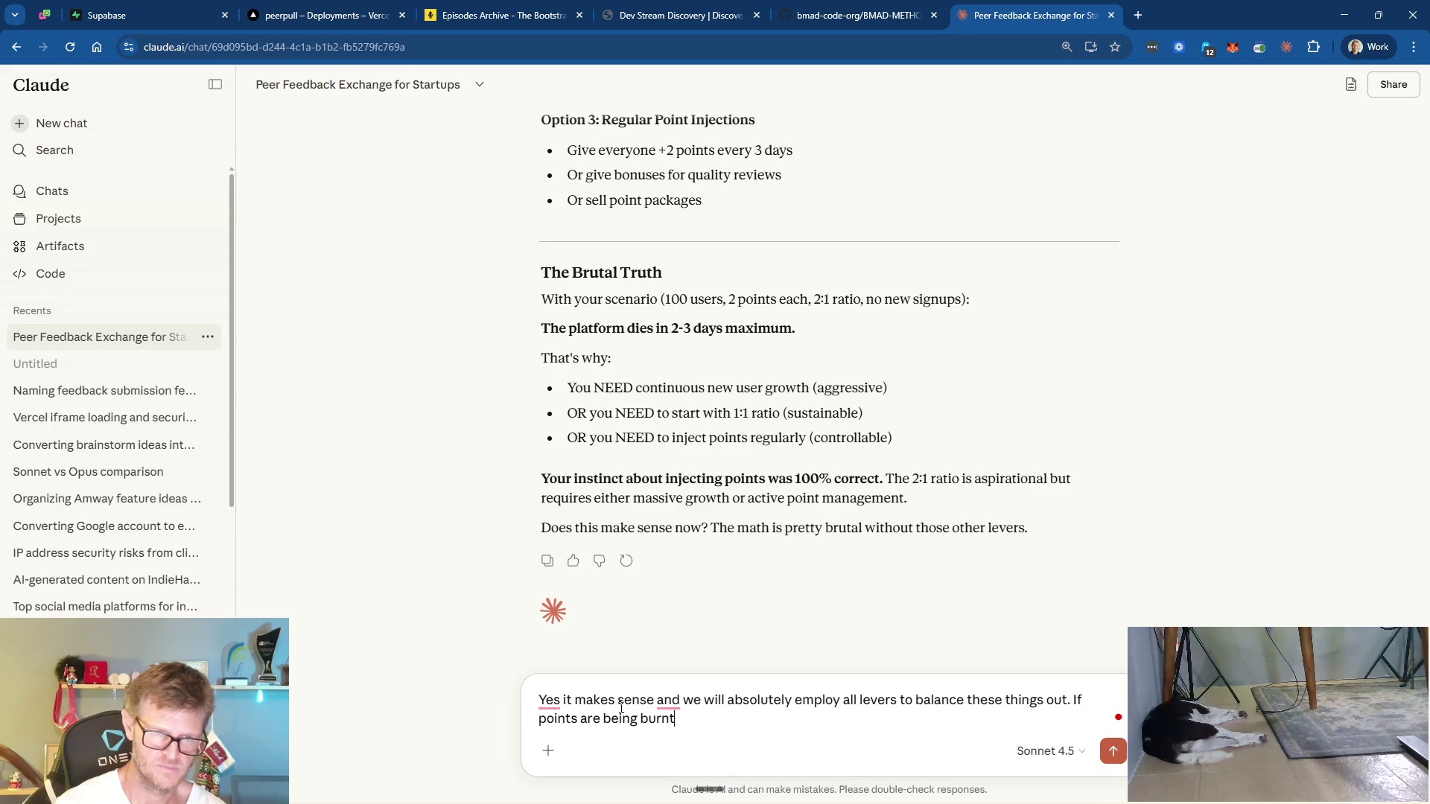
text(quickl)
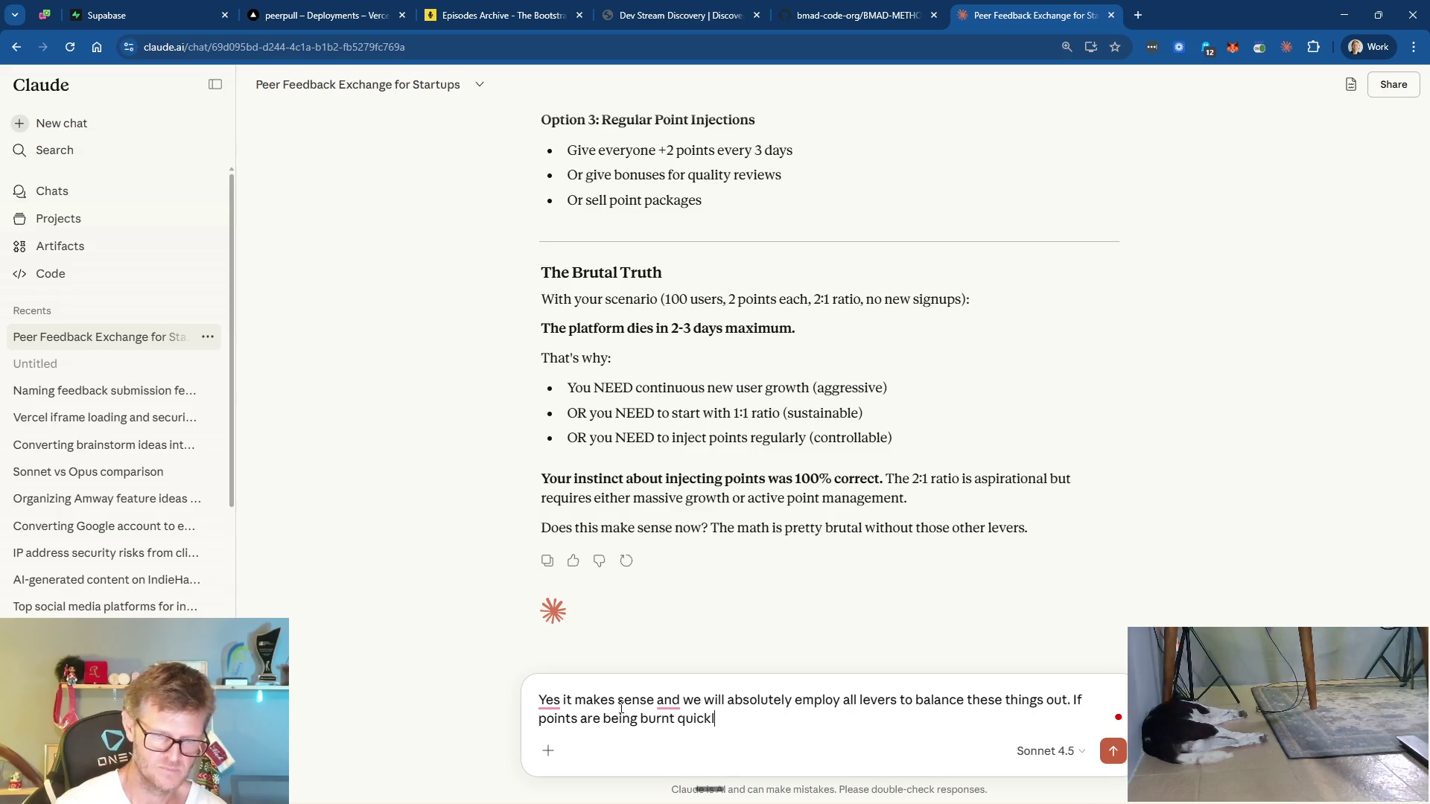
text(y that means )
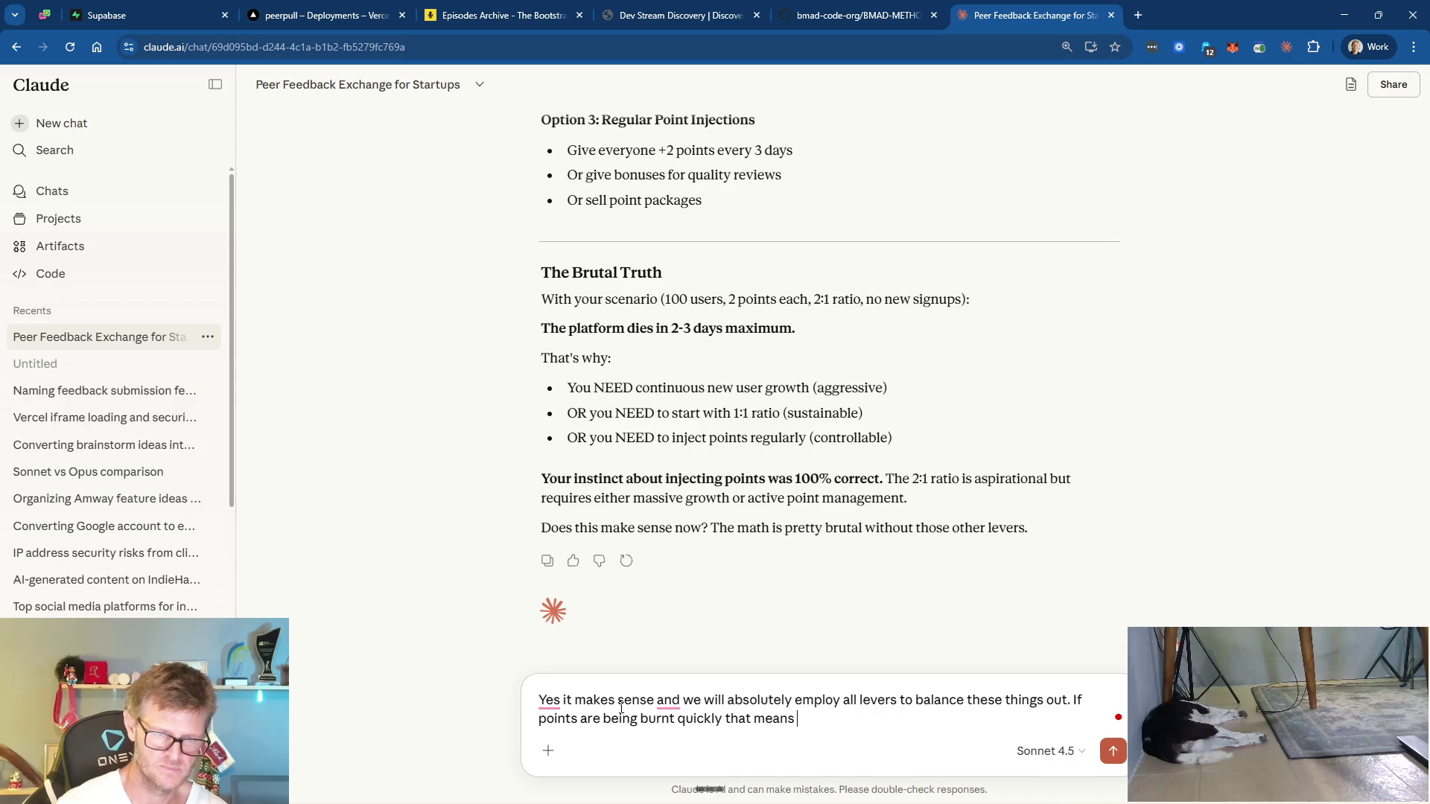
text(user)
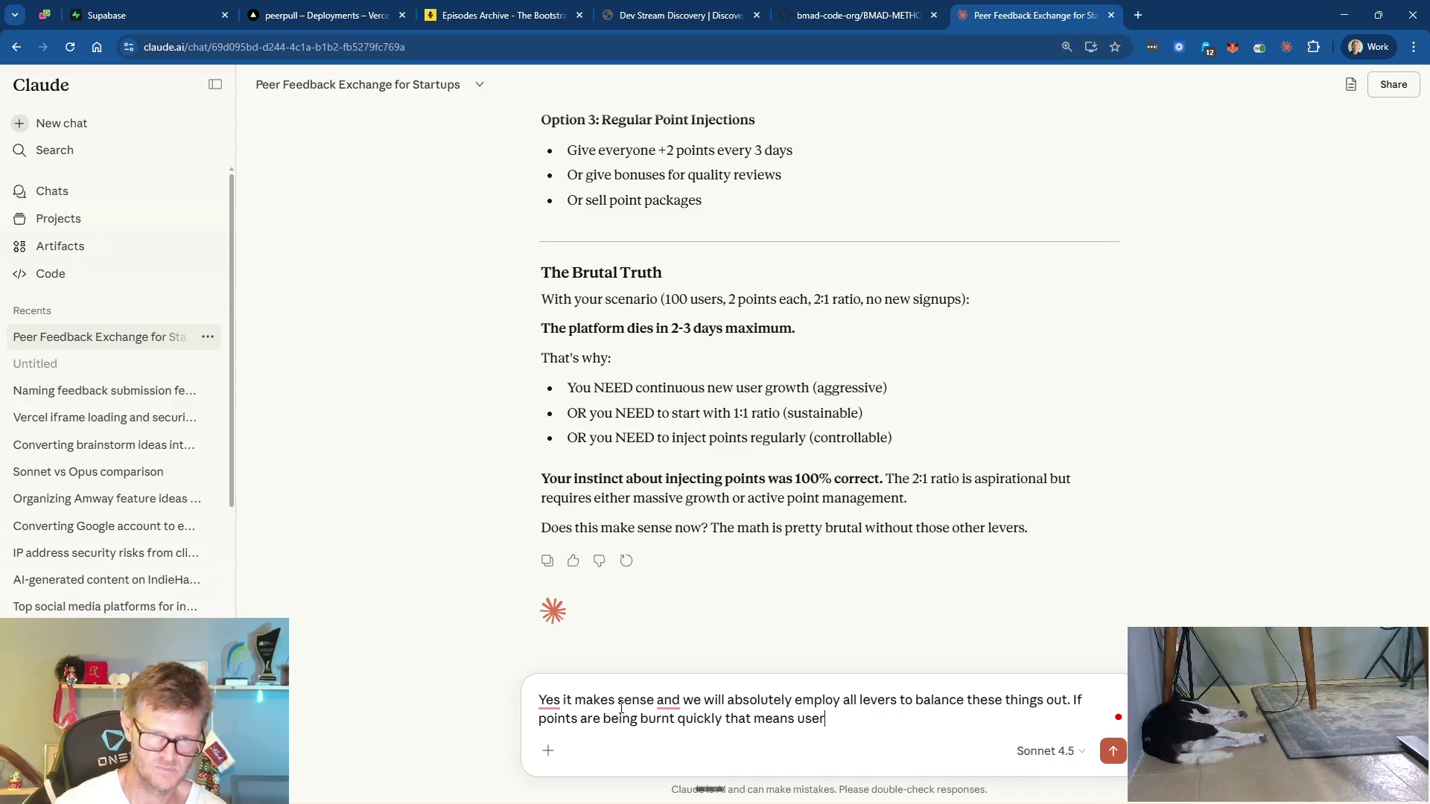
text( activity )
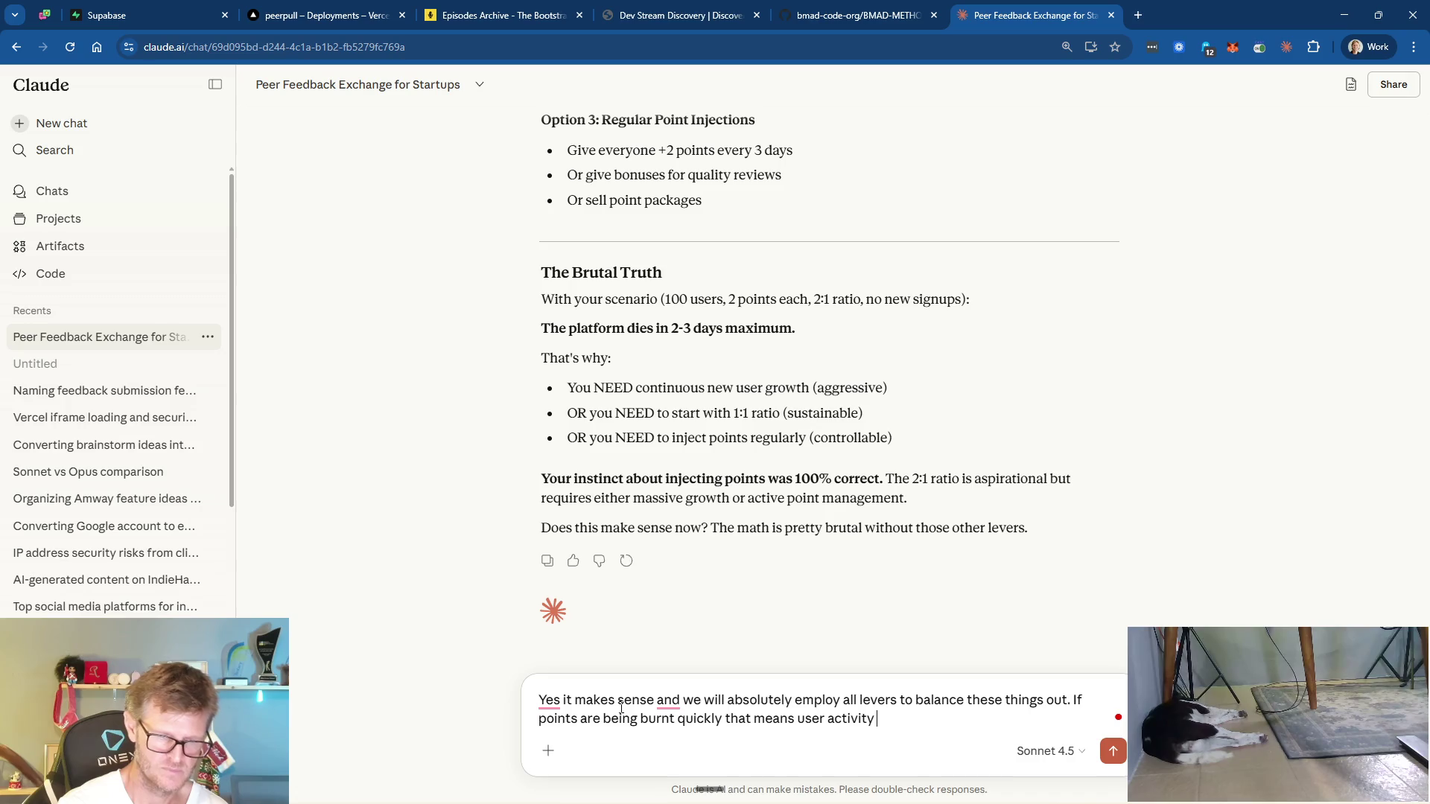
text(and many review)
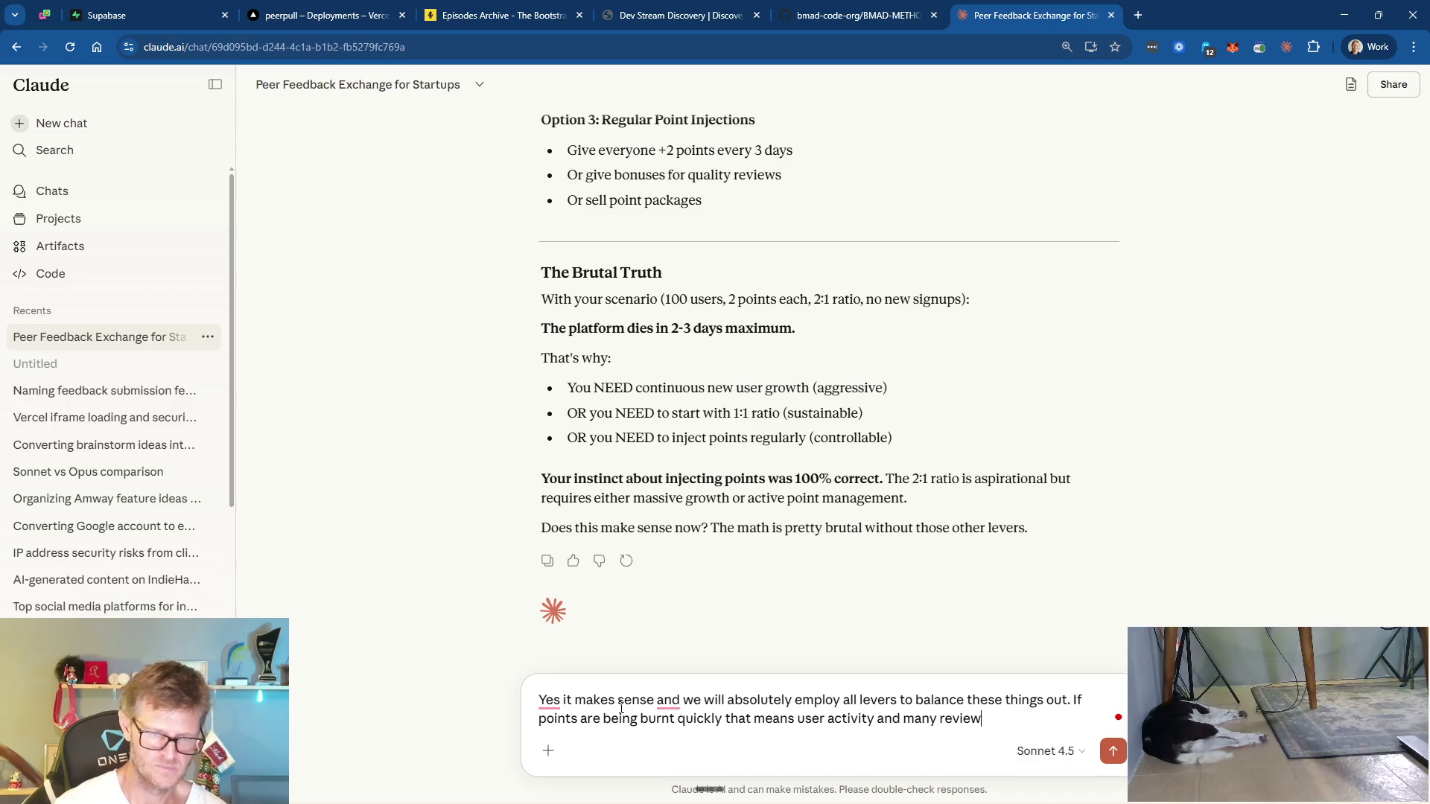
text(s done)
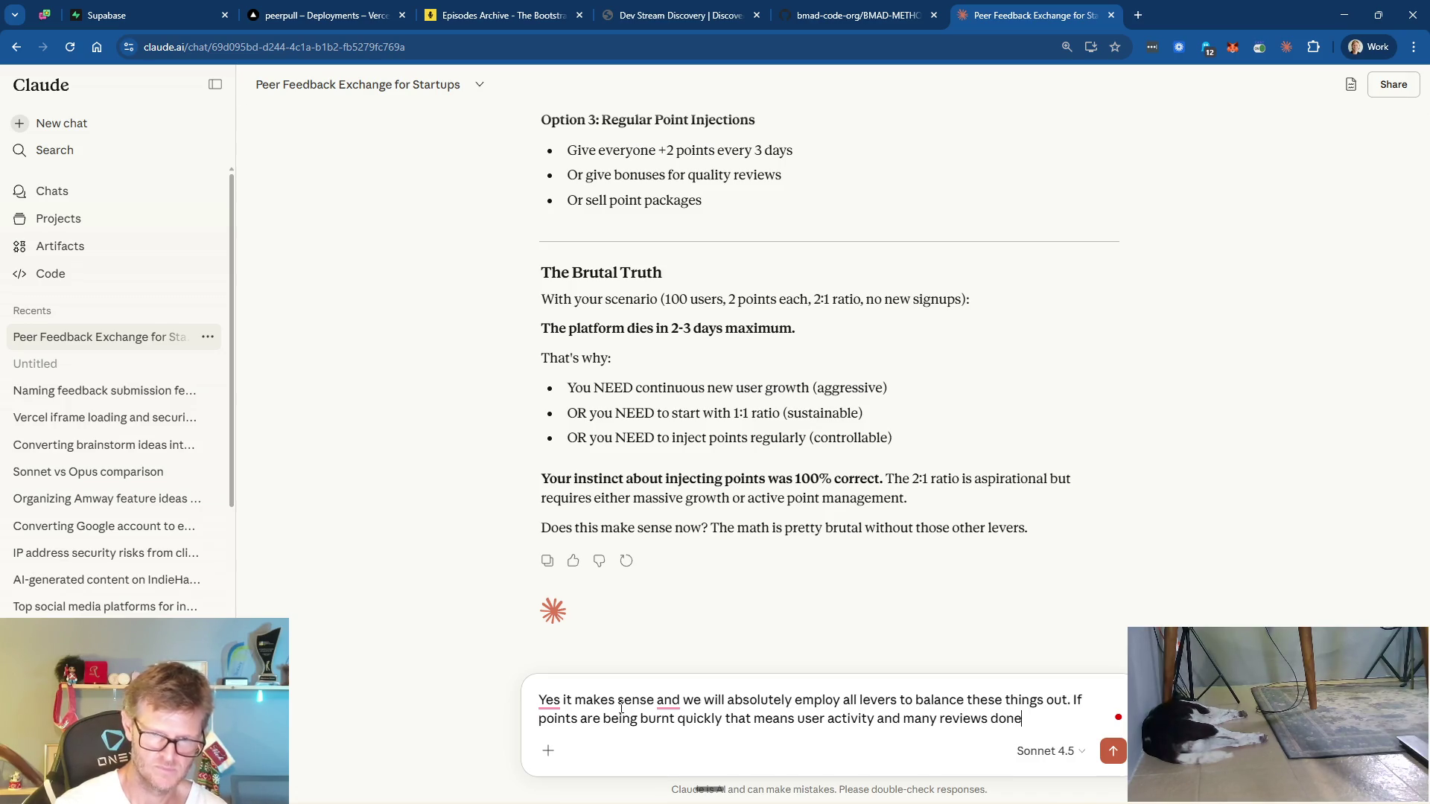
text(, easy to i)
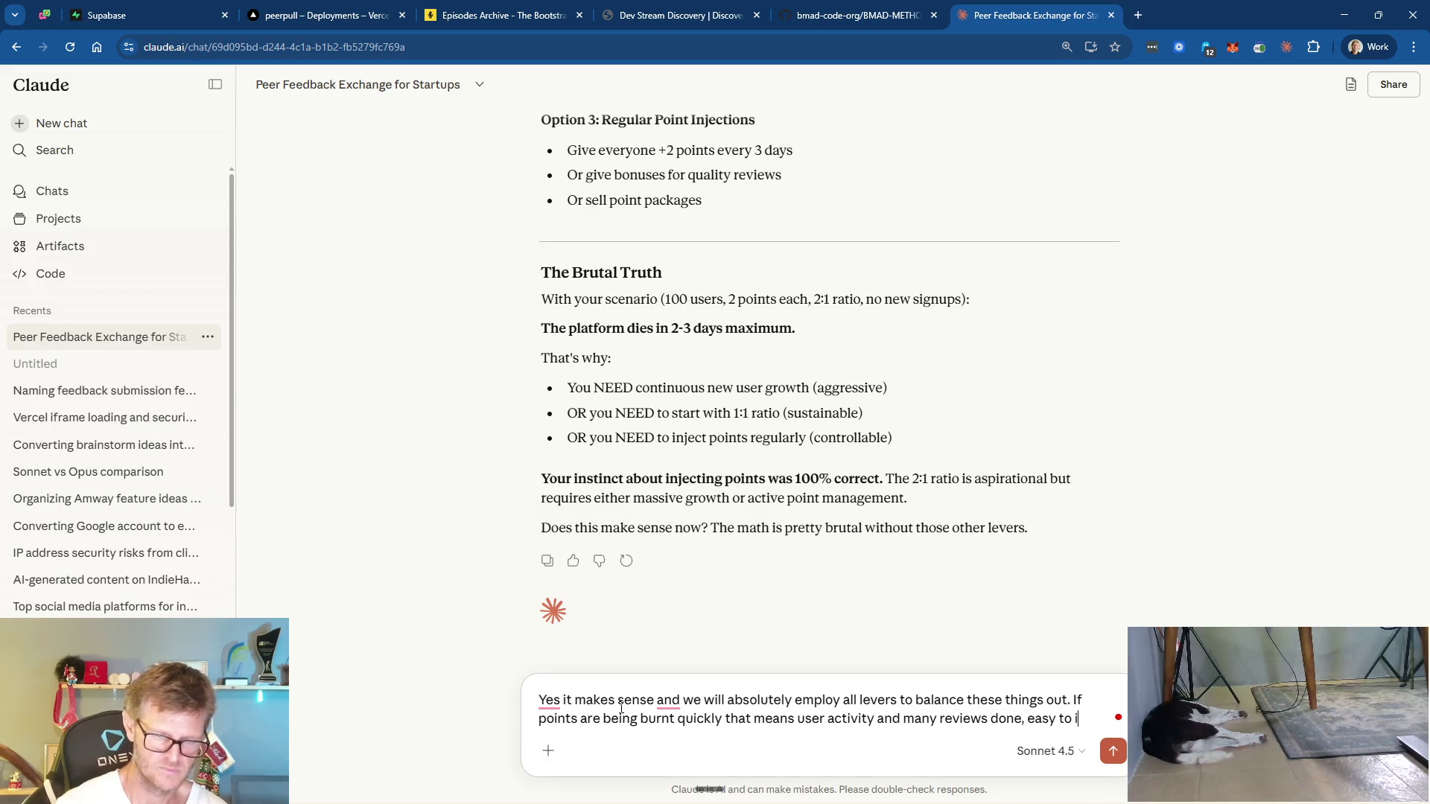
text(nject to balance thi)
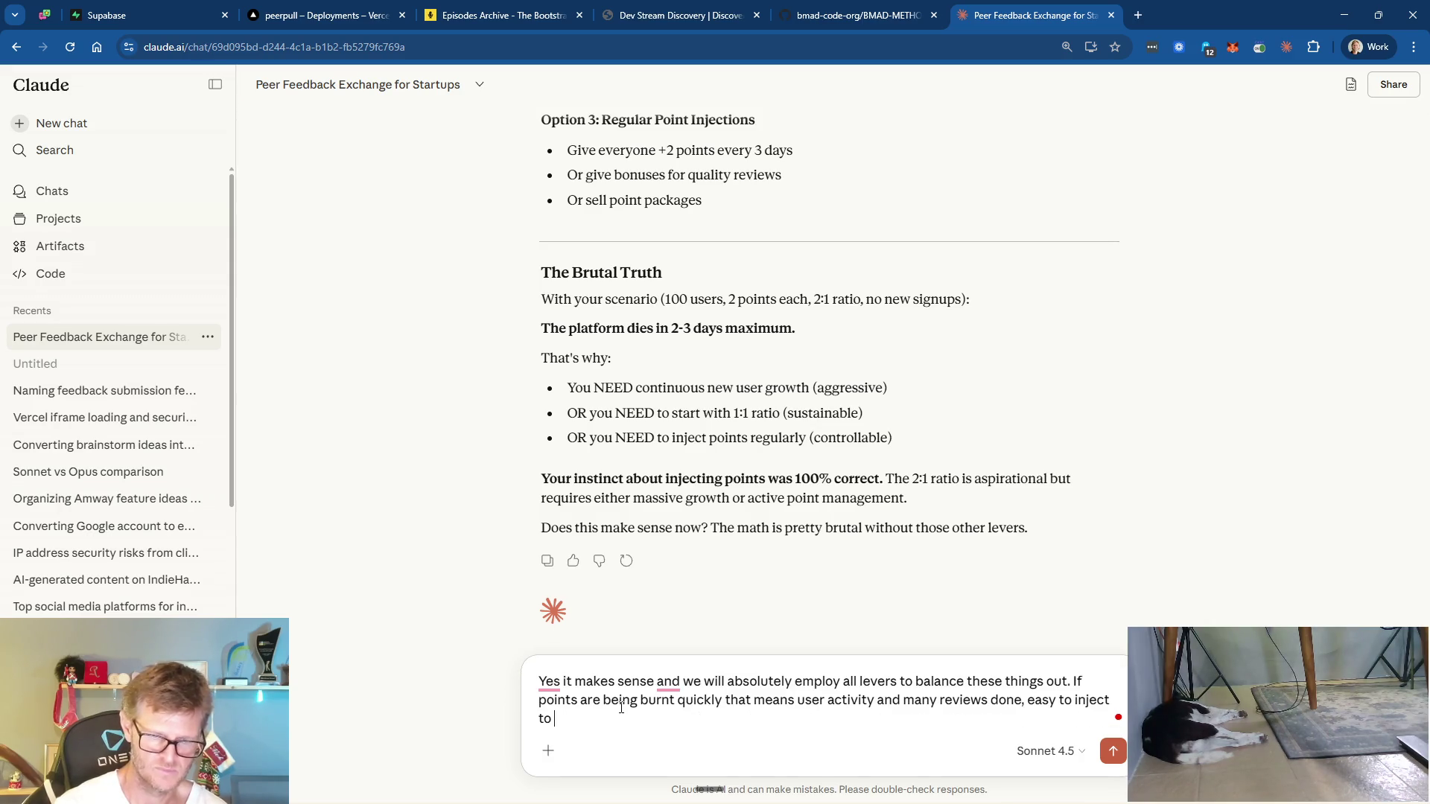
text(s ou)
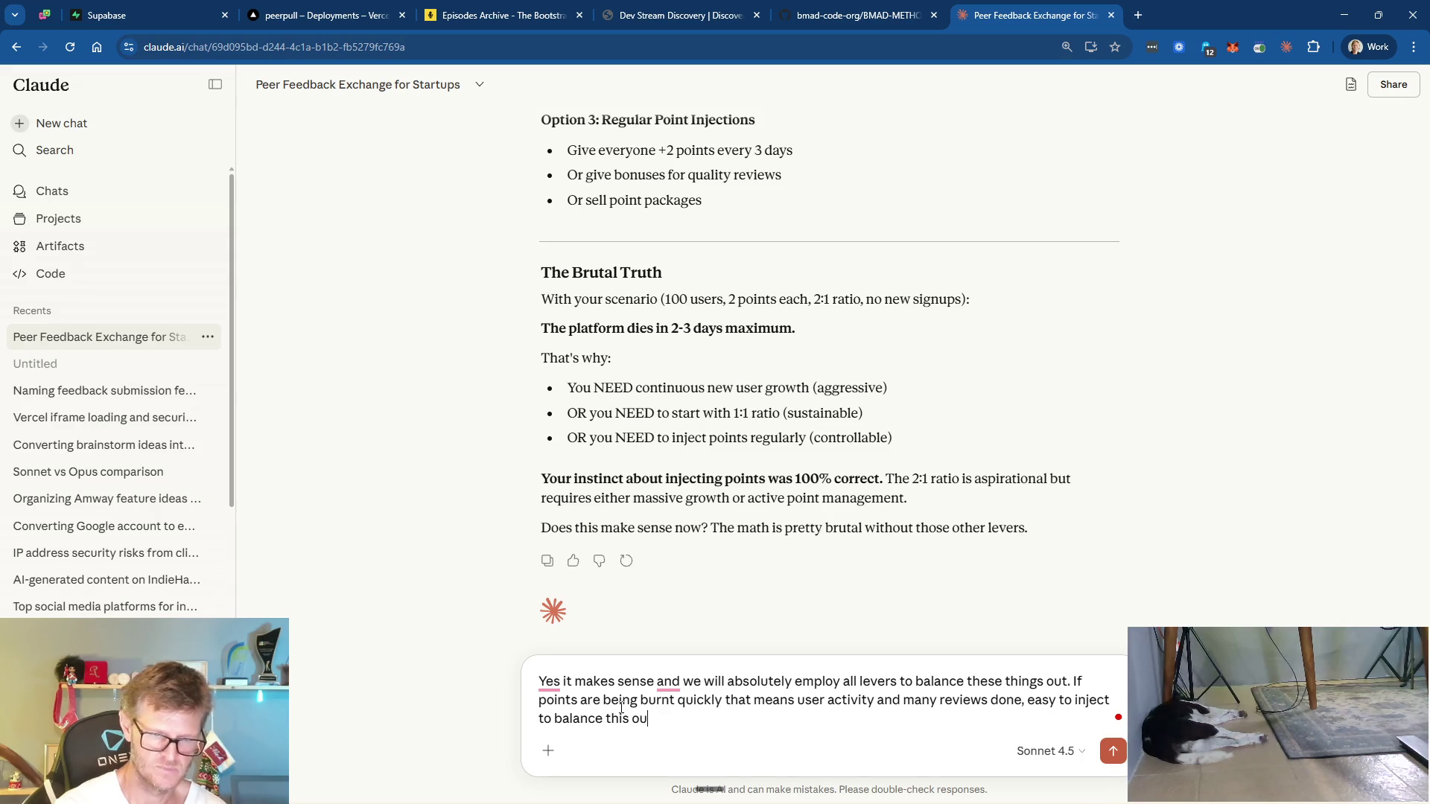
text(t. It's much )
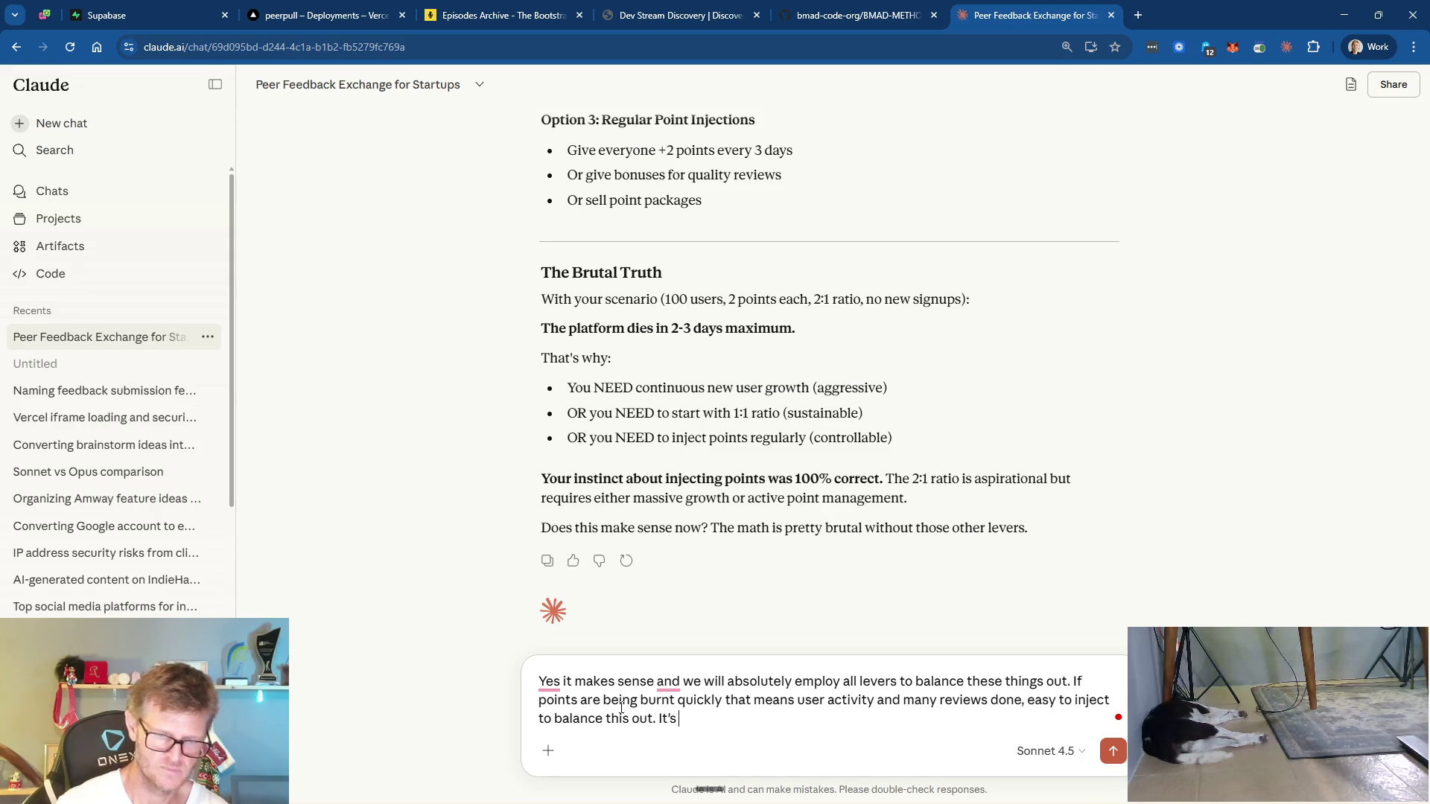
text(more challenmging )
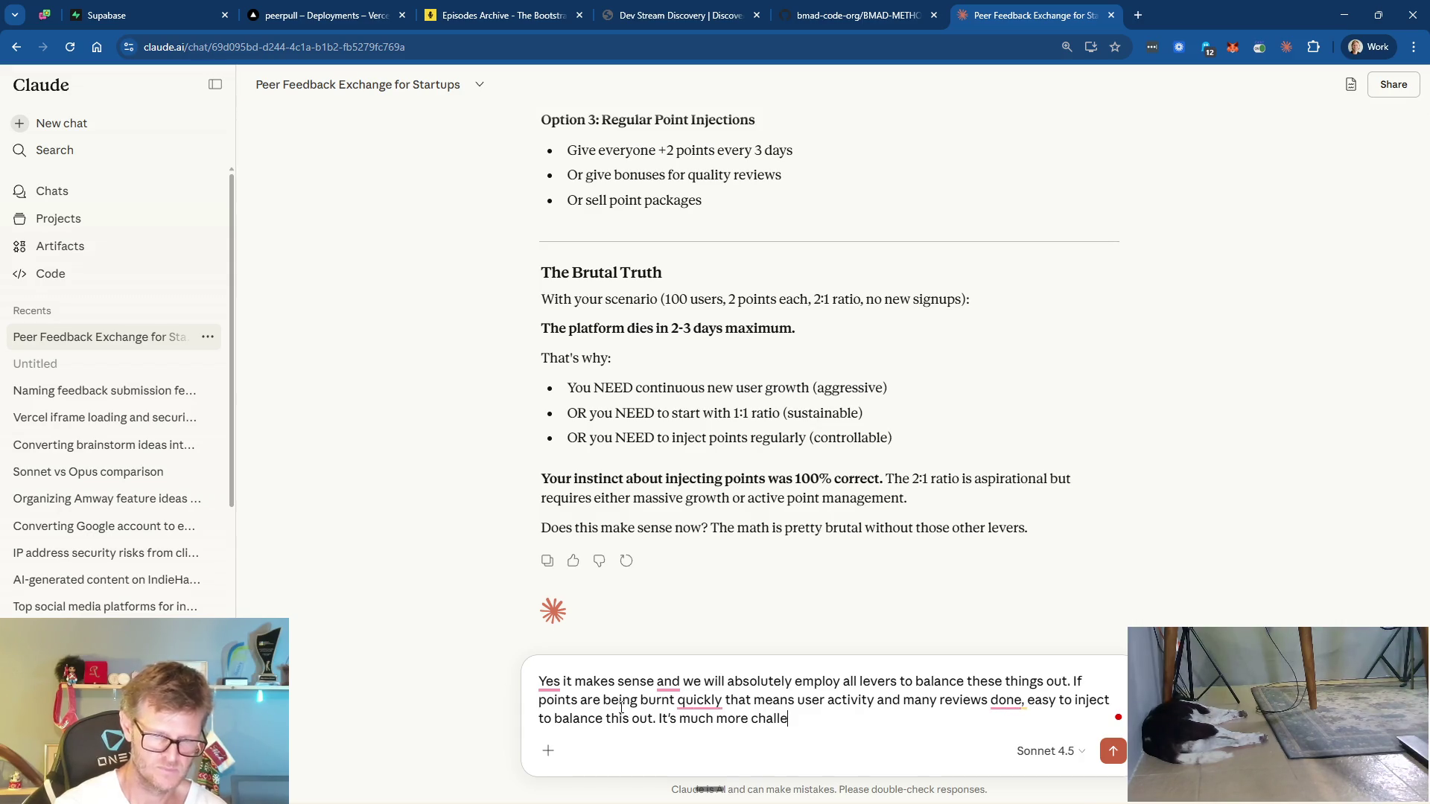
text(if points are NOT being)
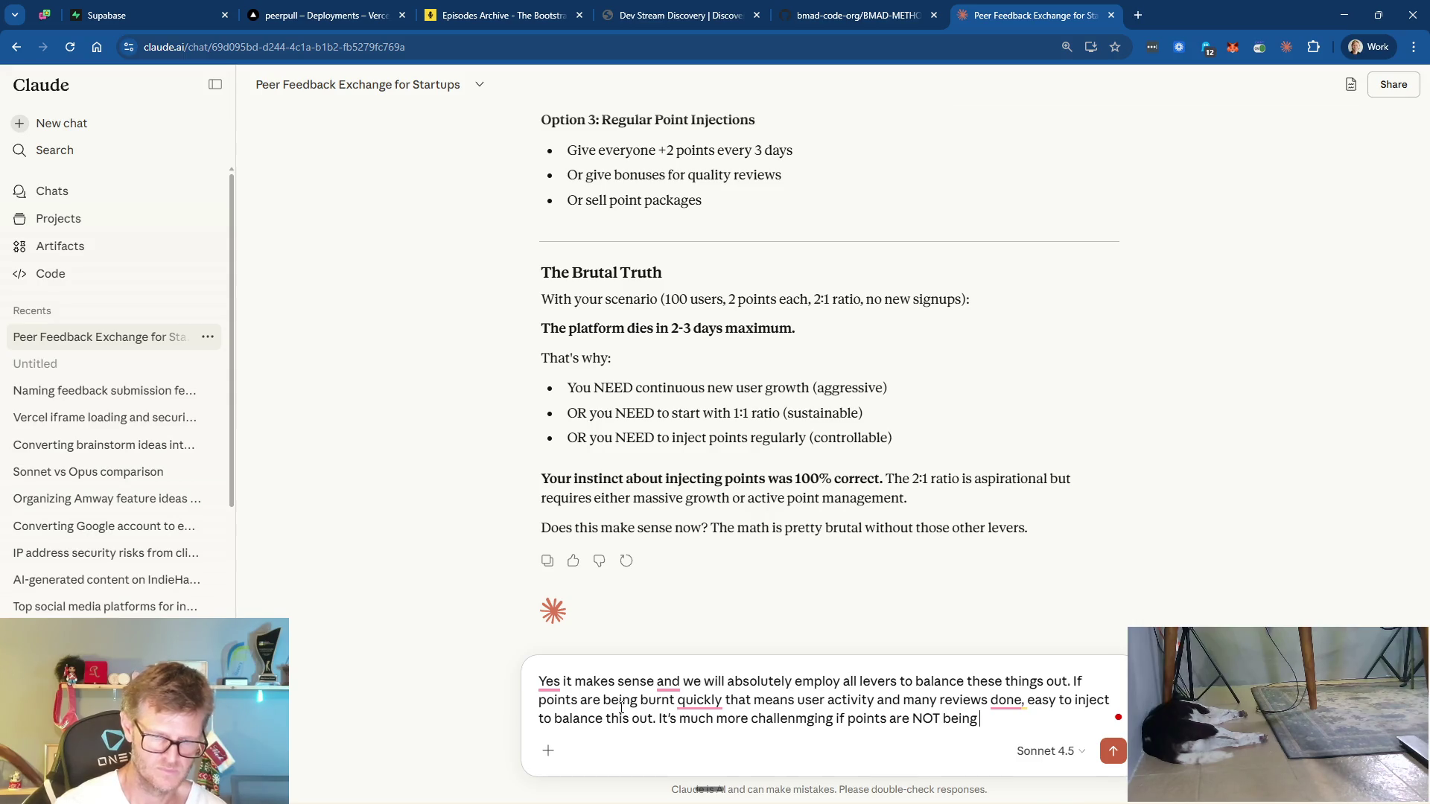
text( us)
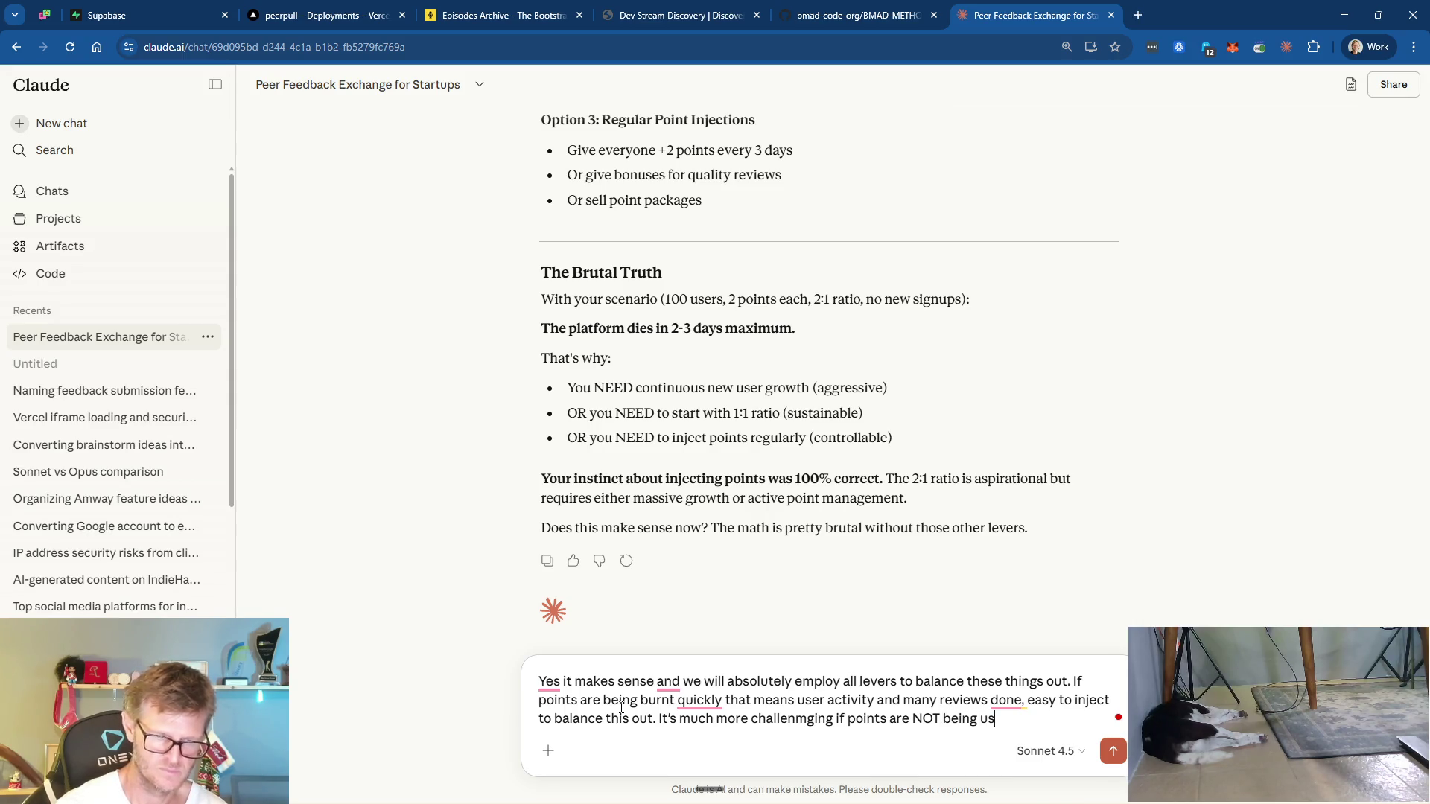
text(ed and )
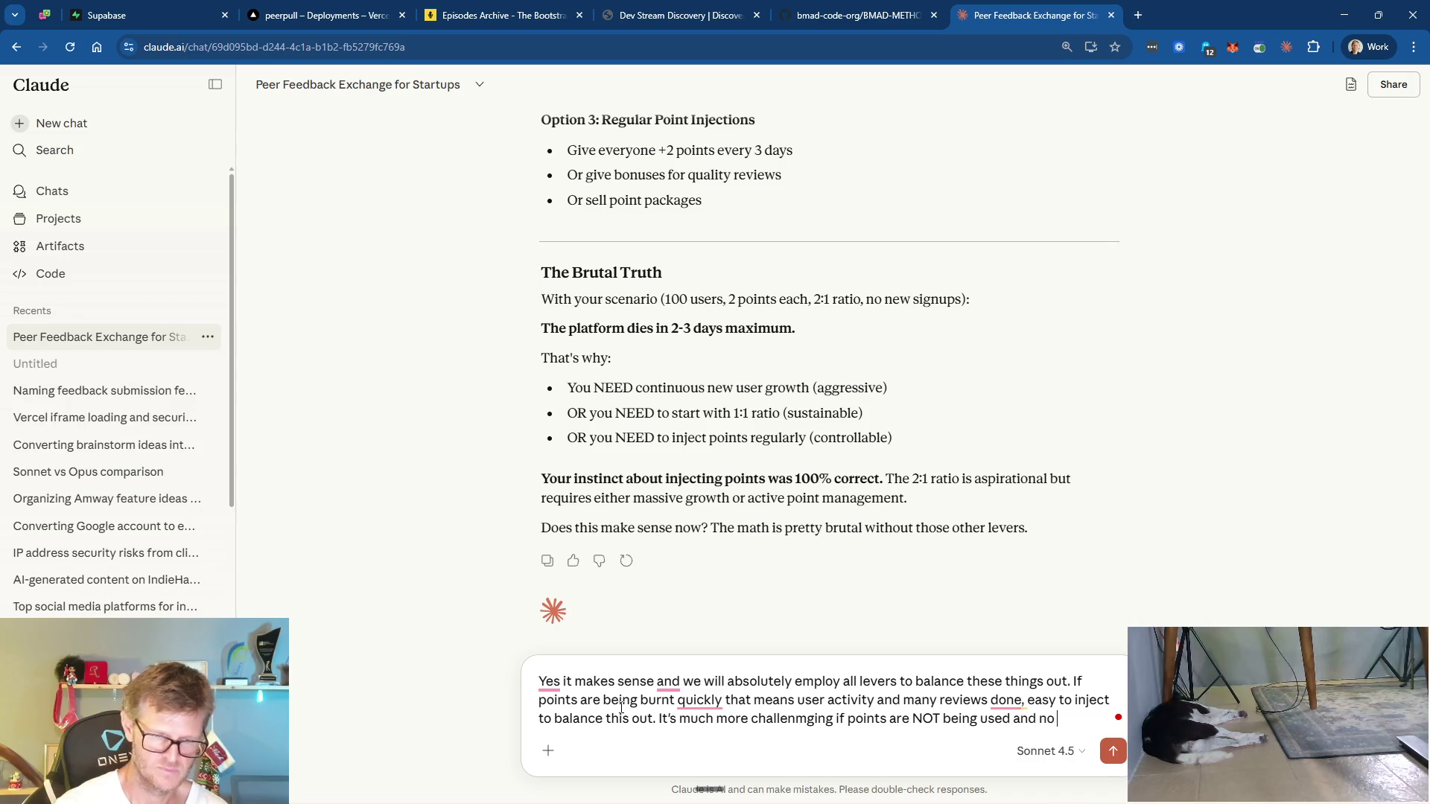
text(re)
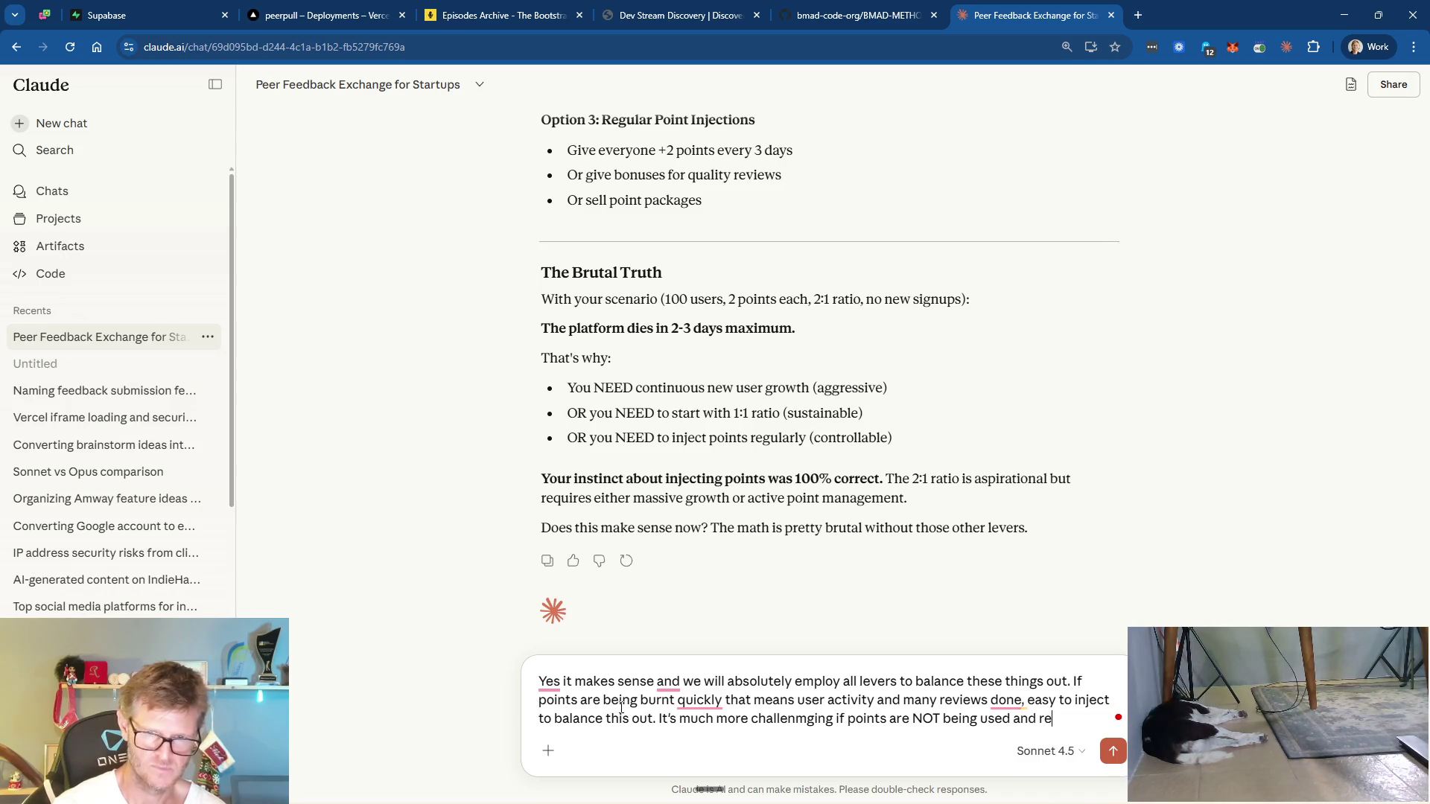
text(views are s)
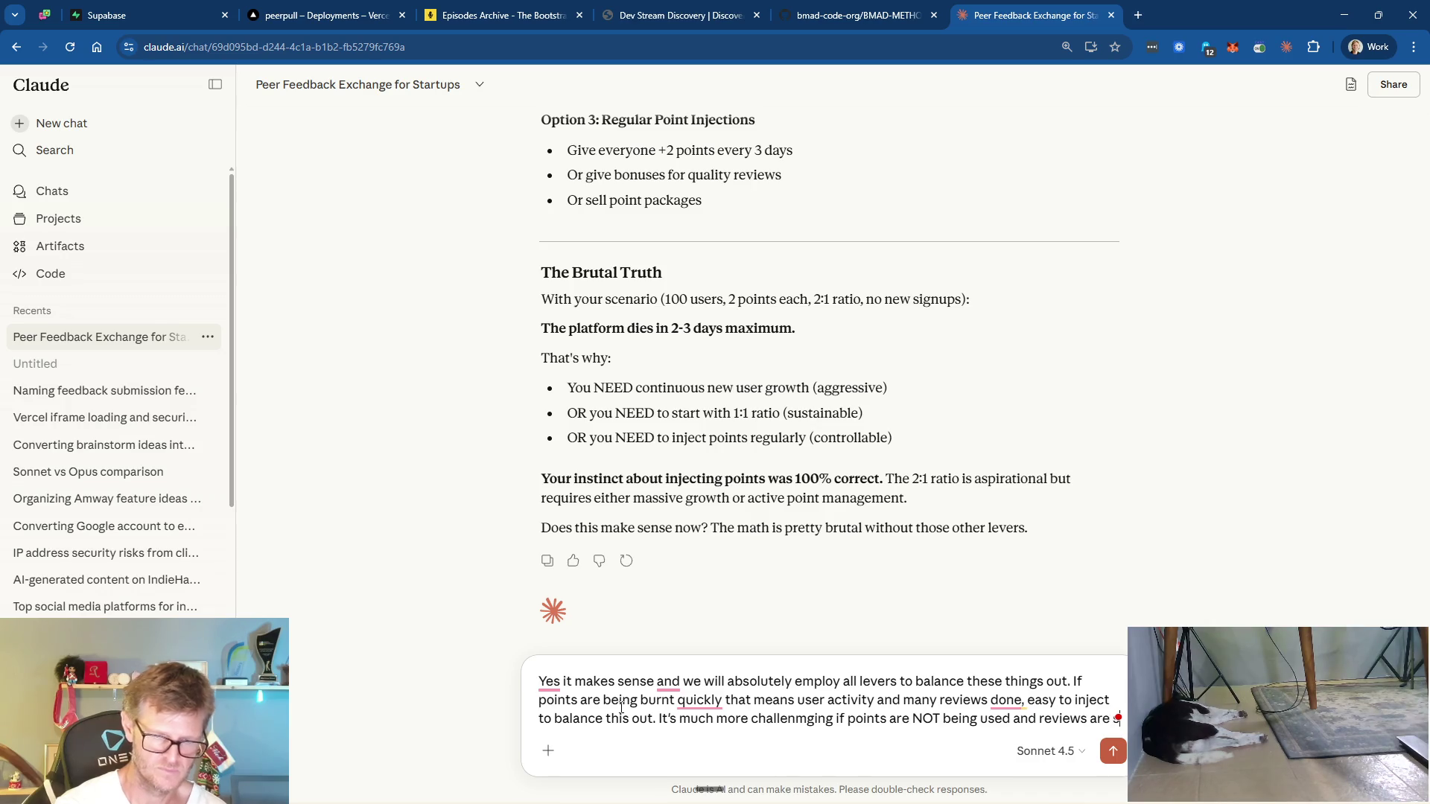
text(low I guess?)
key(Return)
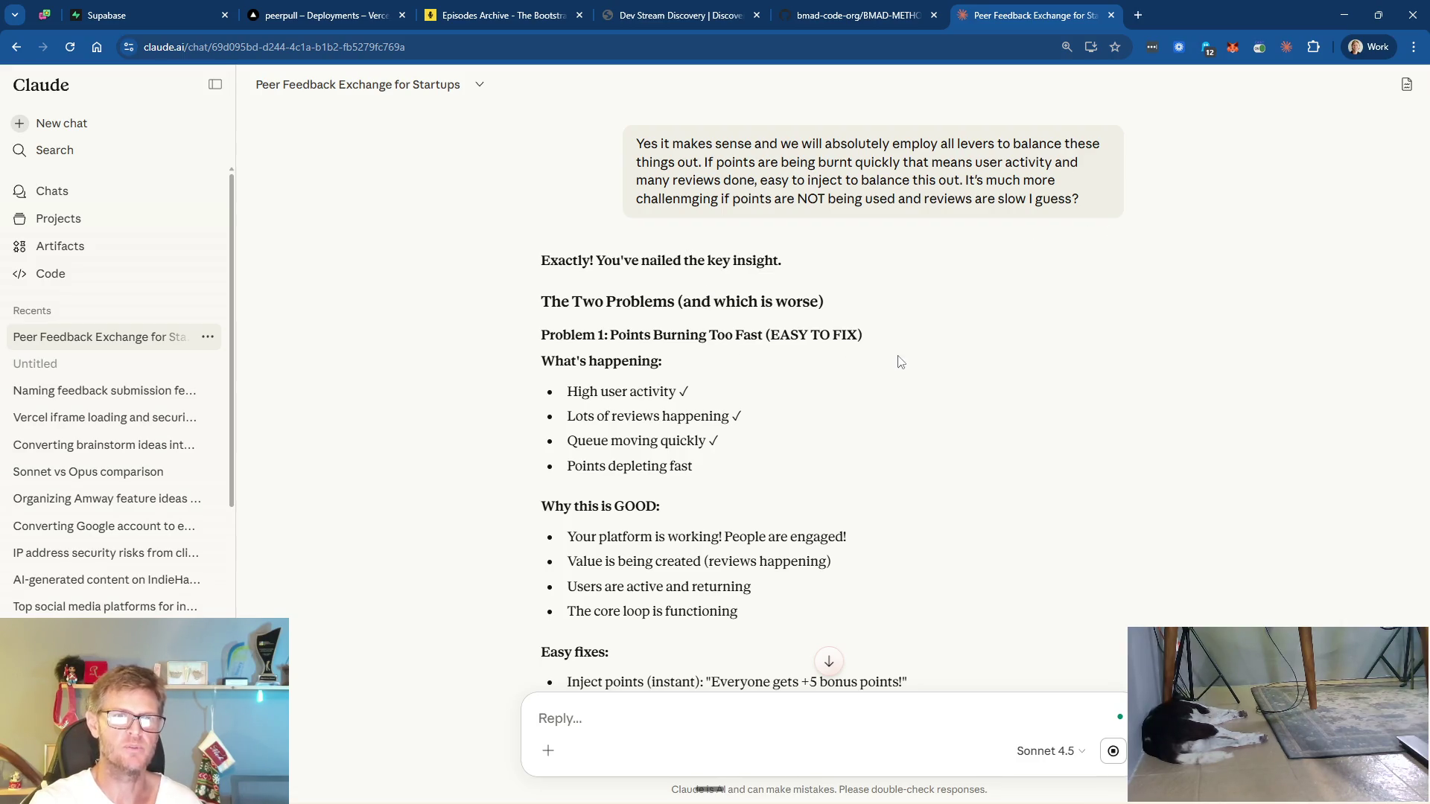
scroll(861, 412, down, 2)
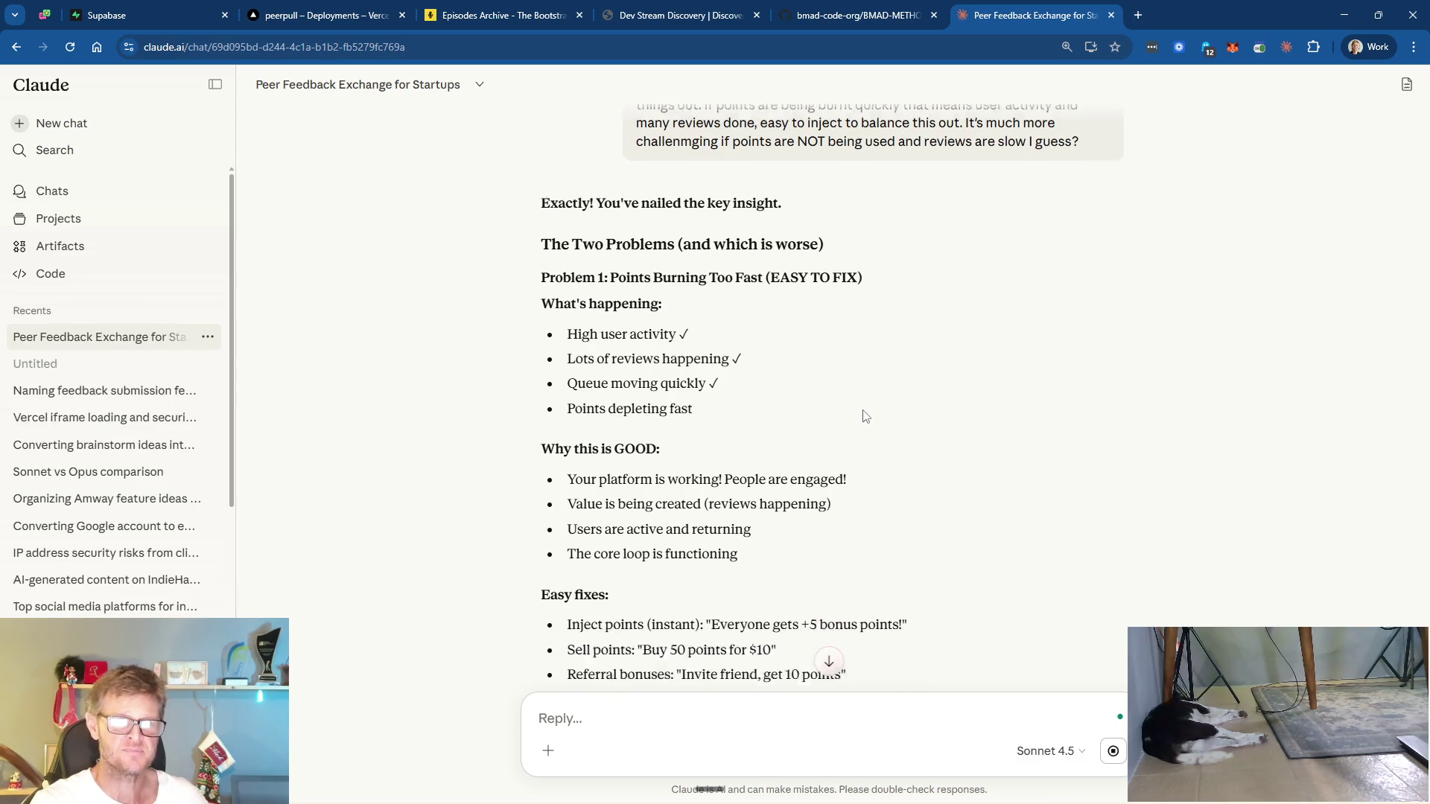
scroll(860, 411, down, 3)
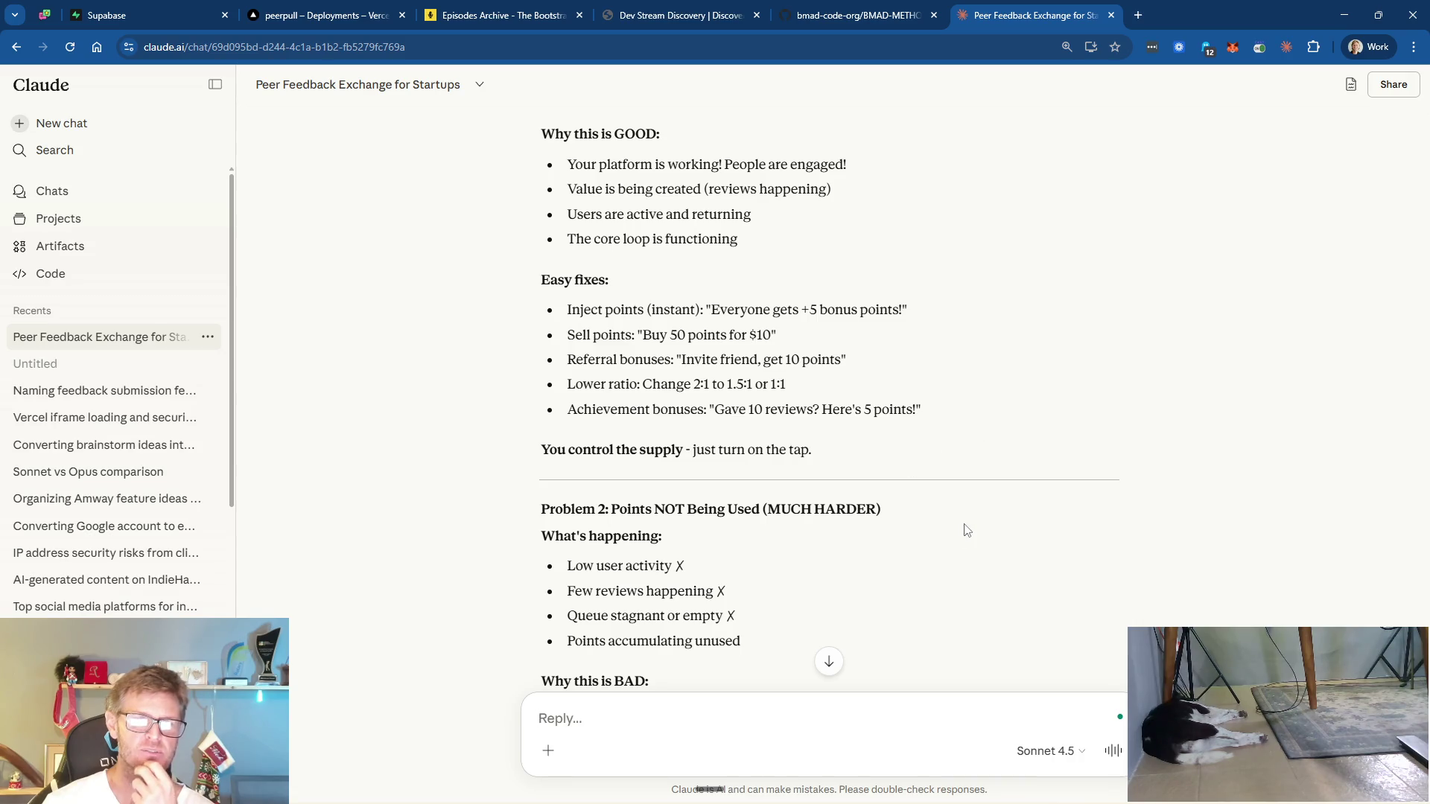
scroll(963, 526, down, 2)
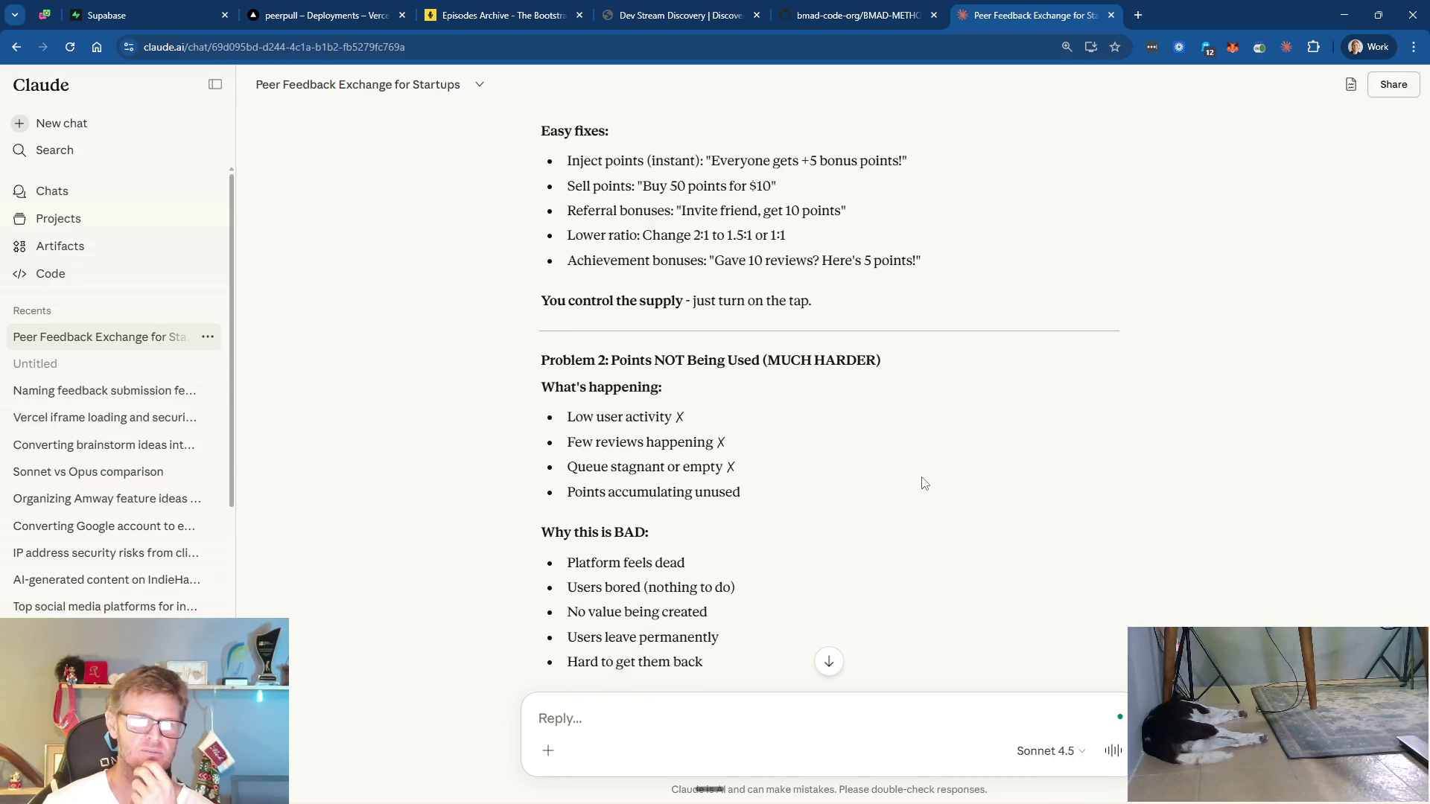
scroll(923, 484, down, 2)
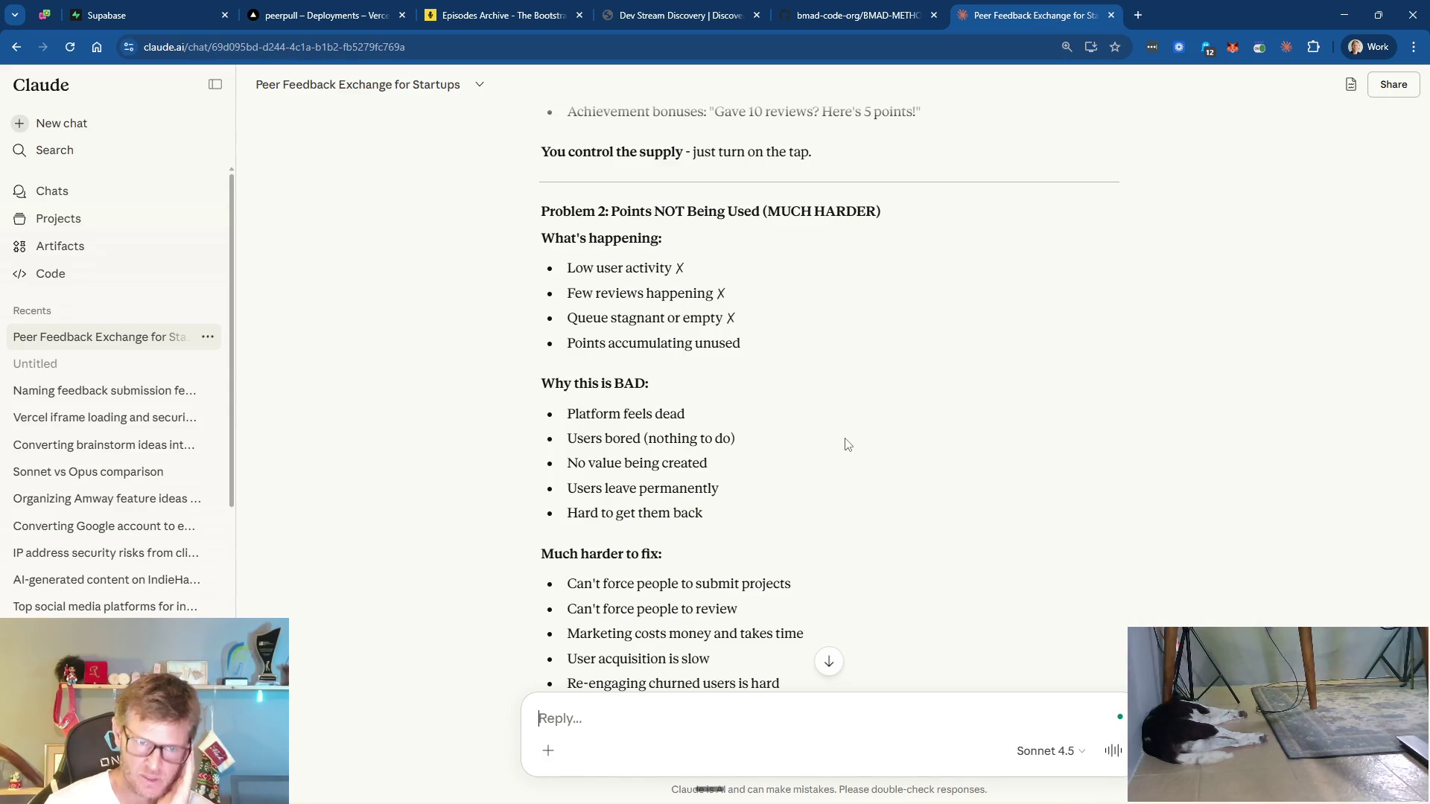
scroll(849, 489, down, 2)
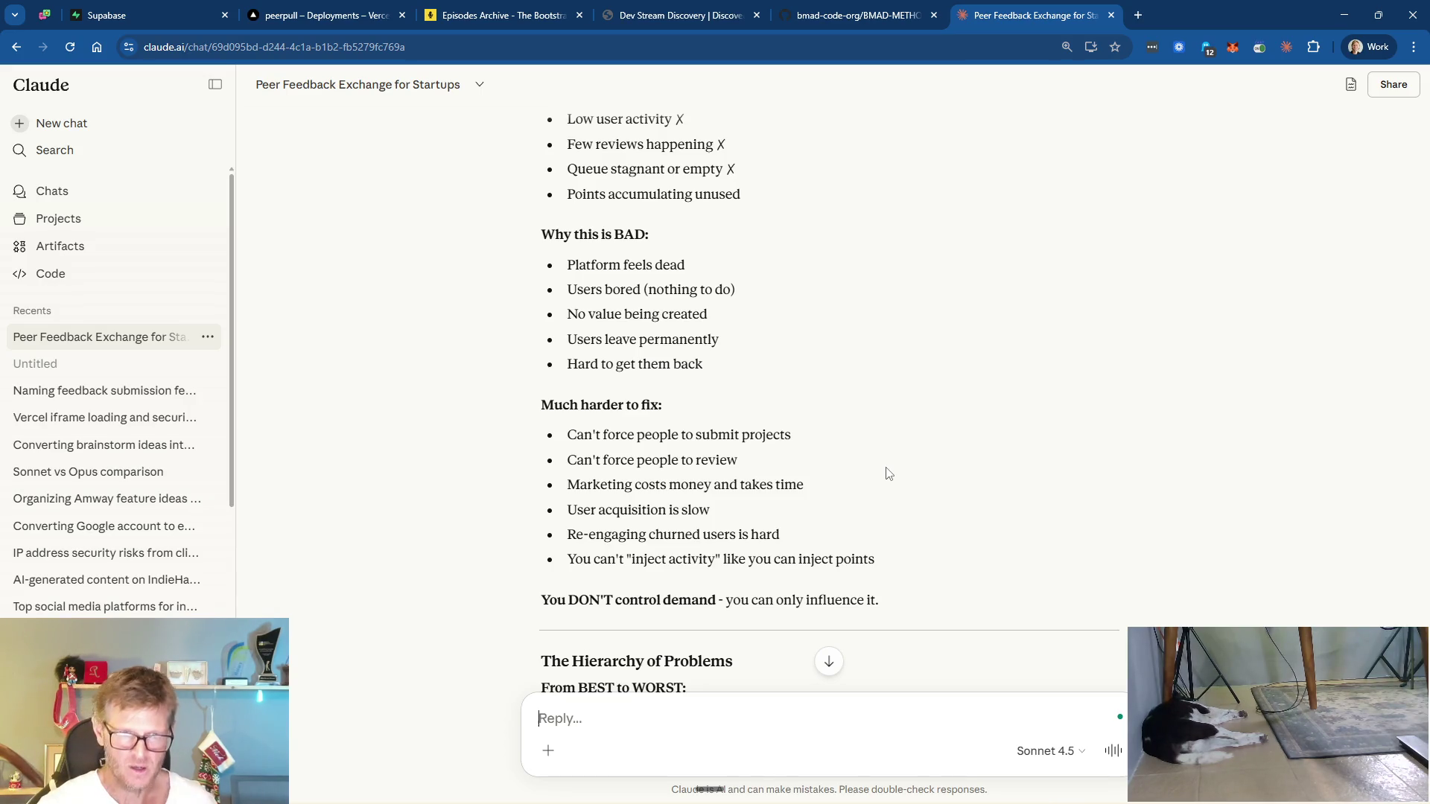
scroll(886, 477, down, 3)
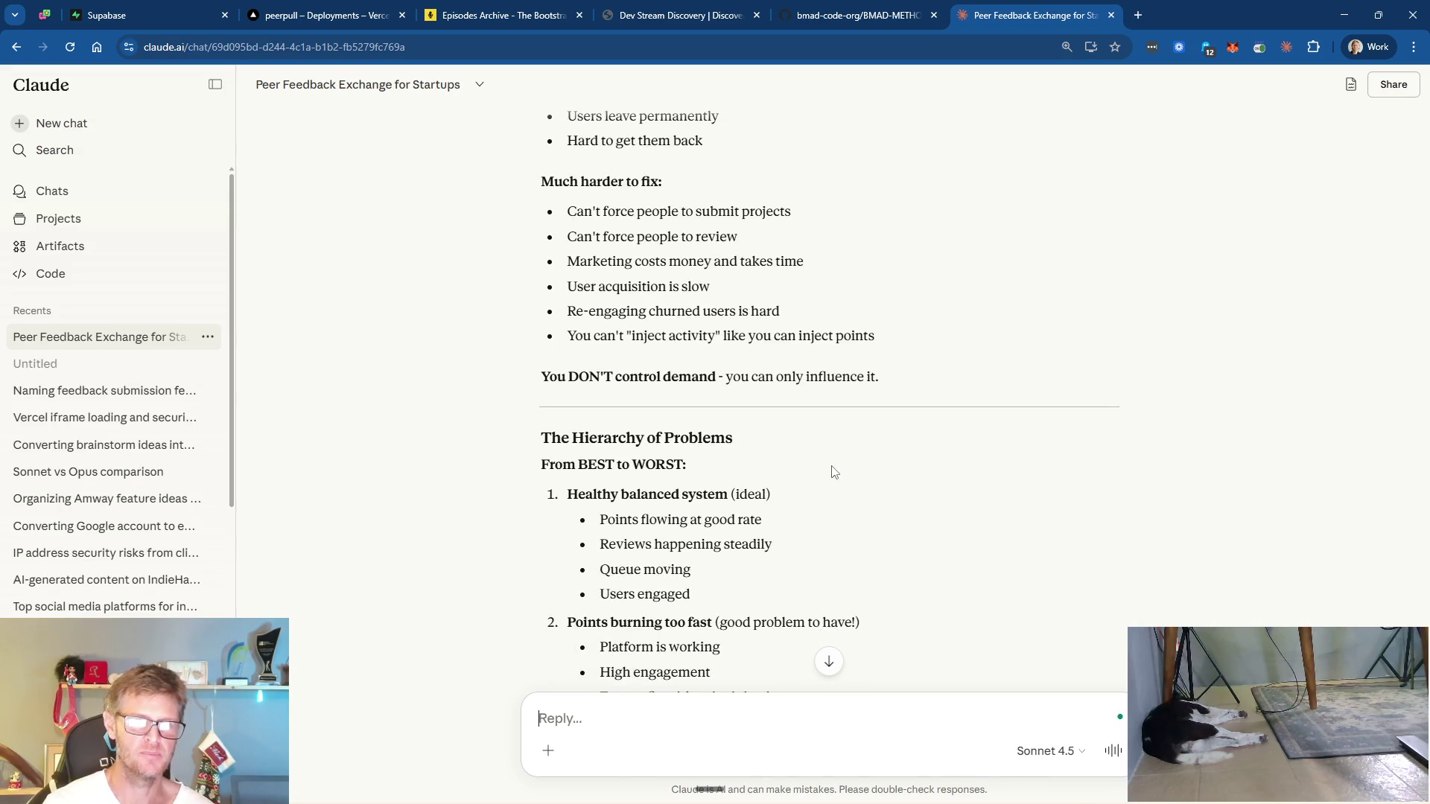
scroll(822, 486, down, 2)
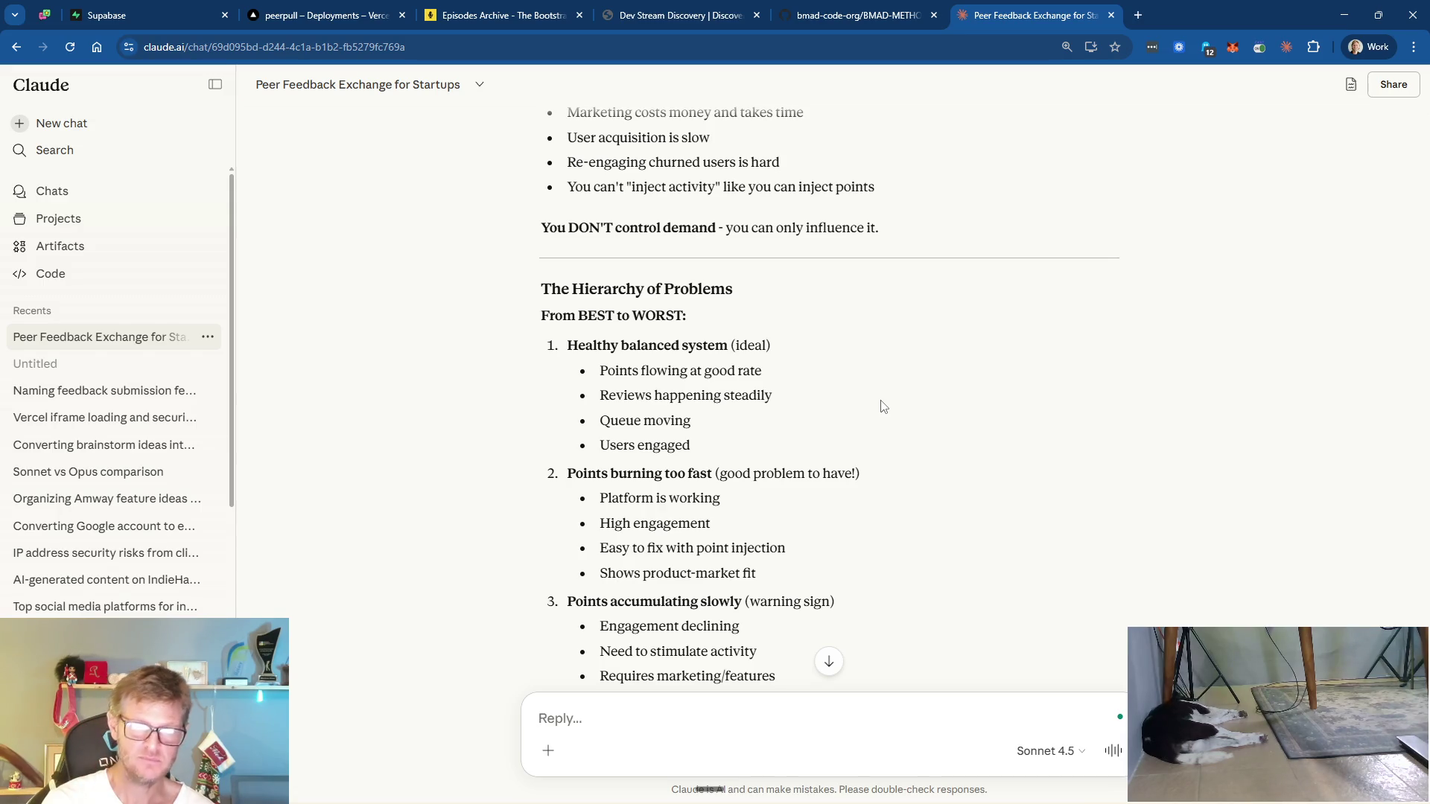
scroll(881, 406, down, 2)
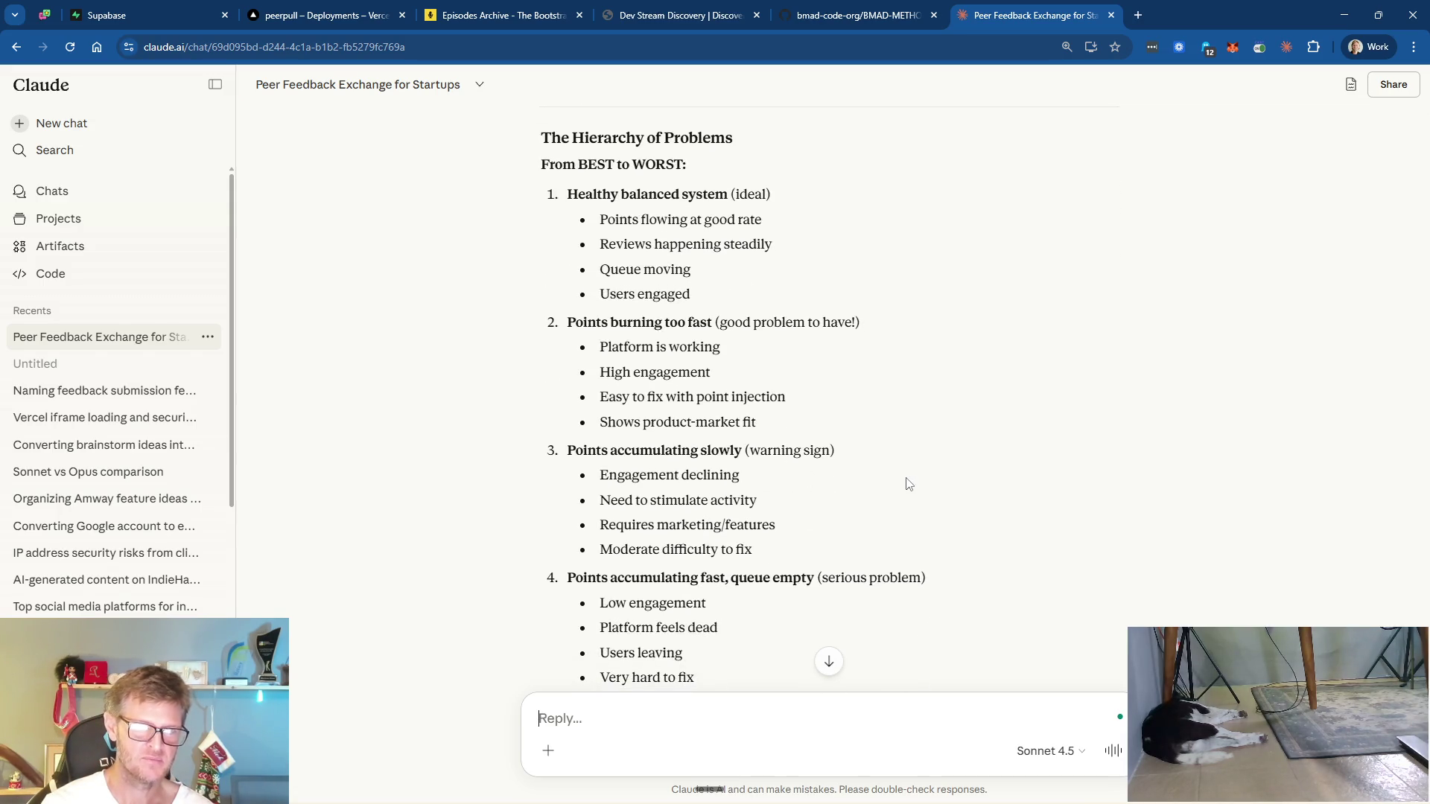
scroll(901, 480, down, 1)
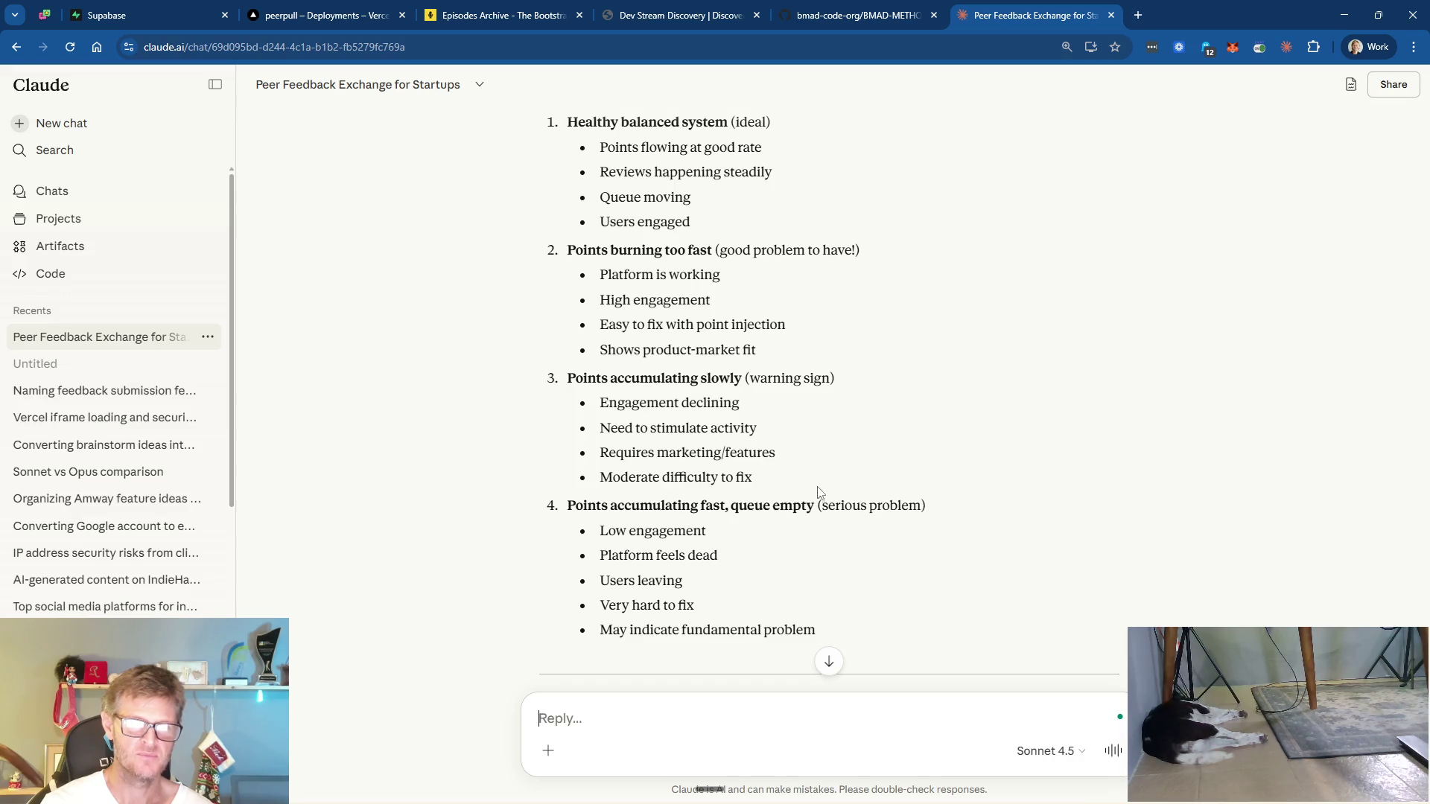
scroll(828, 484, down, 2)
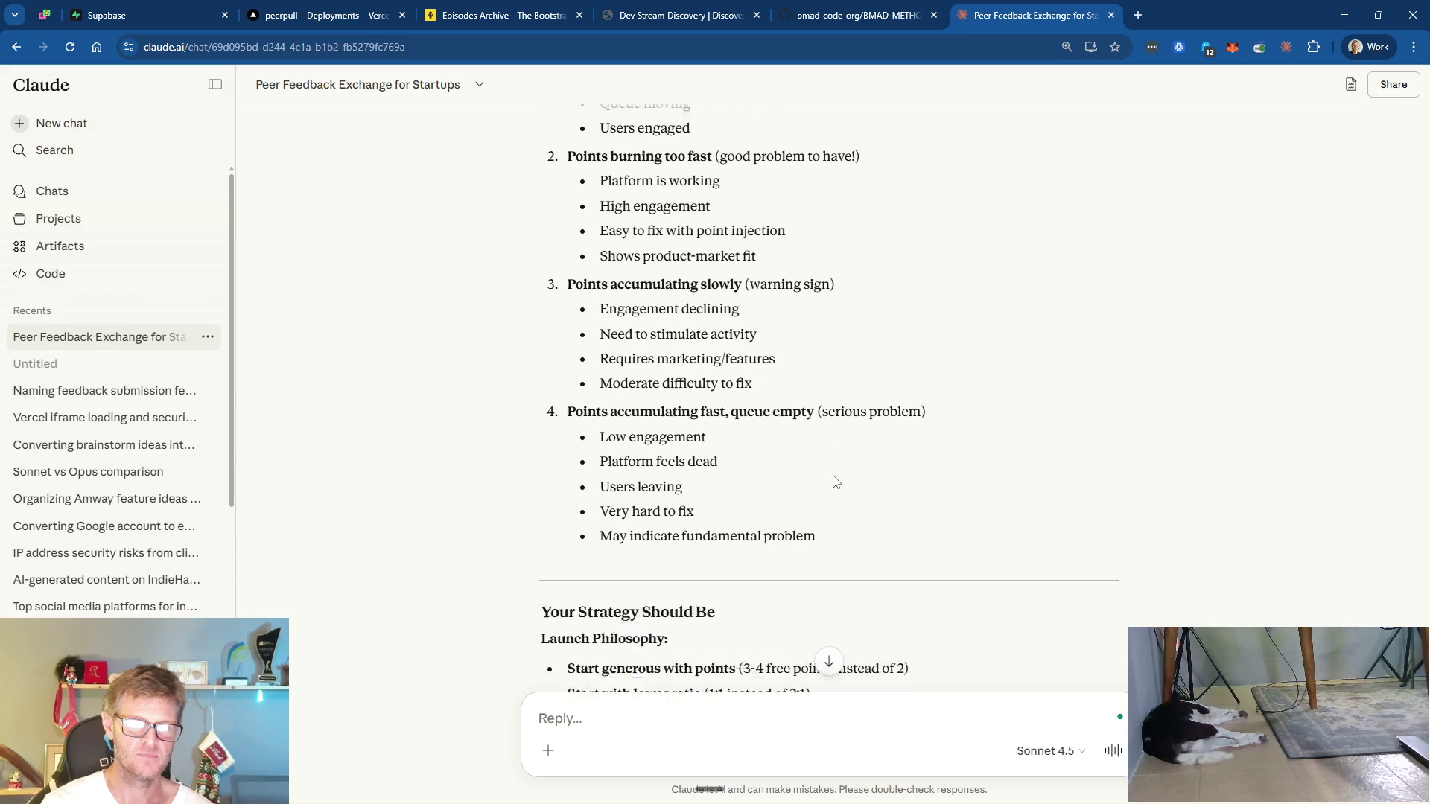
scroll(825, 480, down, 3)
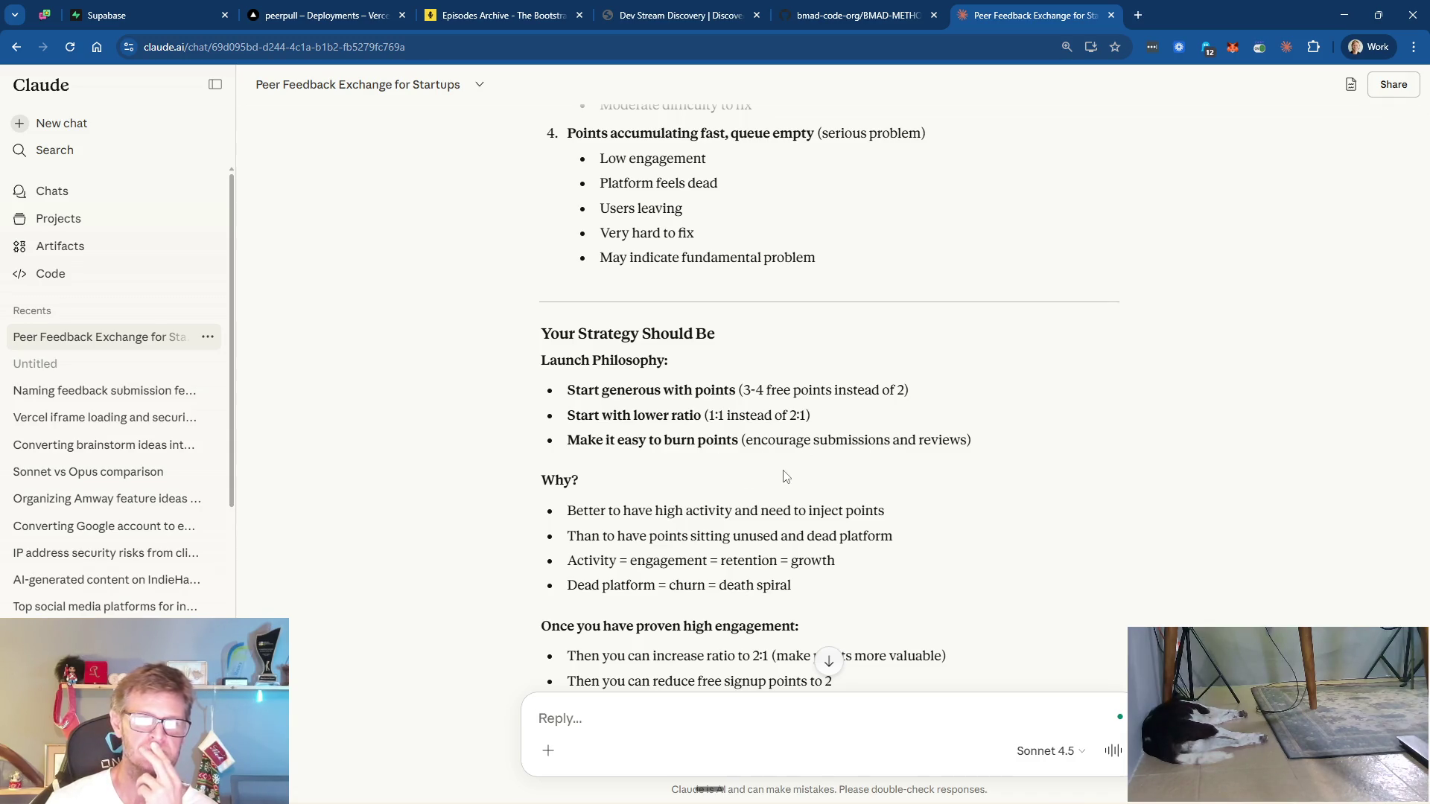
scroll(806, 474, down, 1)
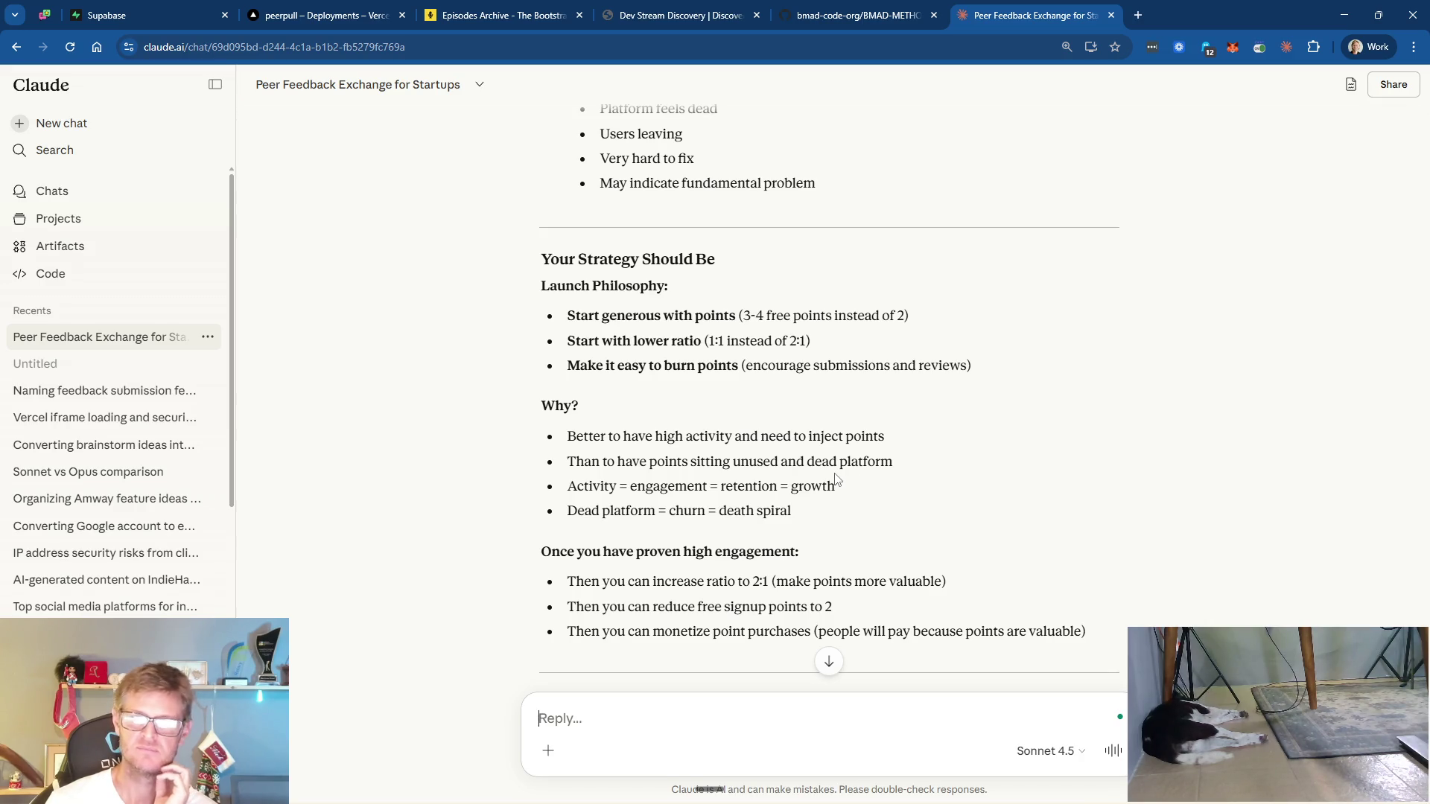
scroll(836, 479, down, 2)
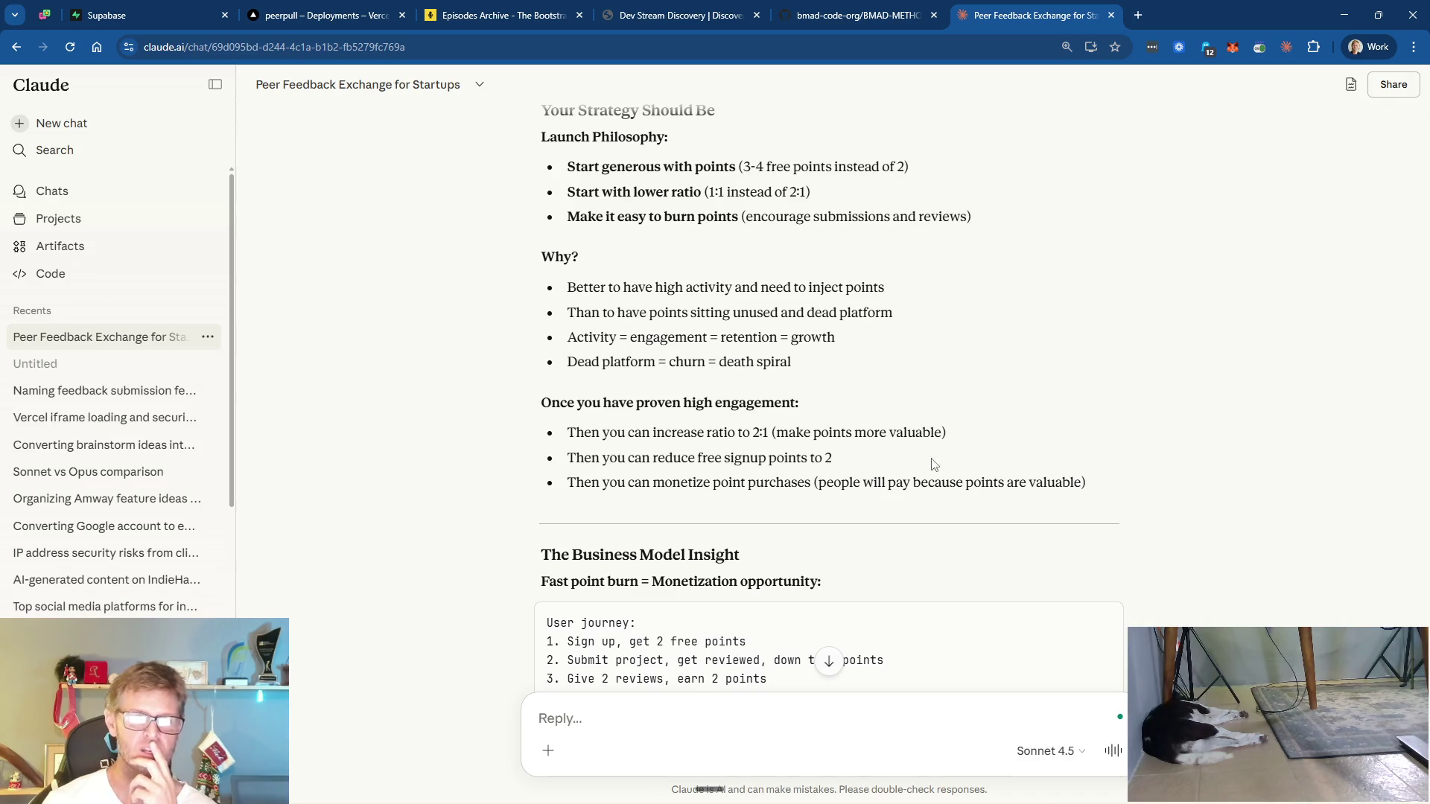
scroll(926, 466, down, 3)
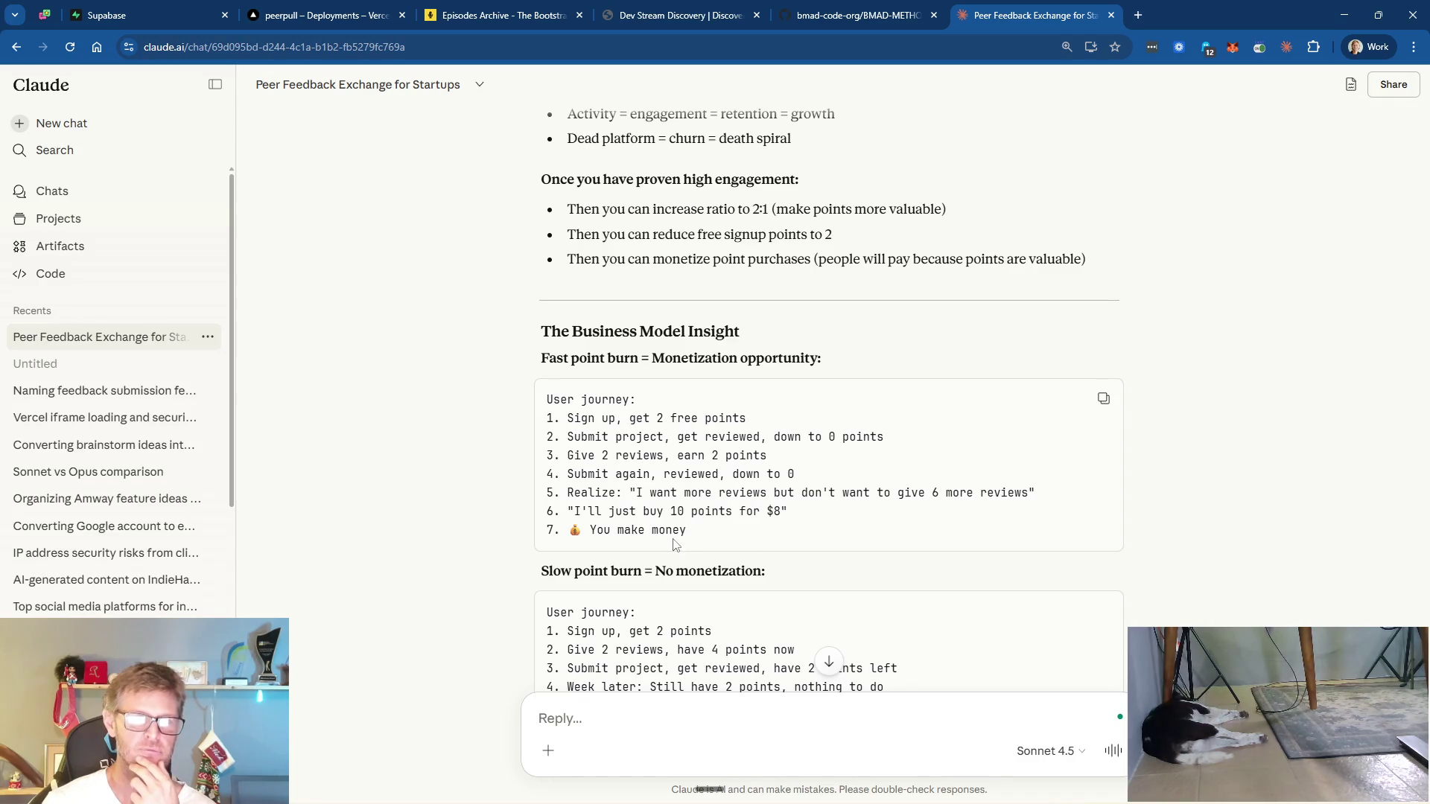
scroll(838, 518, down, 2)
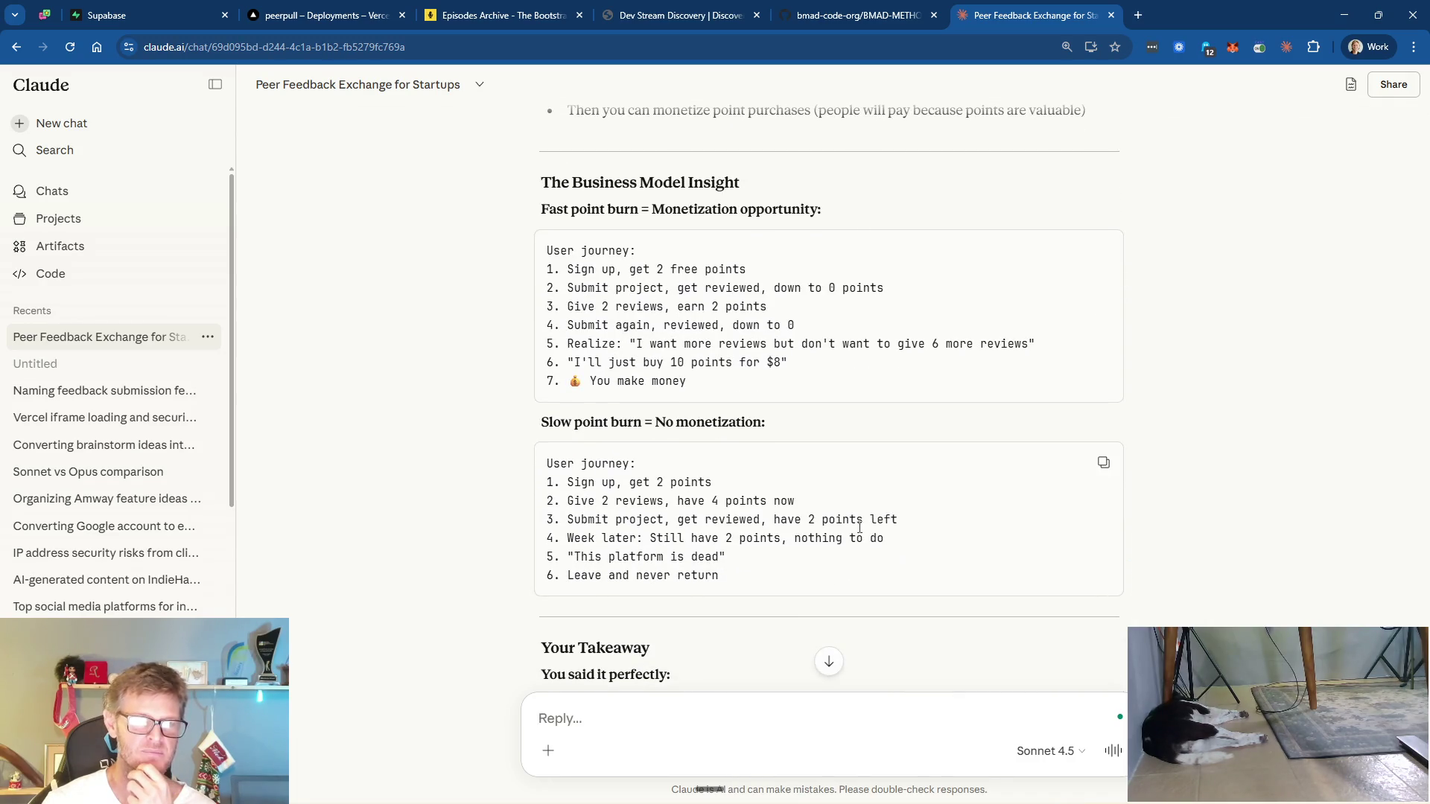
scroll(858, 528, down, 3)
scroll(860, 531, down, 1)
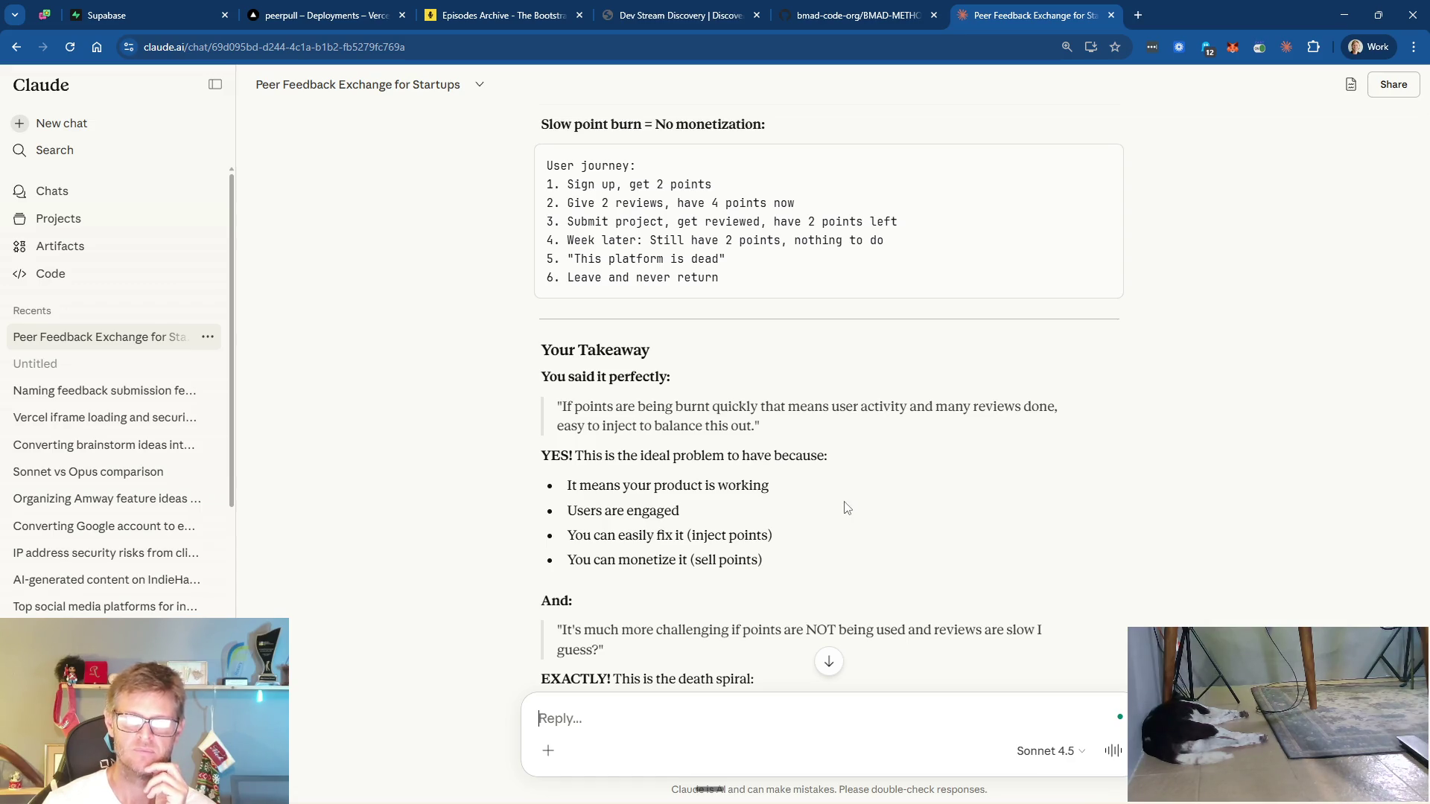
scroll(888, 501, down, 2)
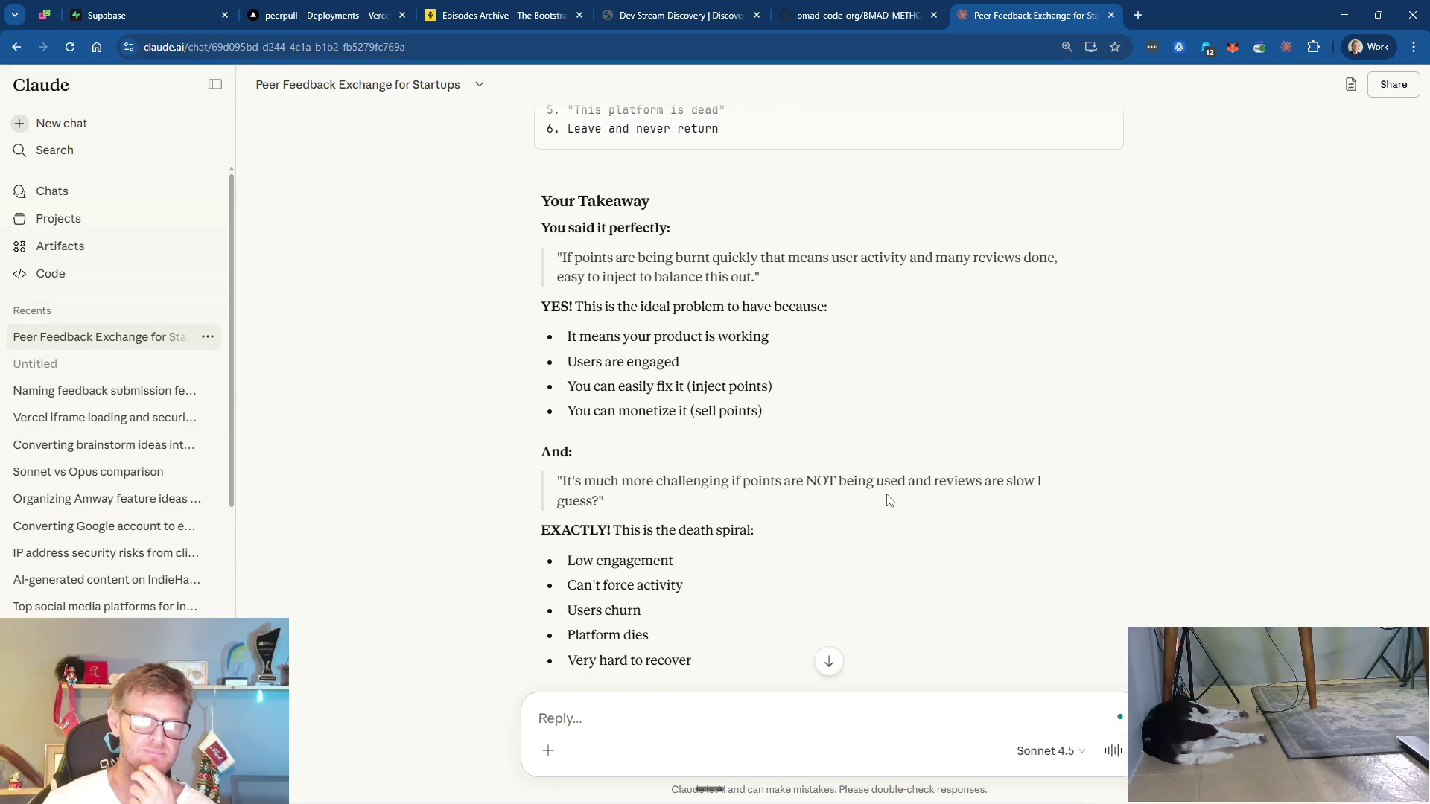
scroll(889, 501, down, 4)
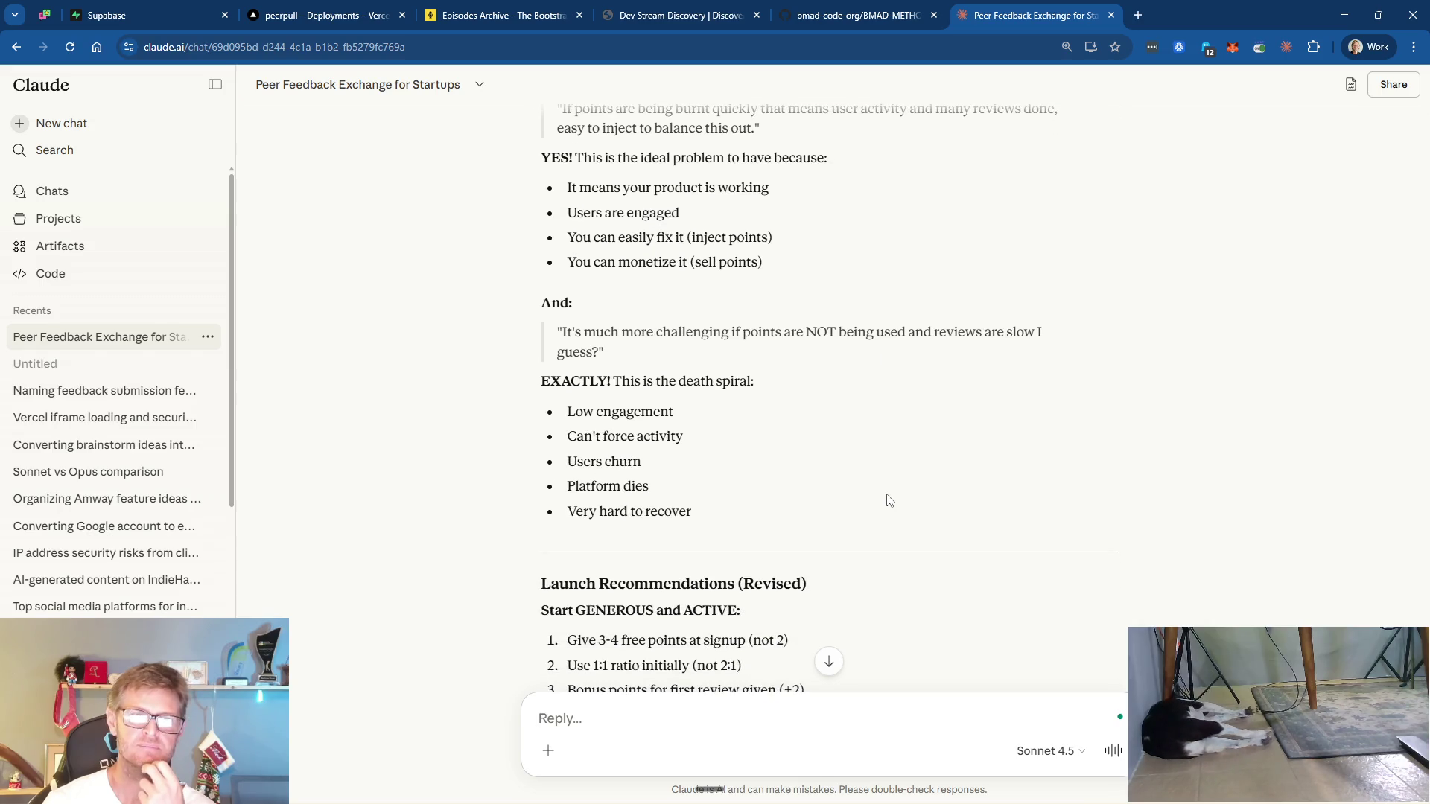
scroll(889, 500, down, 2)
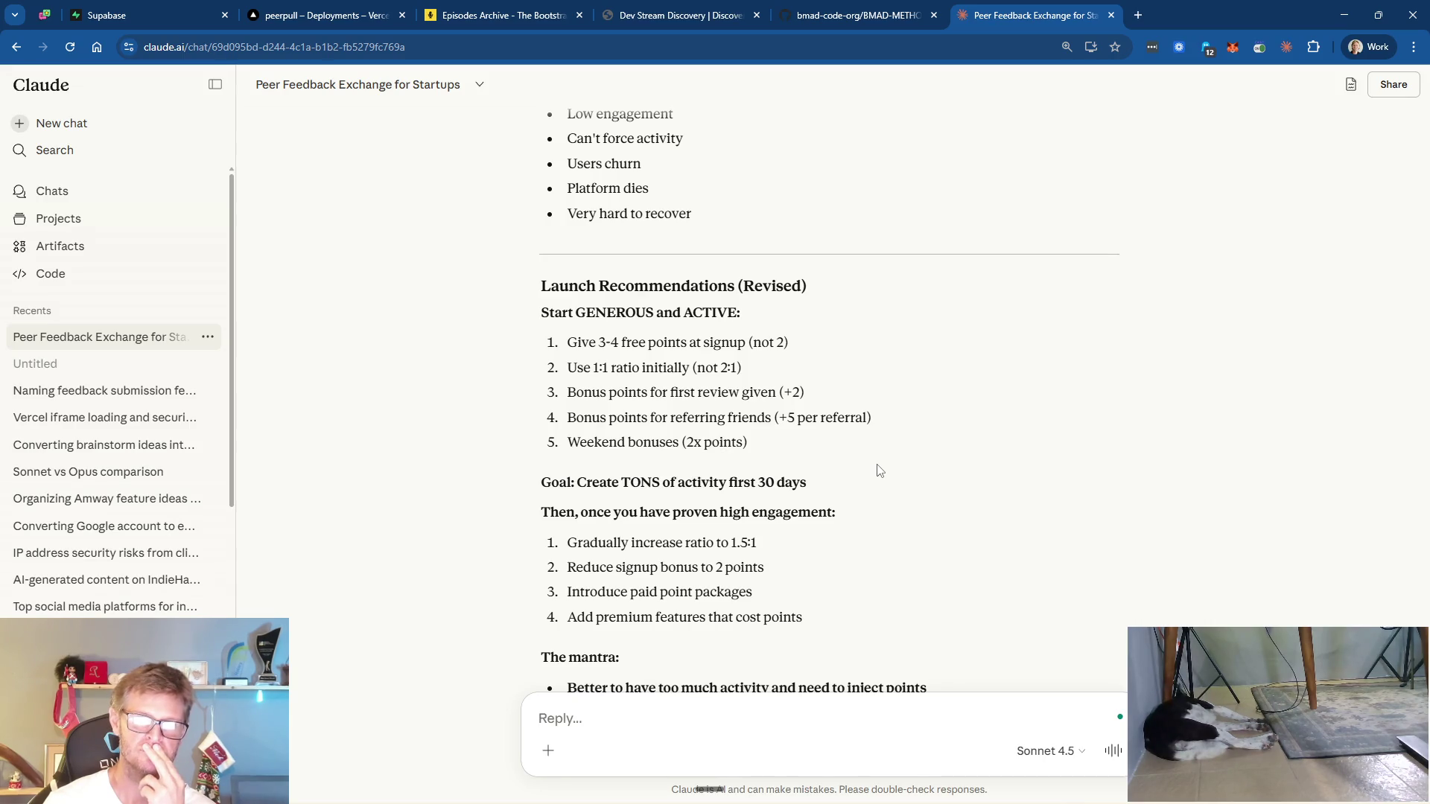
scroll(879, 470, down, 1)
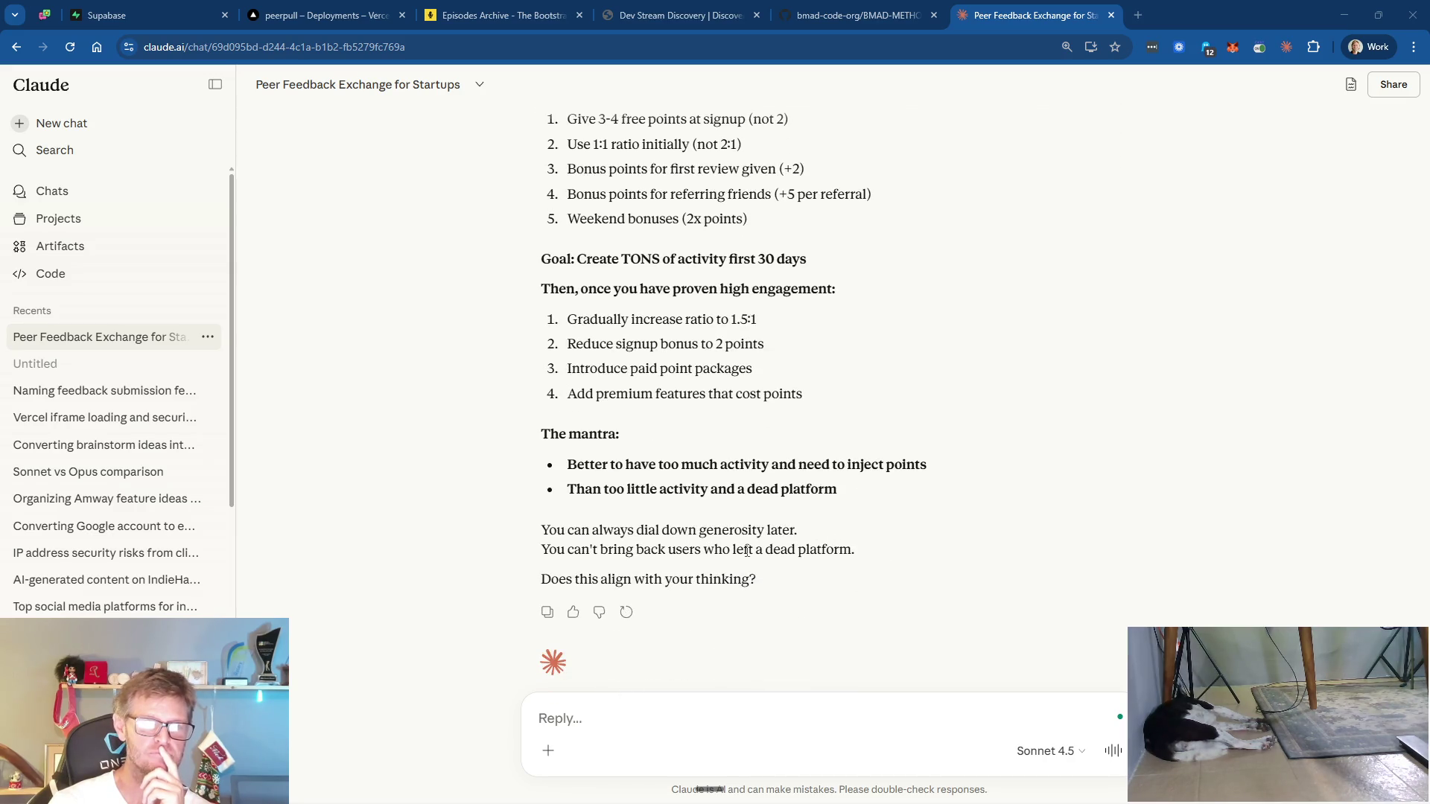
scroll(819, 557, down, 1)
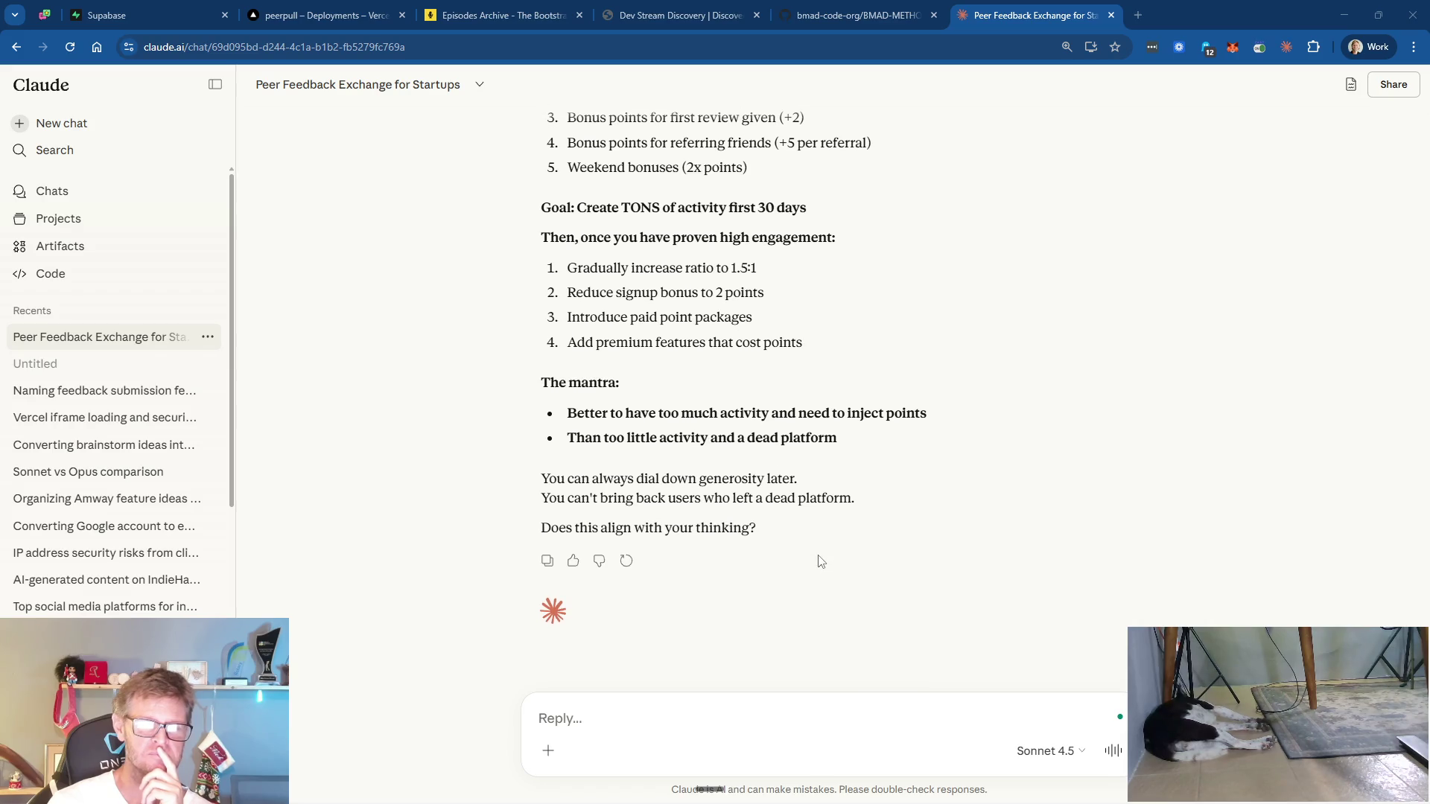
click(600, 716)
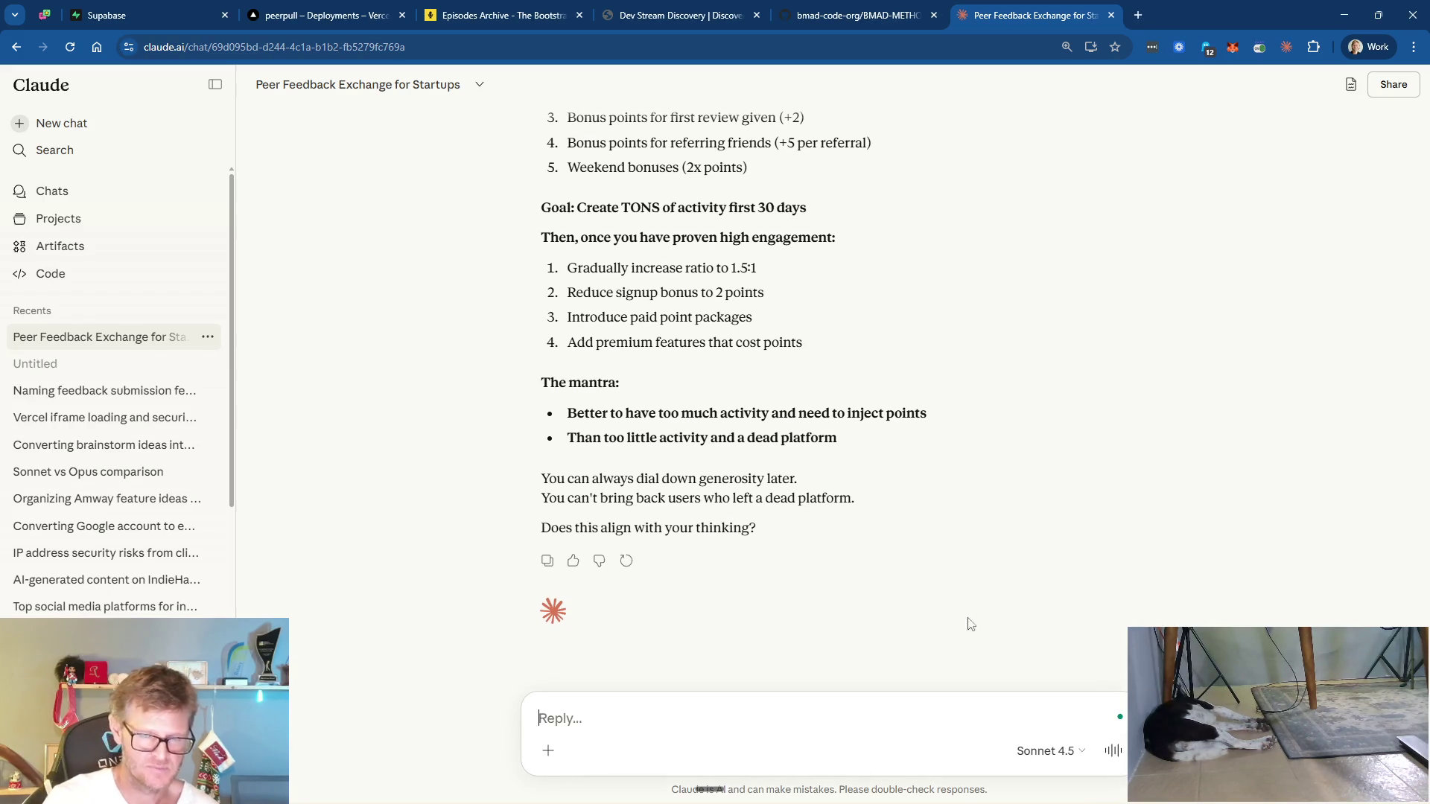
- Agree, and ask whether to update the document with the latest additions without bloating it
scroll(823, 661, up, 3)
scroll(1035, 581, down, 3)
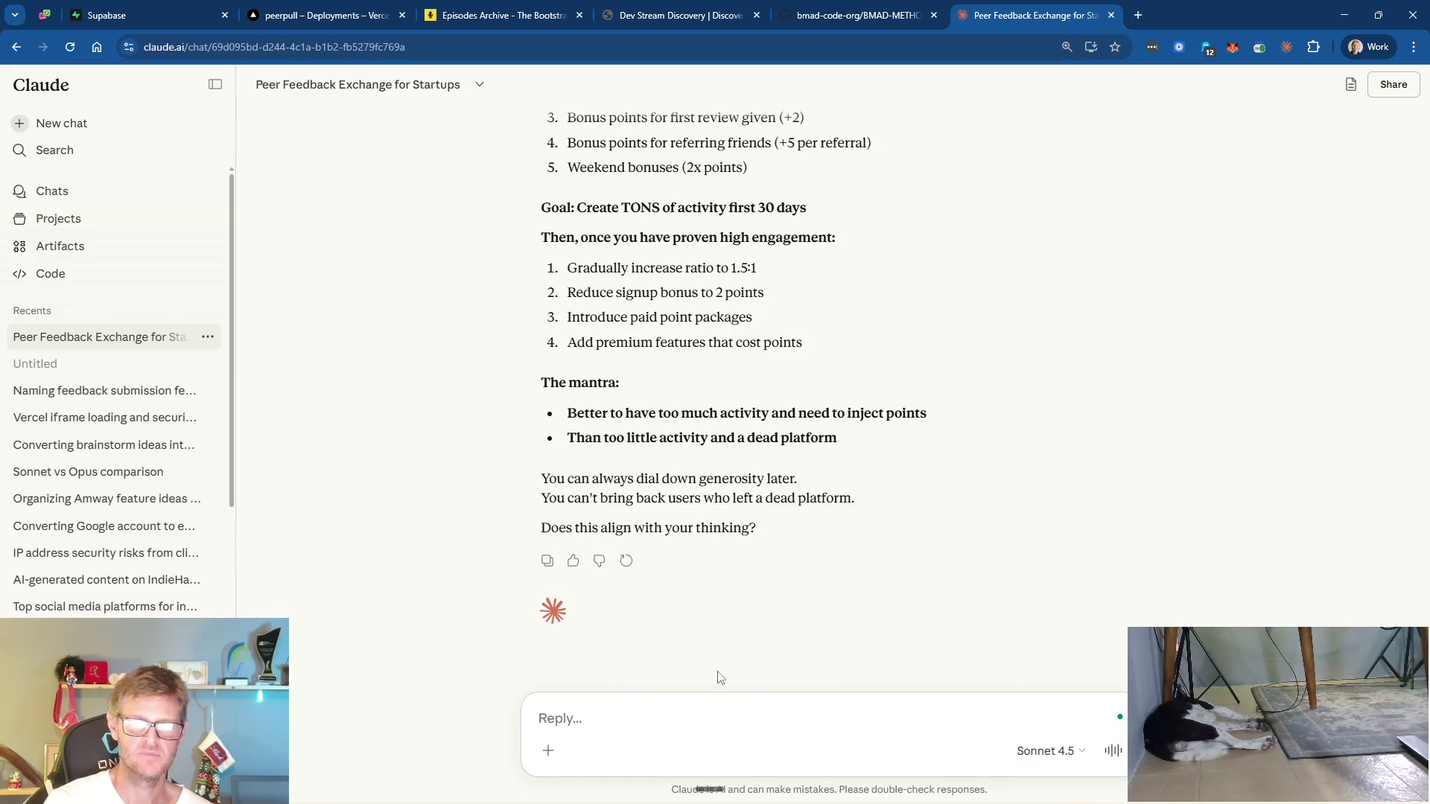
text(Yes i)
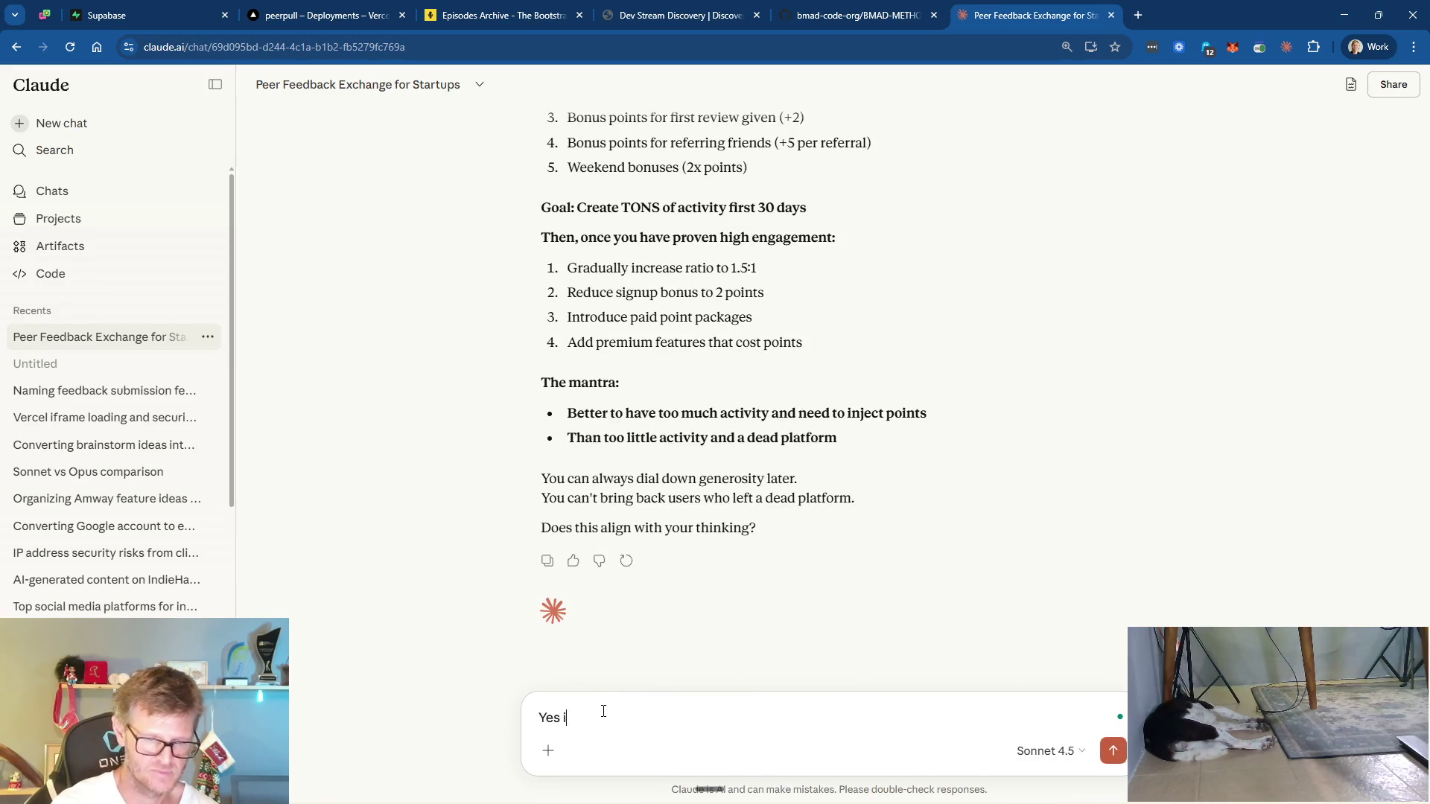
text(t does, should )
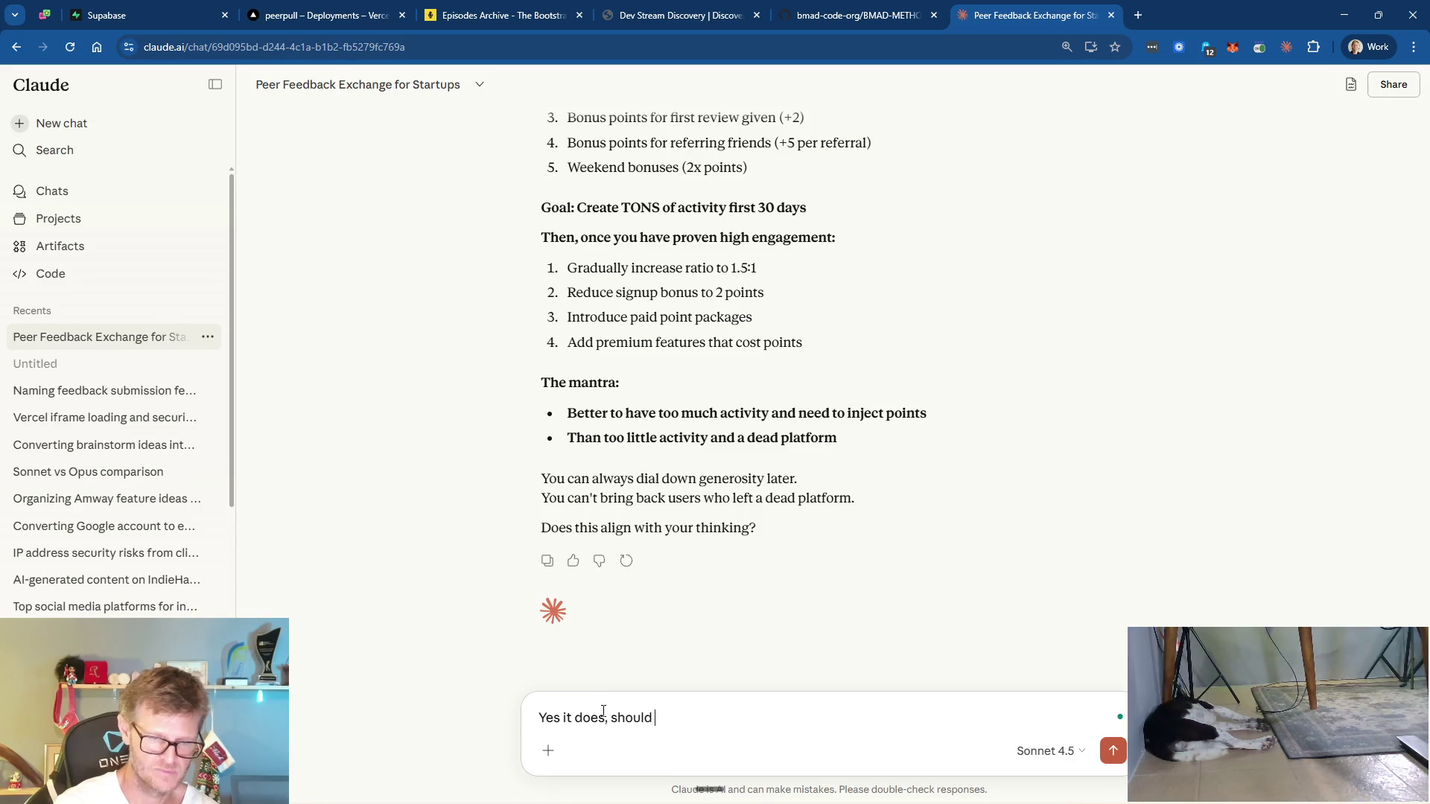
text(we update the document )
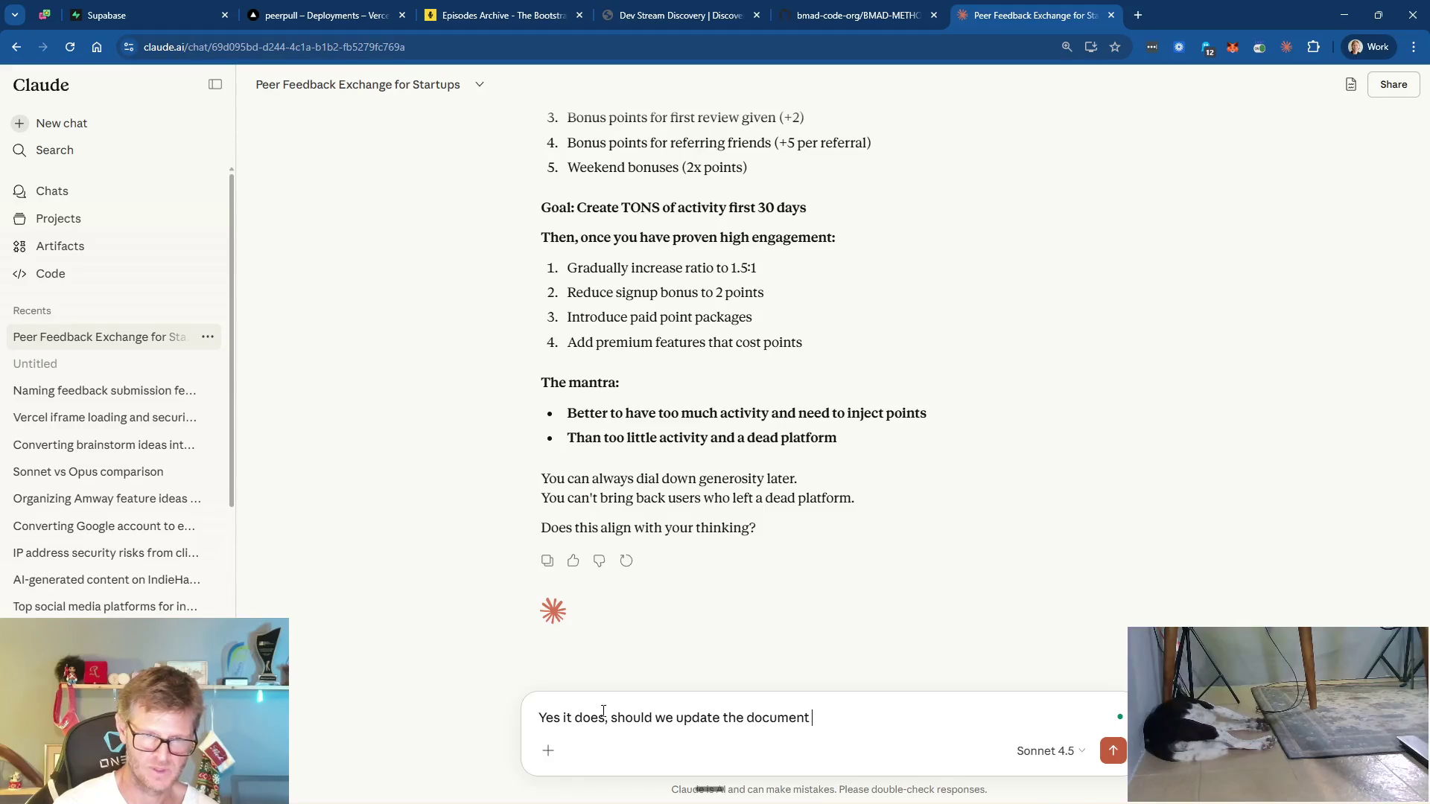
text(based on )
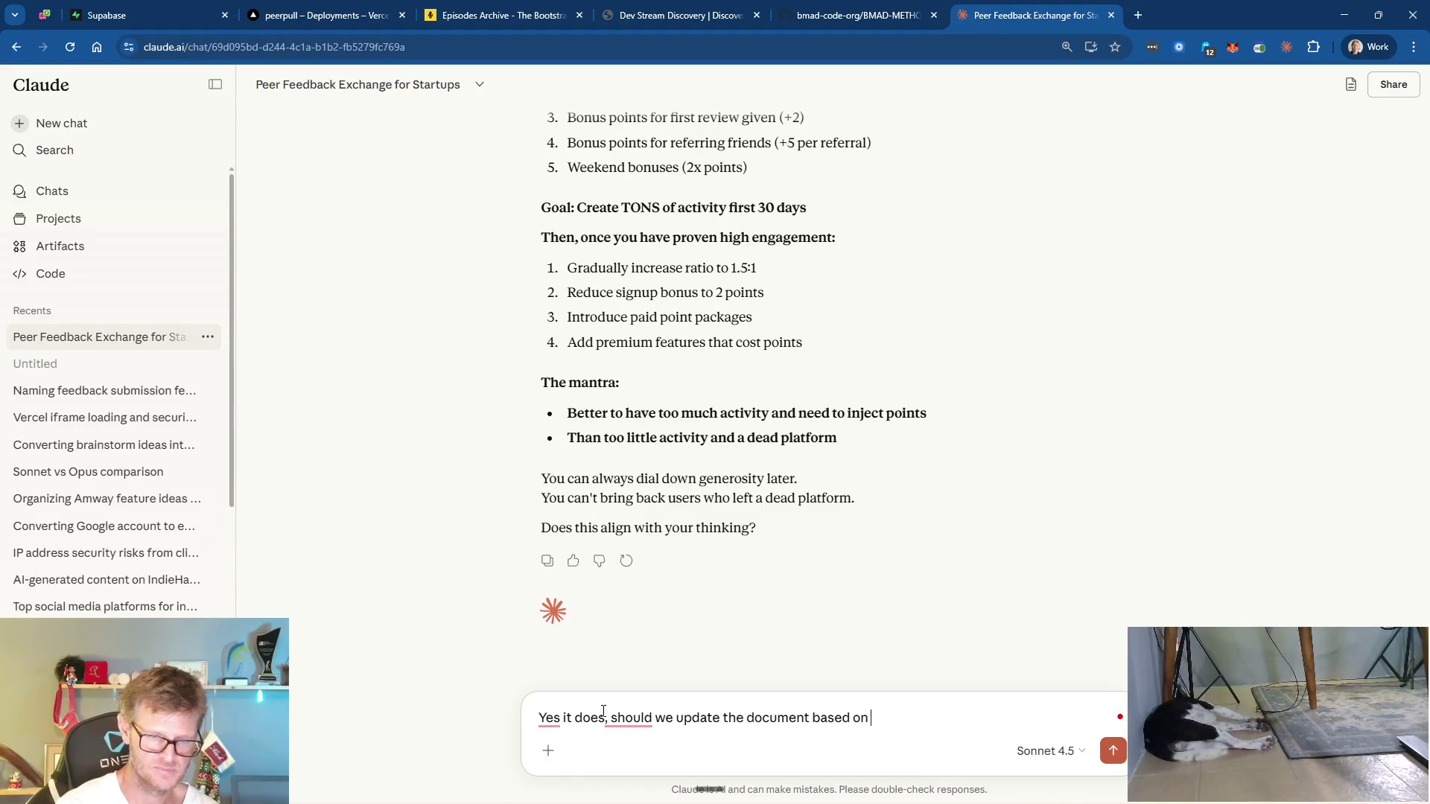
text(the latest conversations? Is there valuab)
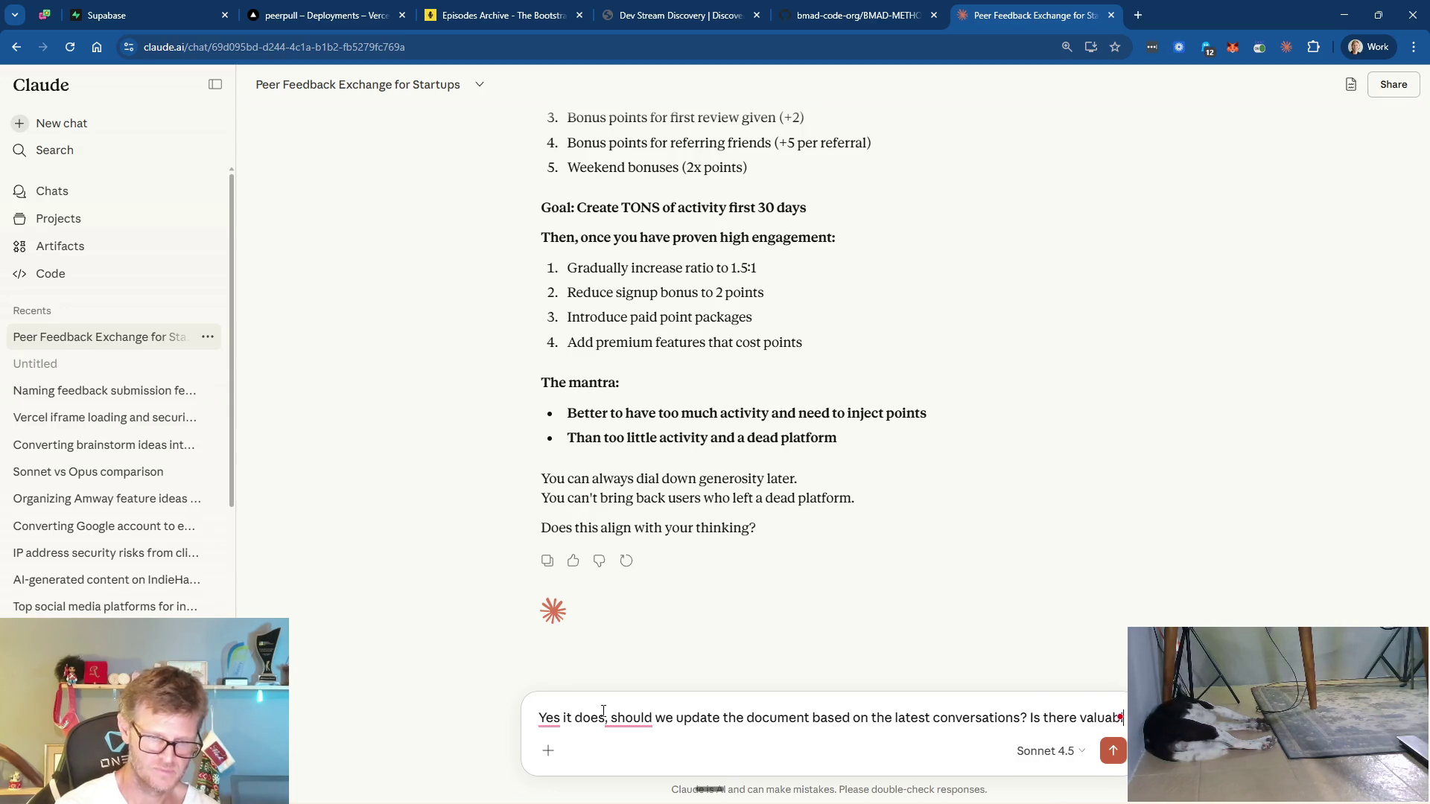
text(le information we can add/improve without bloating the document?)
key(Return)
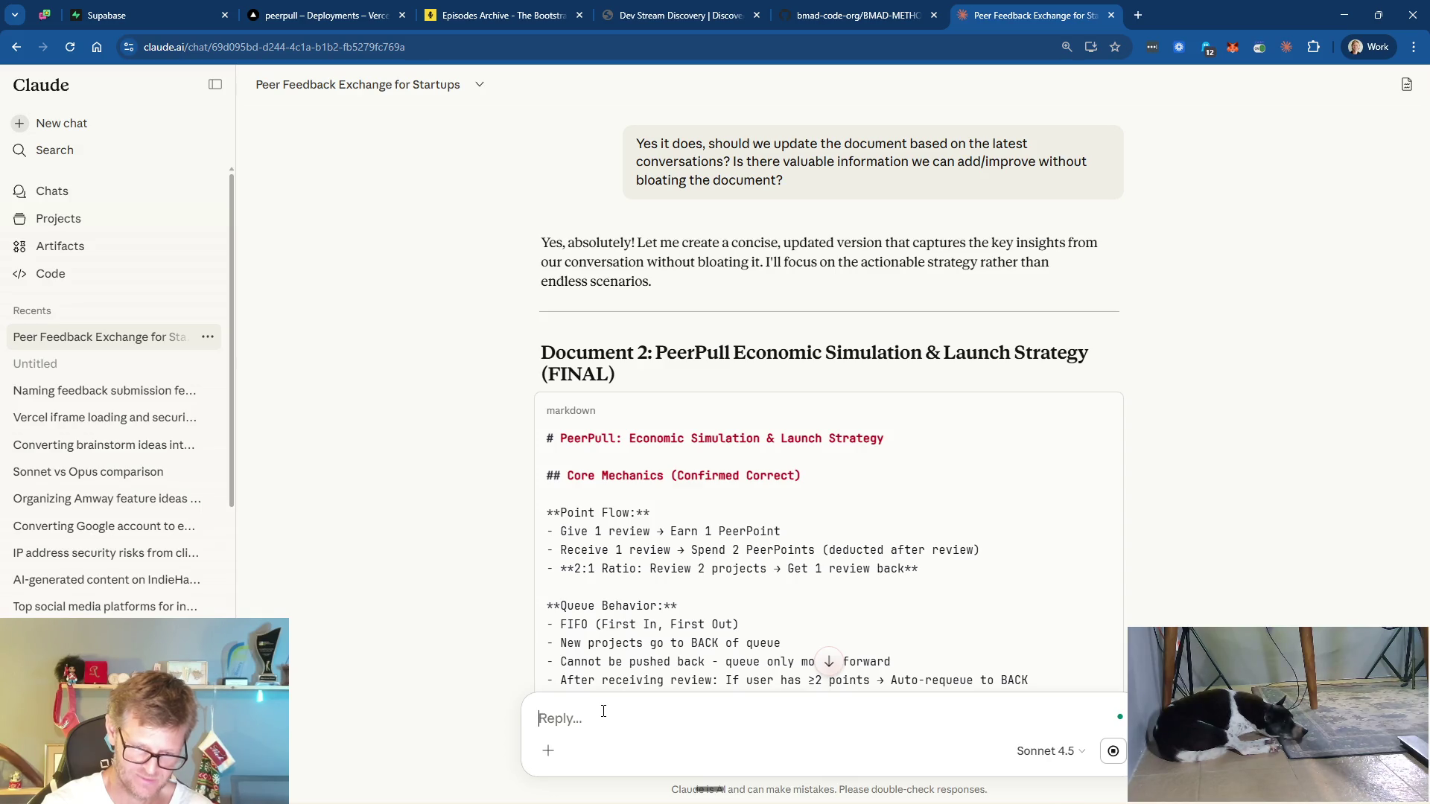
- Place the cursor in the Reply box while the strategy document finishes generating
click(603, 711)
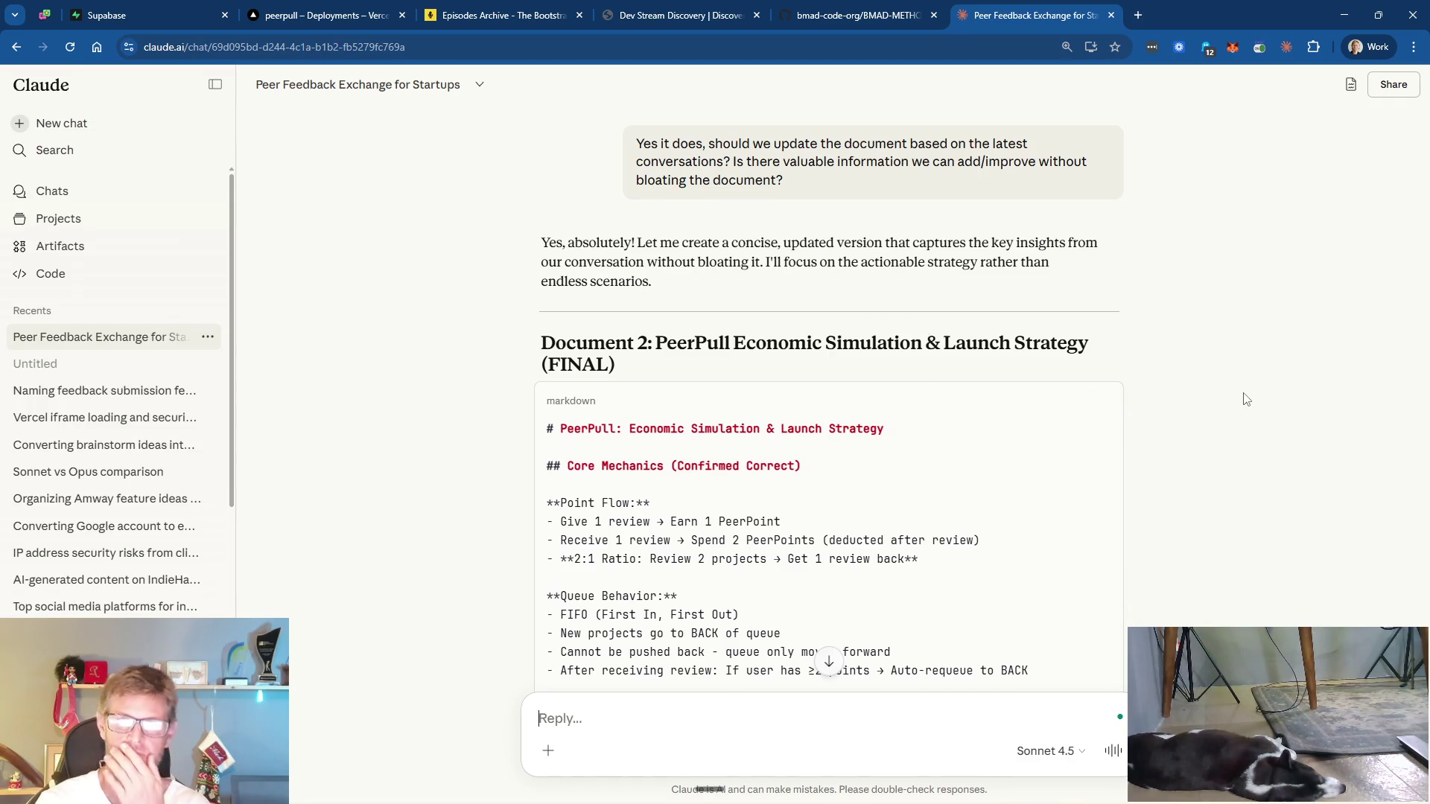
scroll(1139, 379, down, 4)
scroll(989, 380, up, 2)
scroll(817, 383, down, 1)
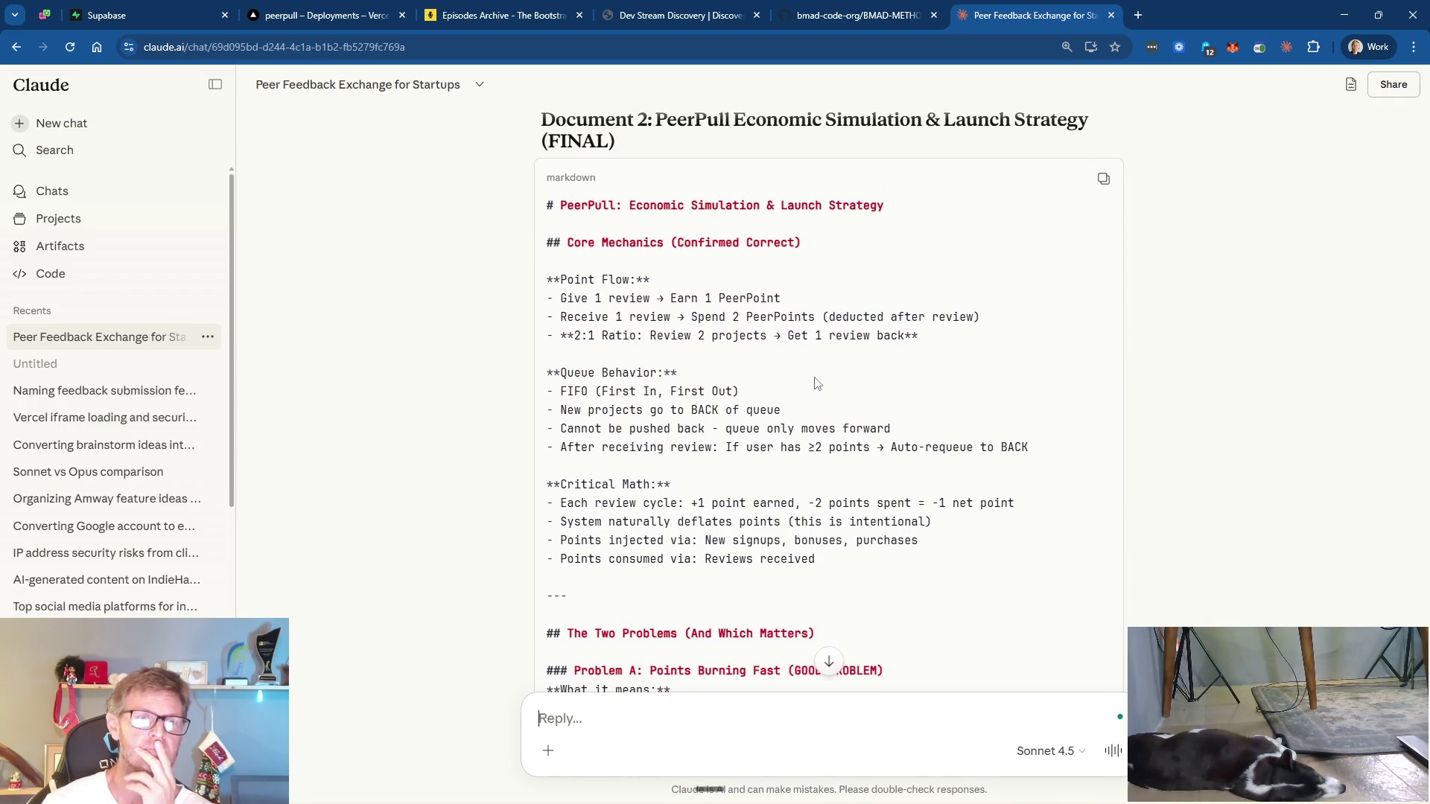
scroll(767, 361, down, 2)
scroll(757, 361, down, 3)
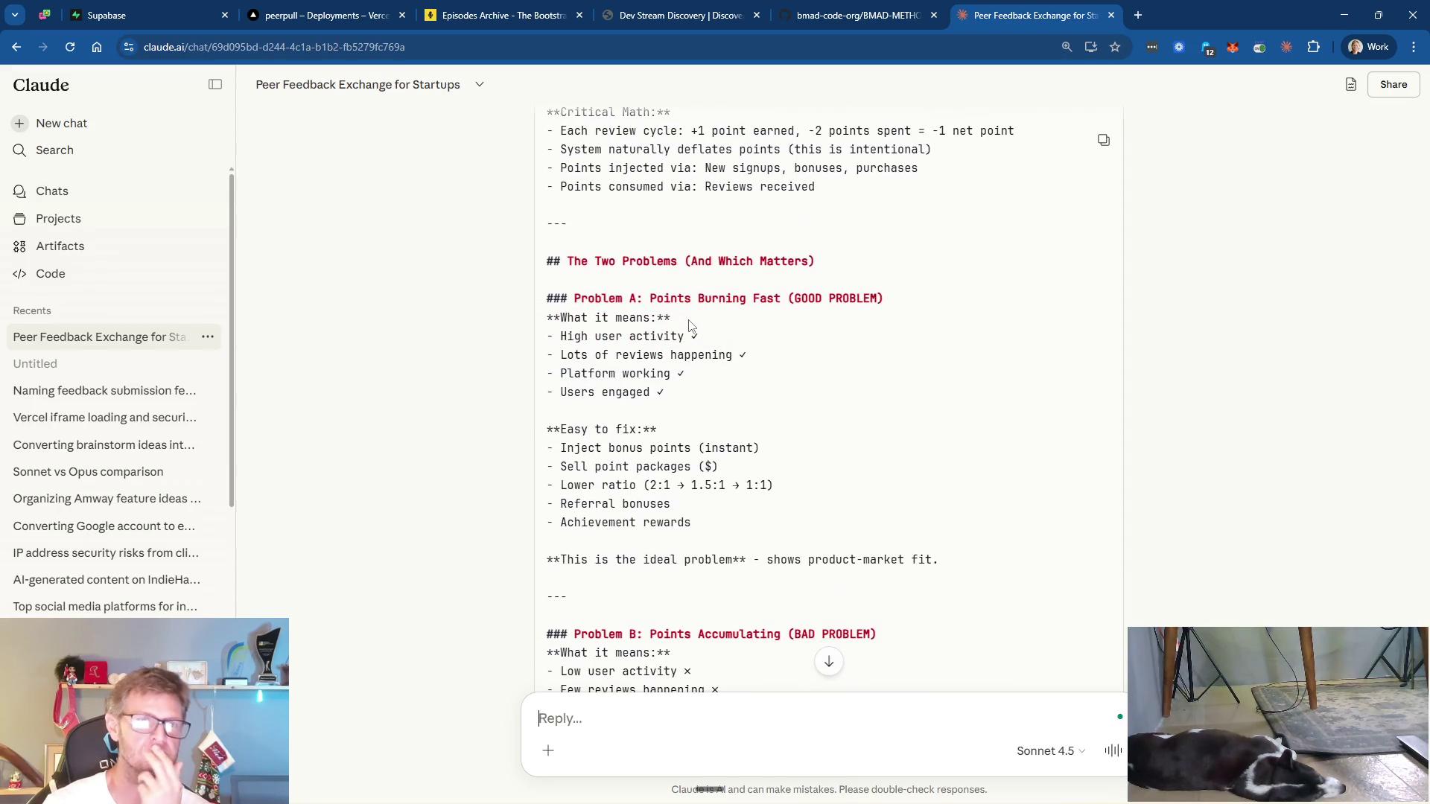
scroll(771, 406, down, 1)
scroll(794, 420, down, 1)
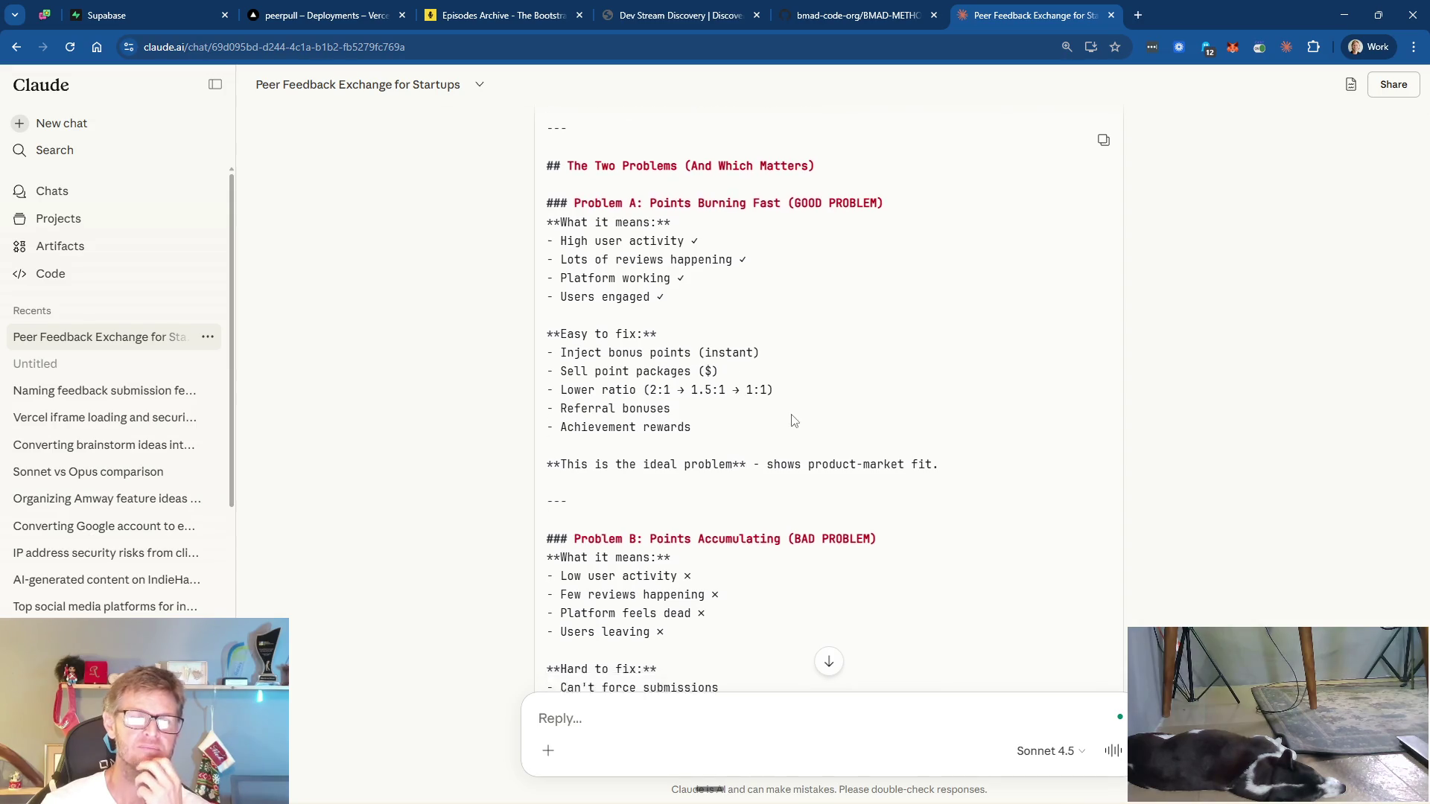
scroll(789, 417, down, 2)
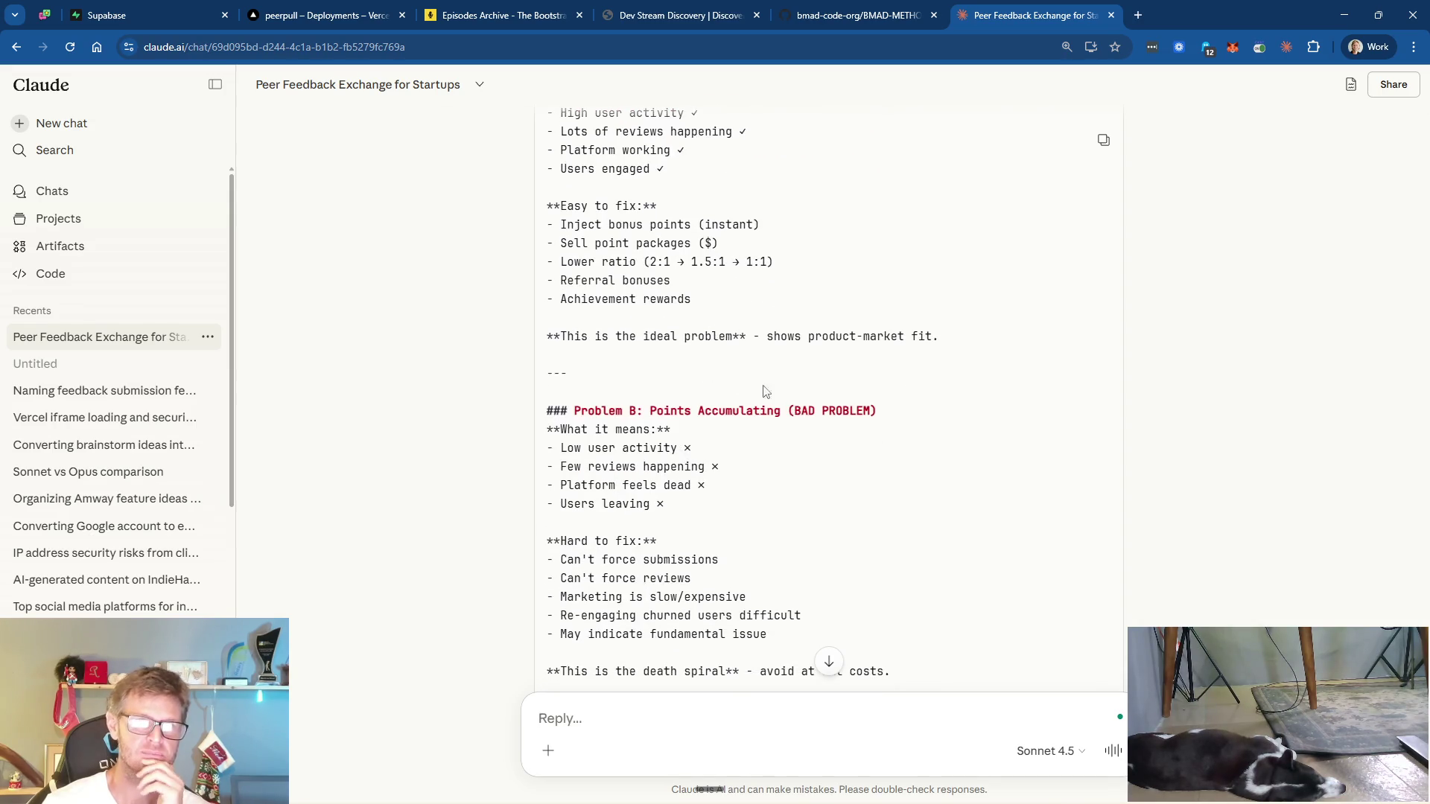
scroll(875, 395, down, 2)
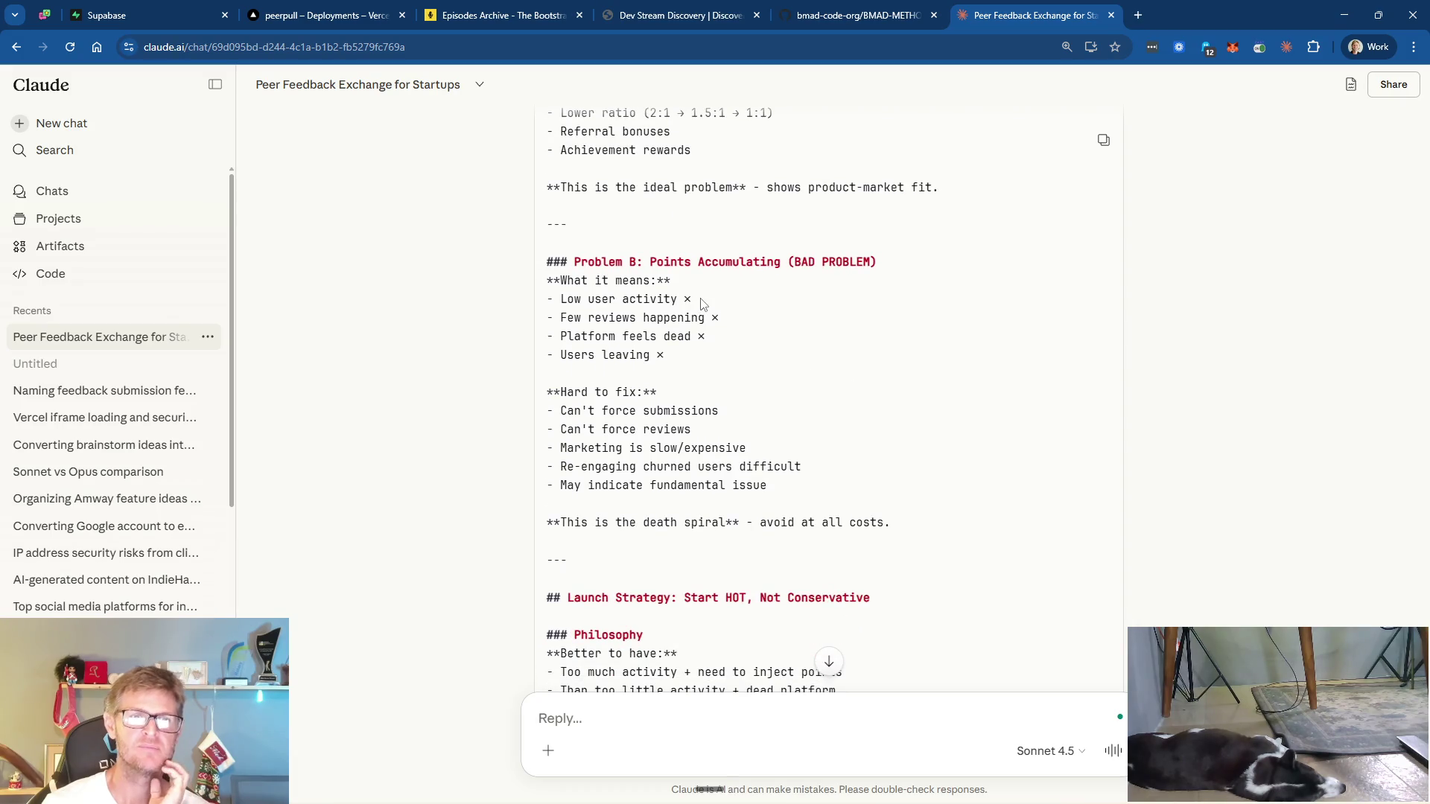
scroll(746, 360, down, 2)
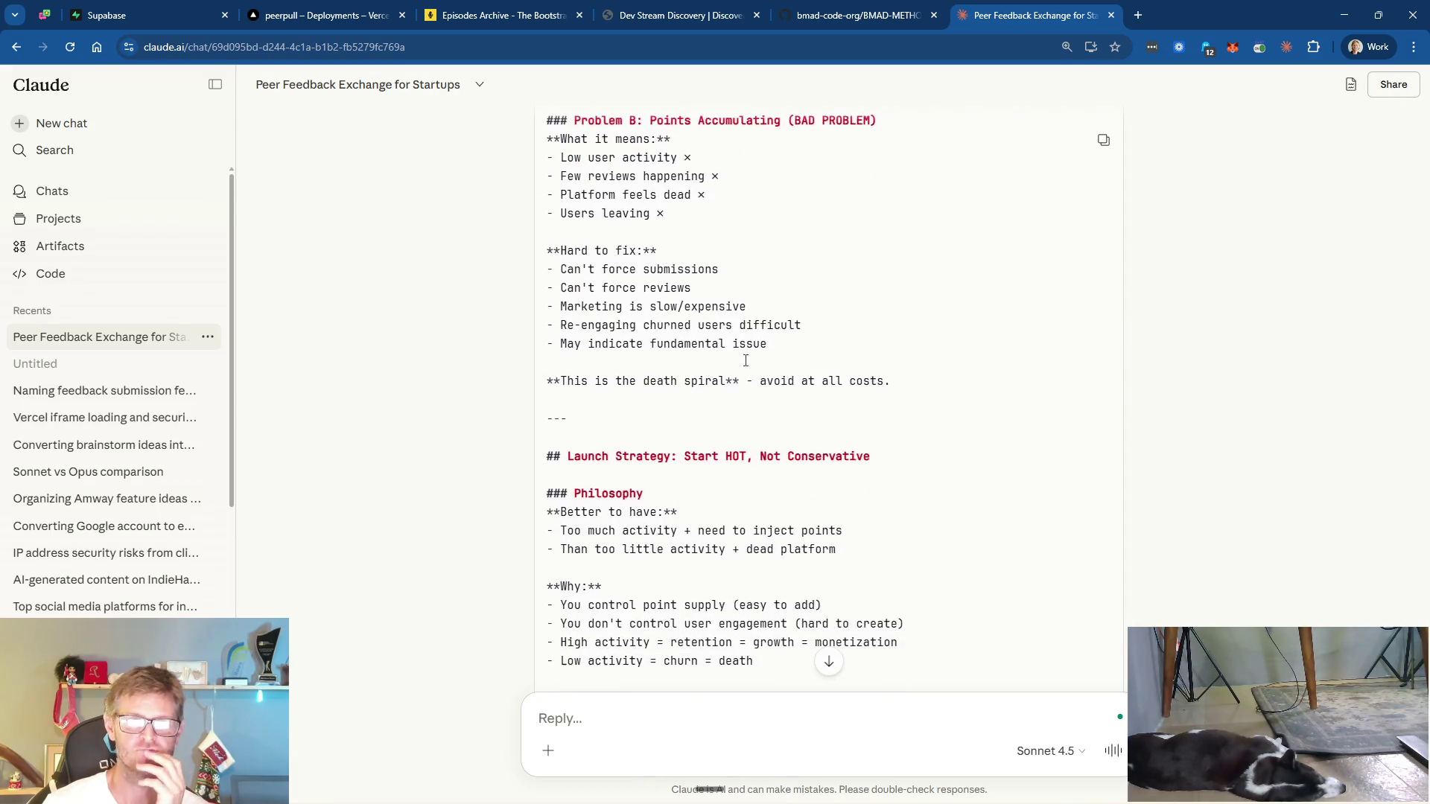
scroll(733, 313, down, 1)
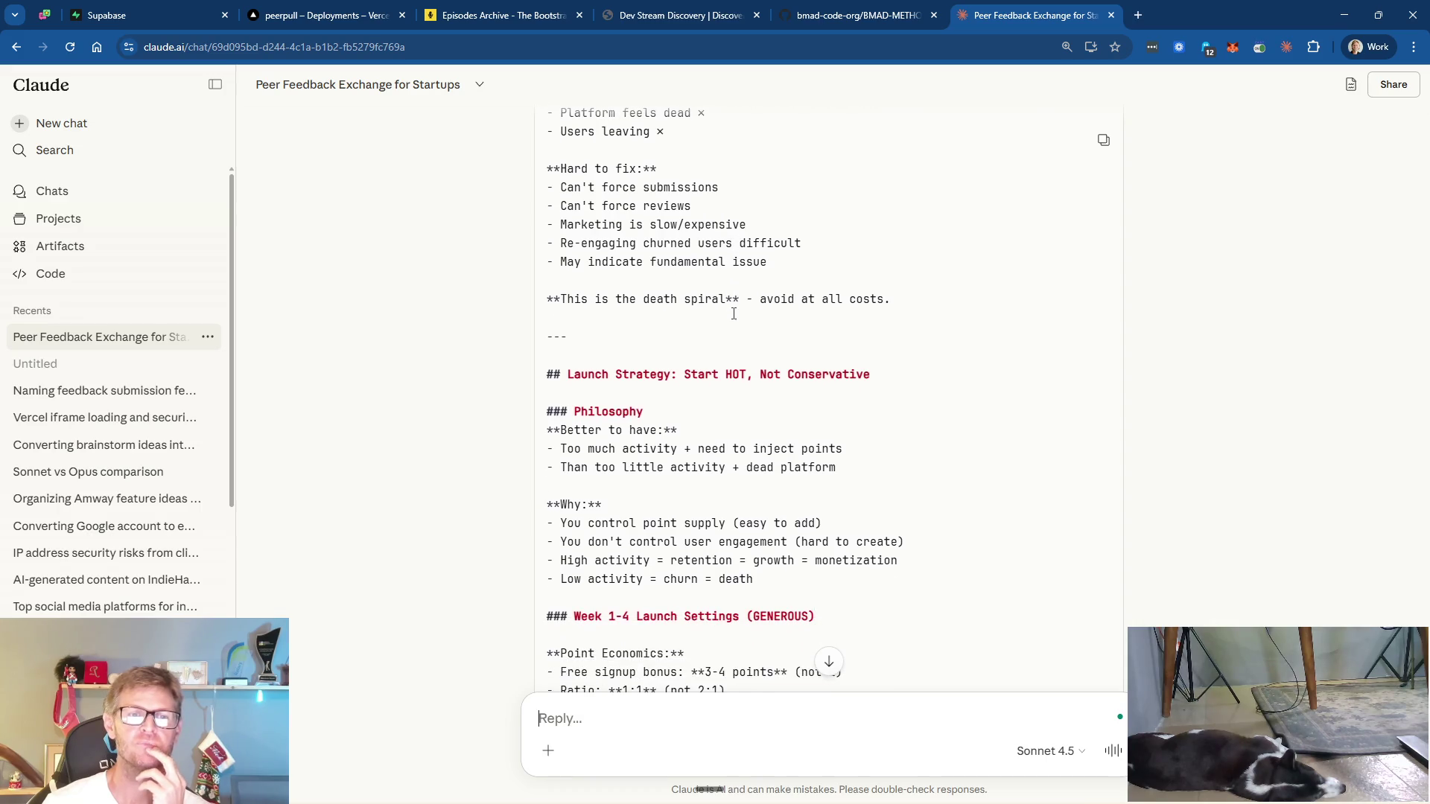
scroll(734, 319, down, 2)
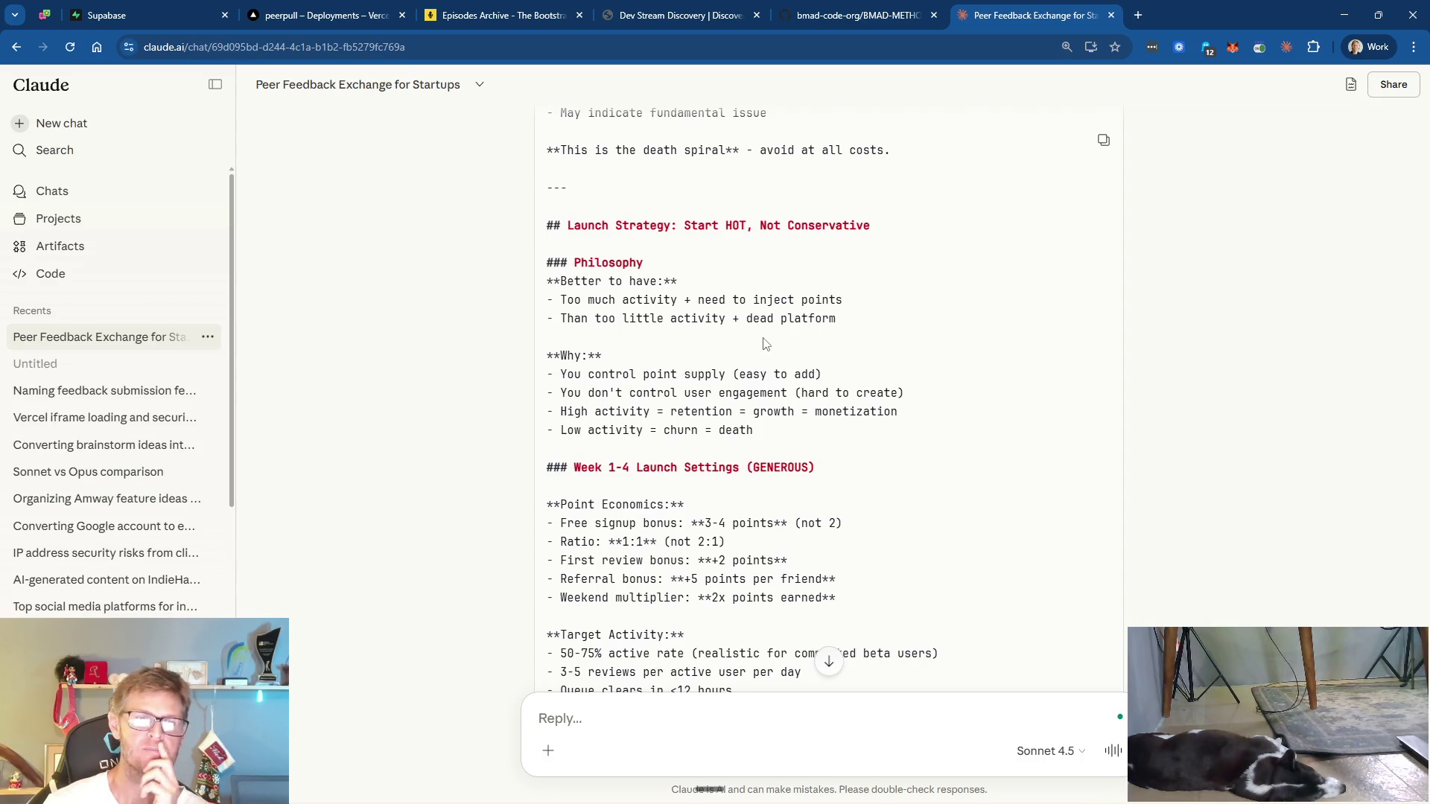
scroll(765, 344, down, 2)
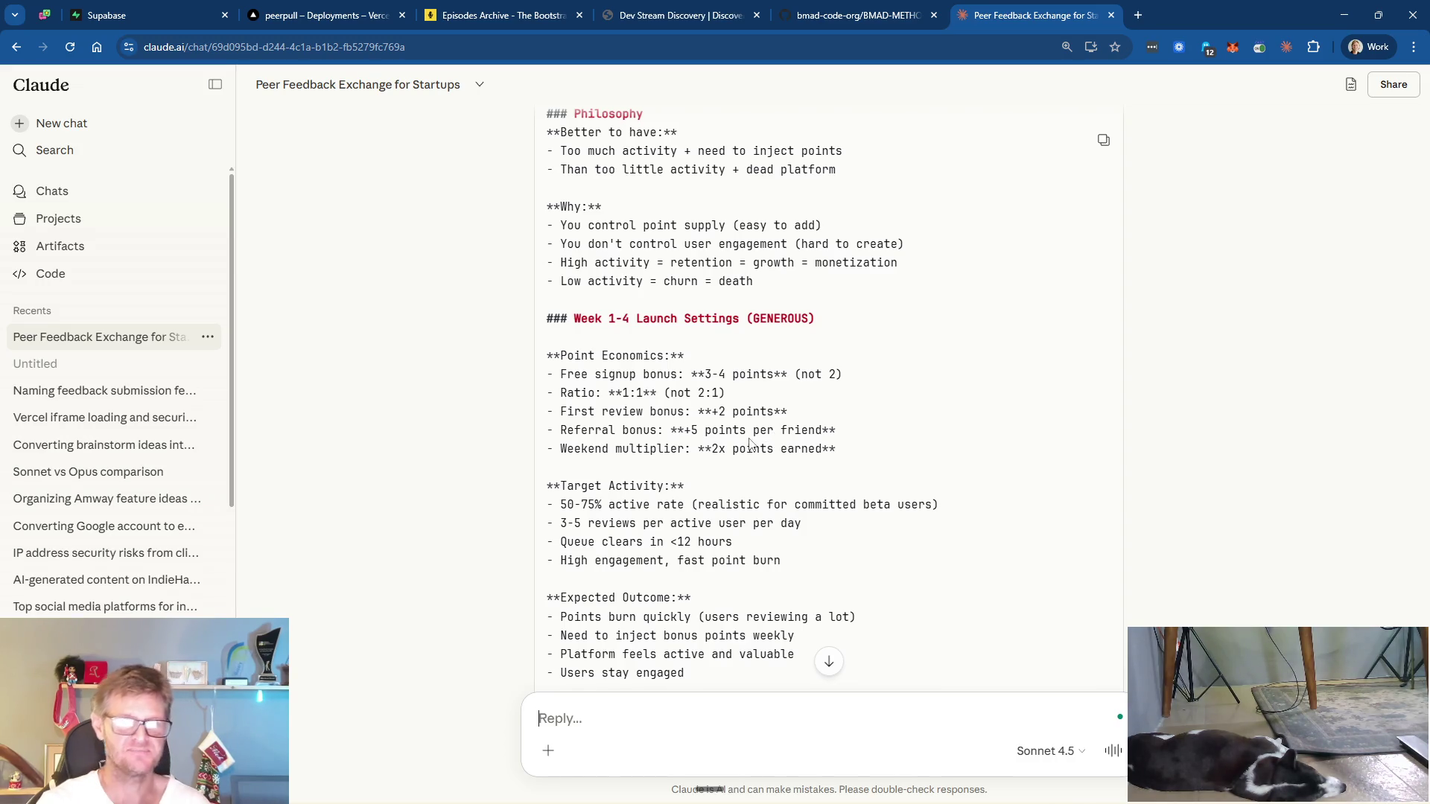
scroll(775, 434, down, 5)
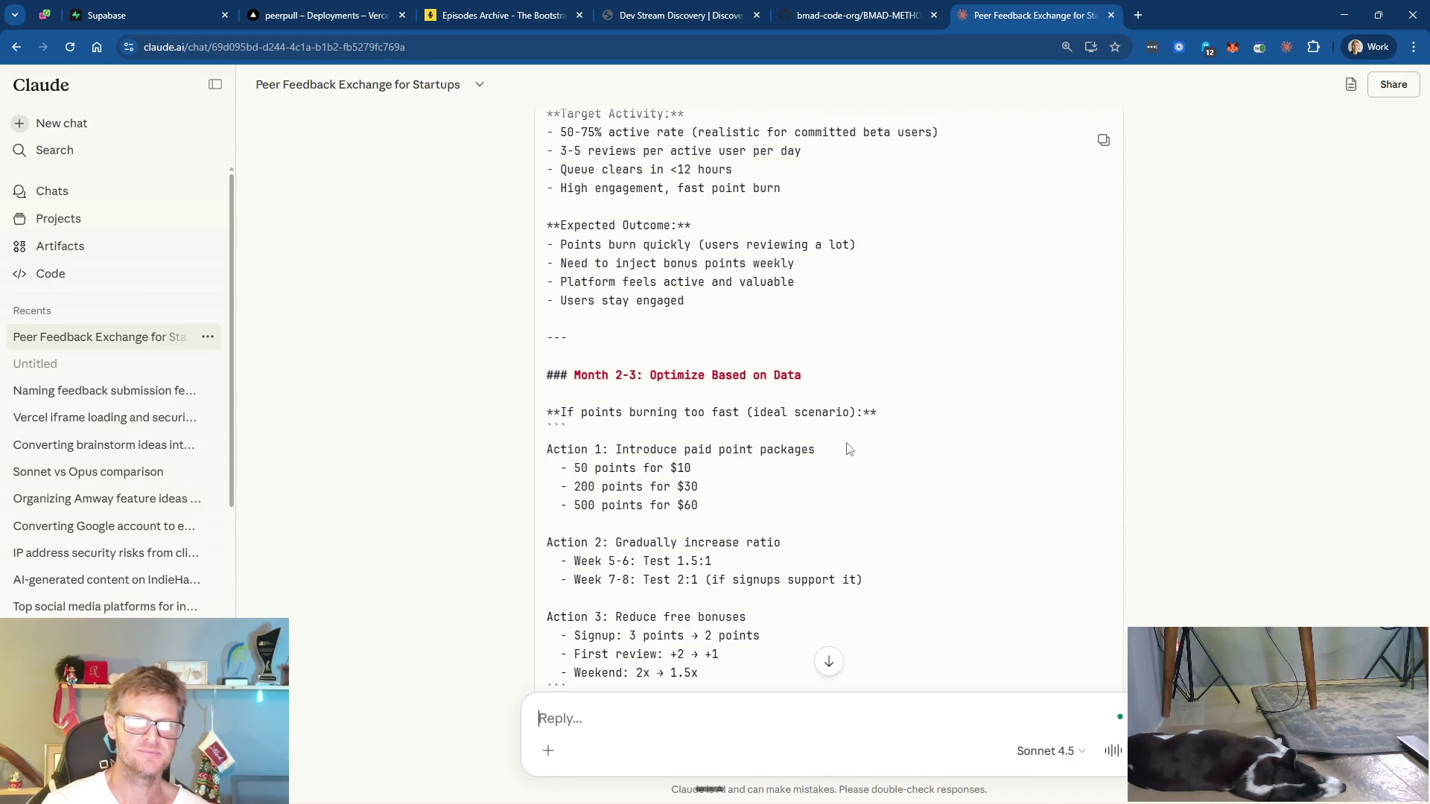
scroll(845, 447, up, 4)
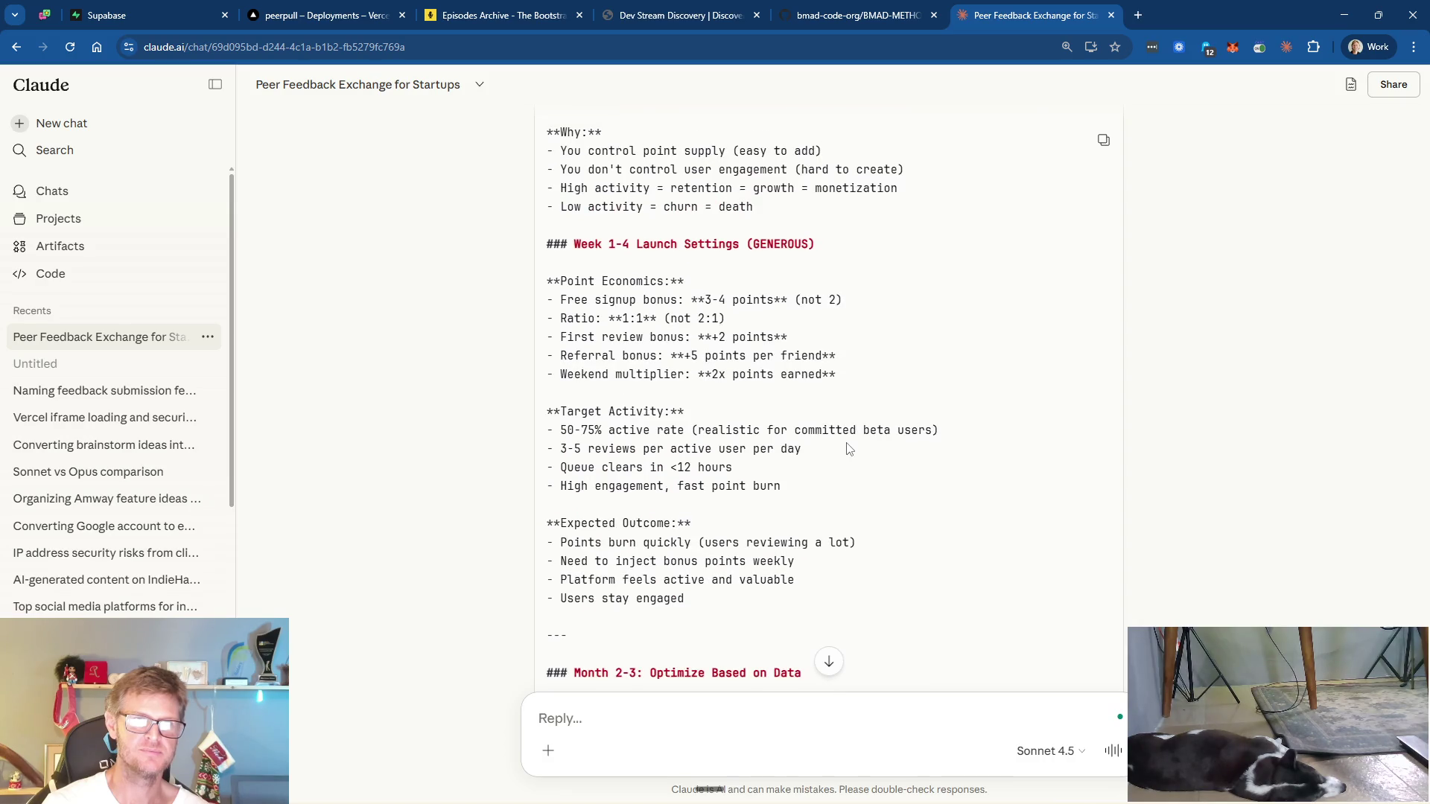
scroll(848, 448, up, 3)
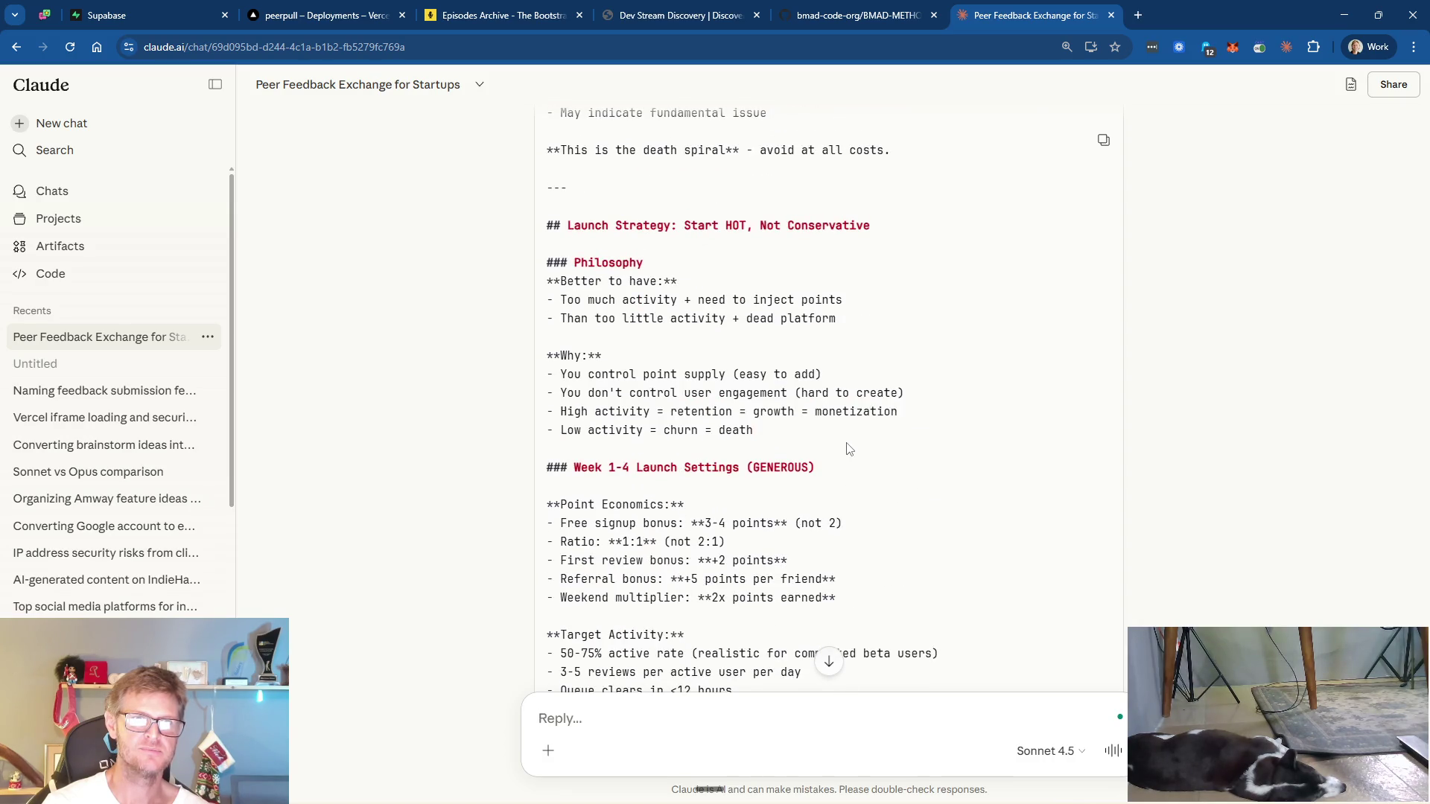
scroll(856, 481, up, 4)
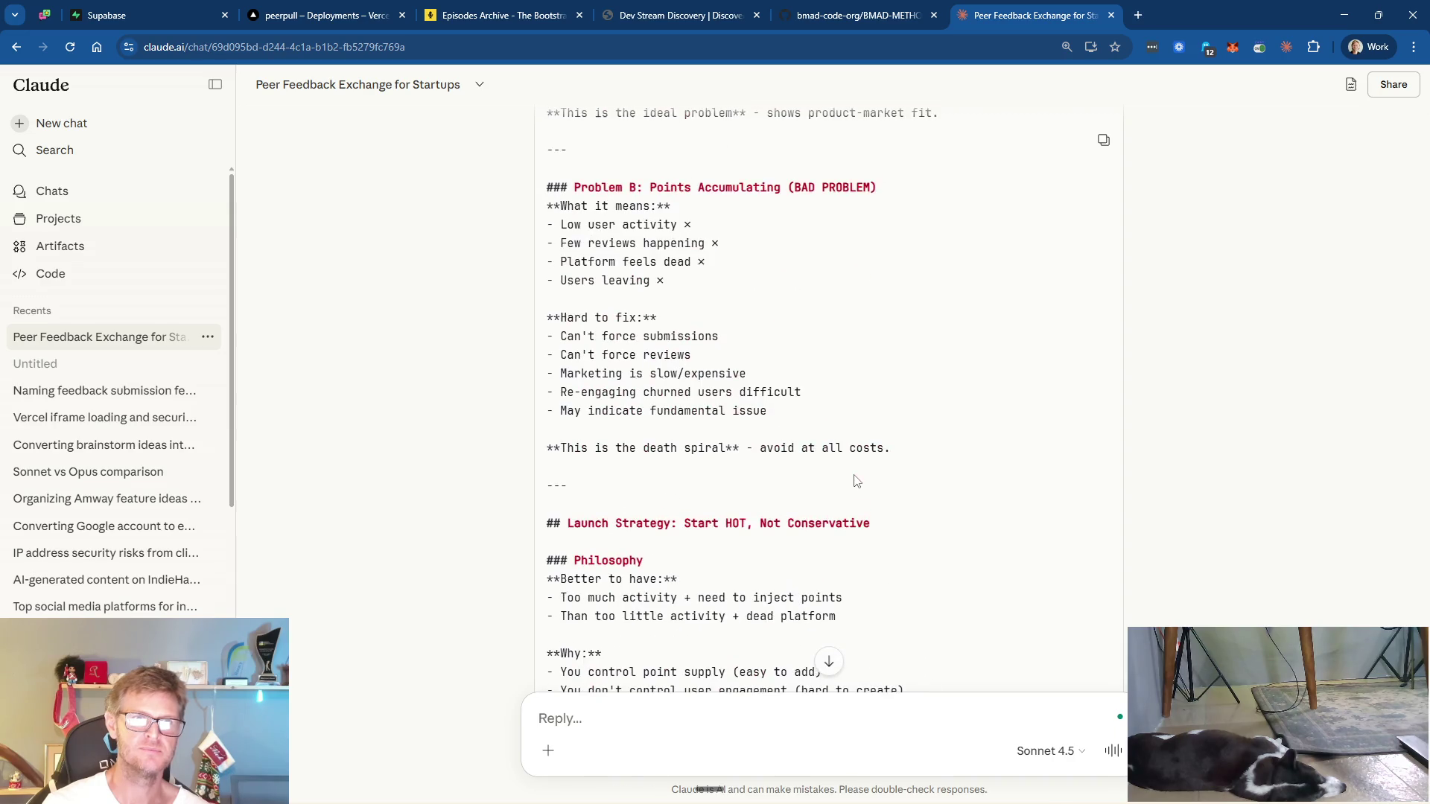
scroll(856, 480, down, 5)
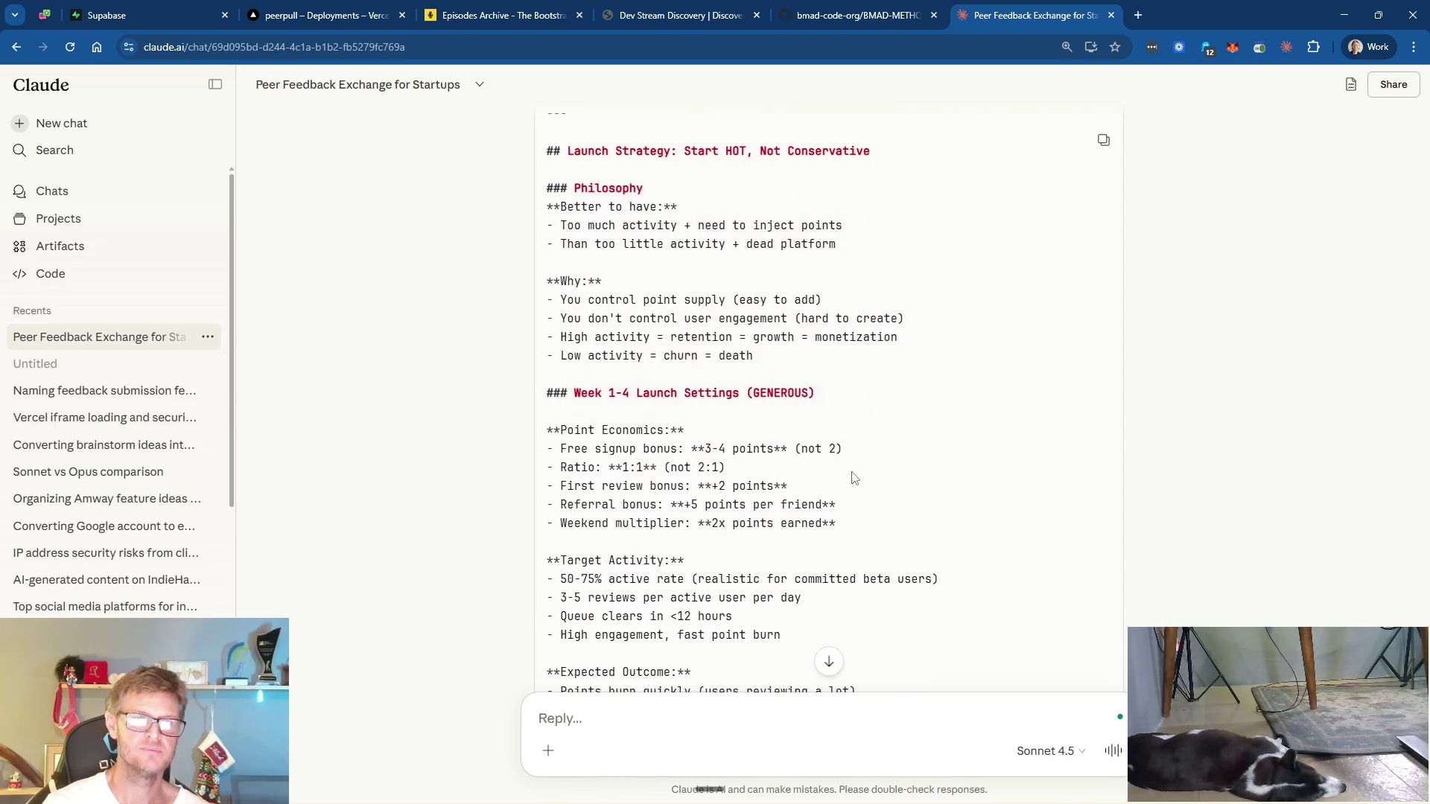
scroll(854, 478, down, 2)
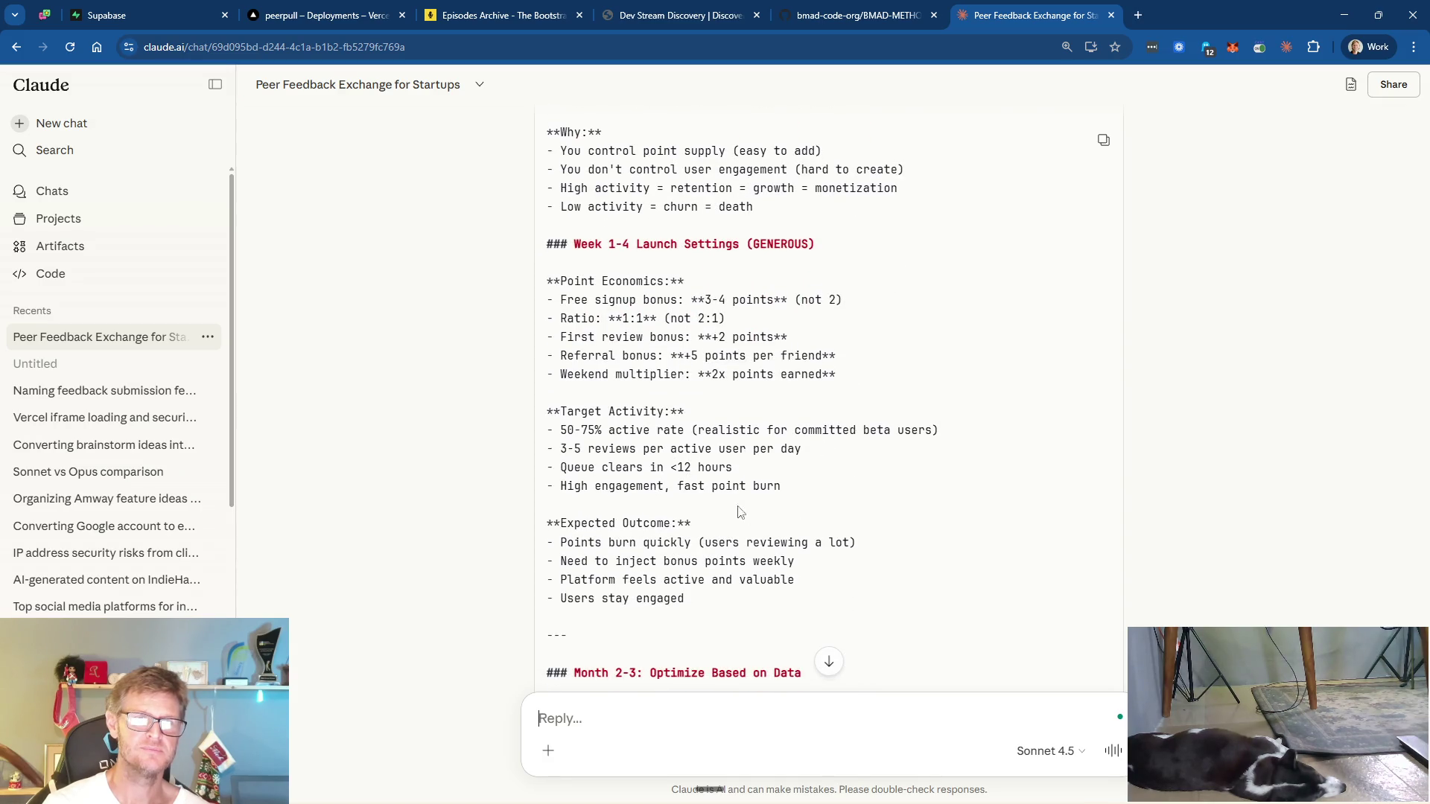
scroll(868, 527, down, 2)
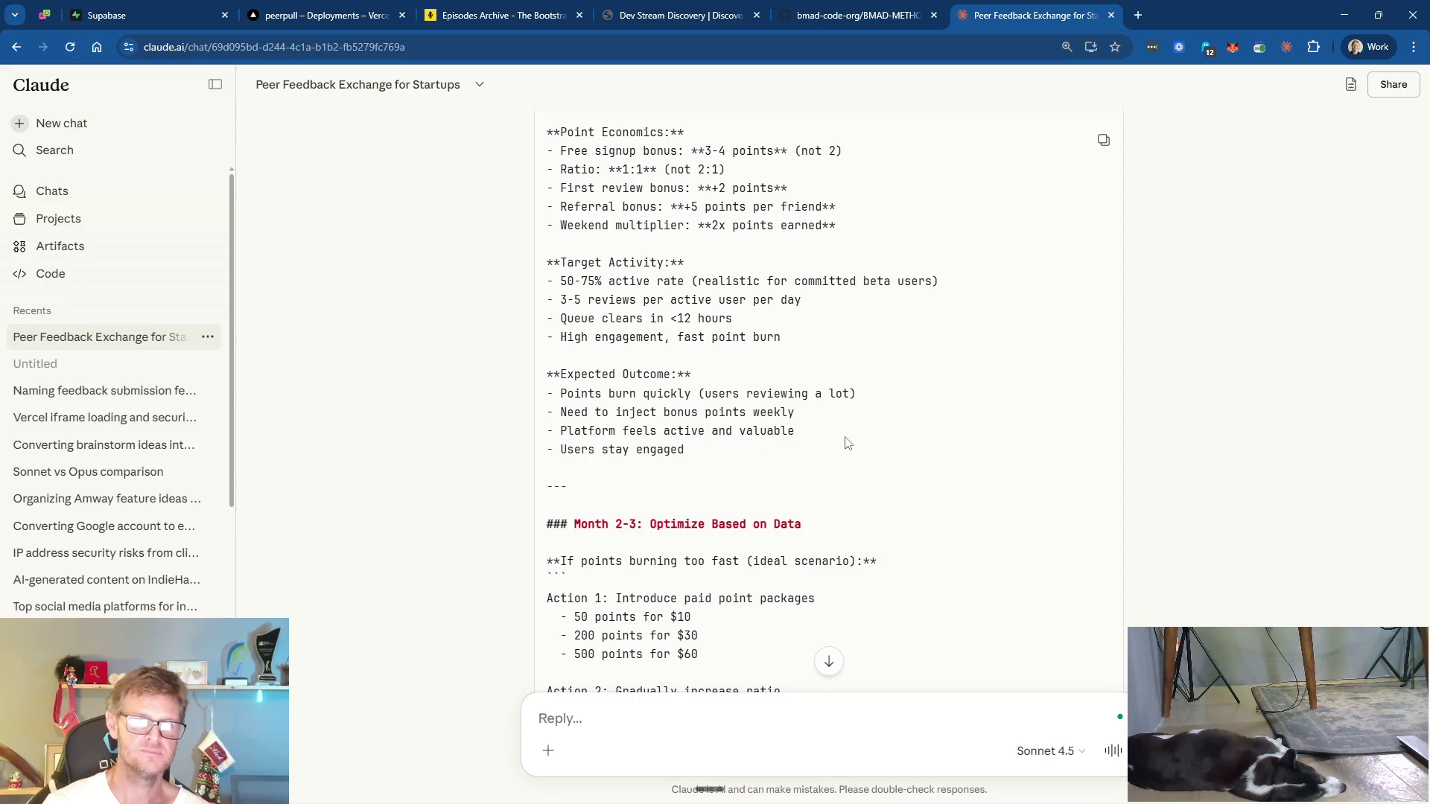
scroll(846, 443, down, 4)
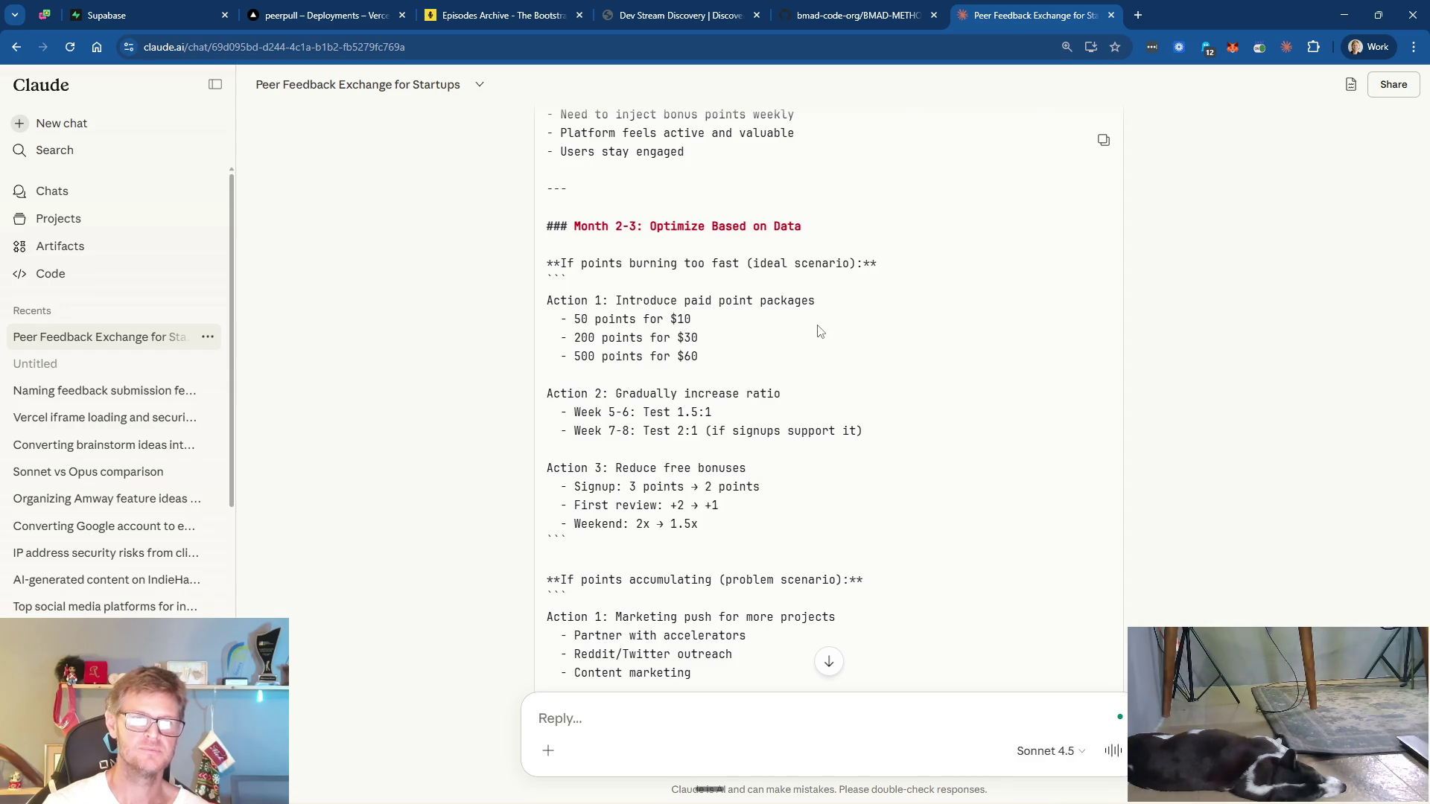
scroll(819, 331, down, 2)
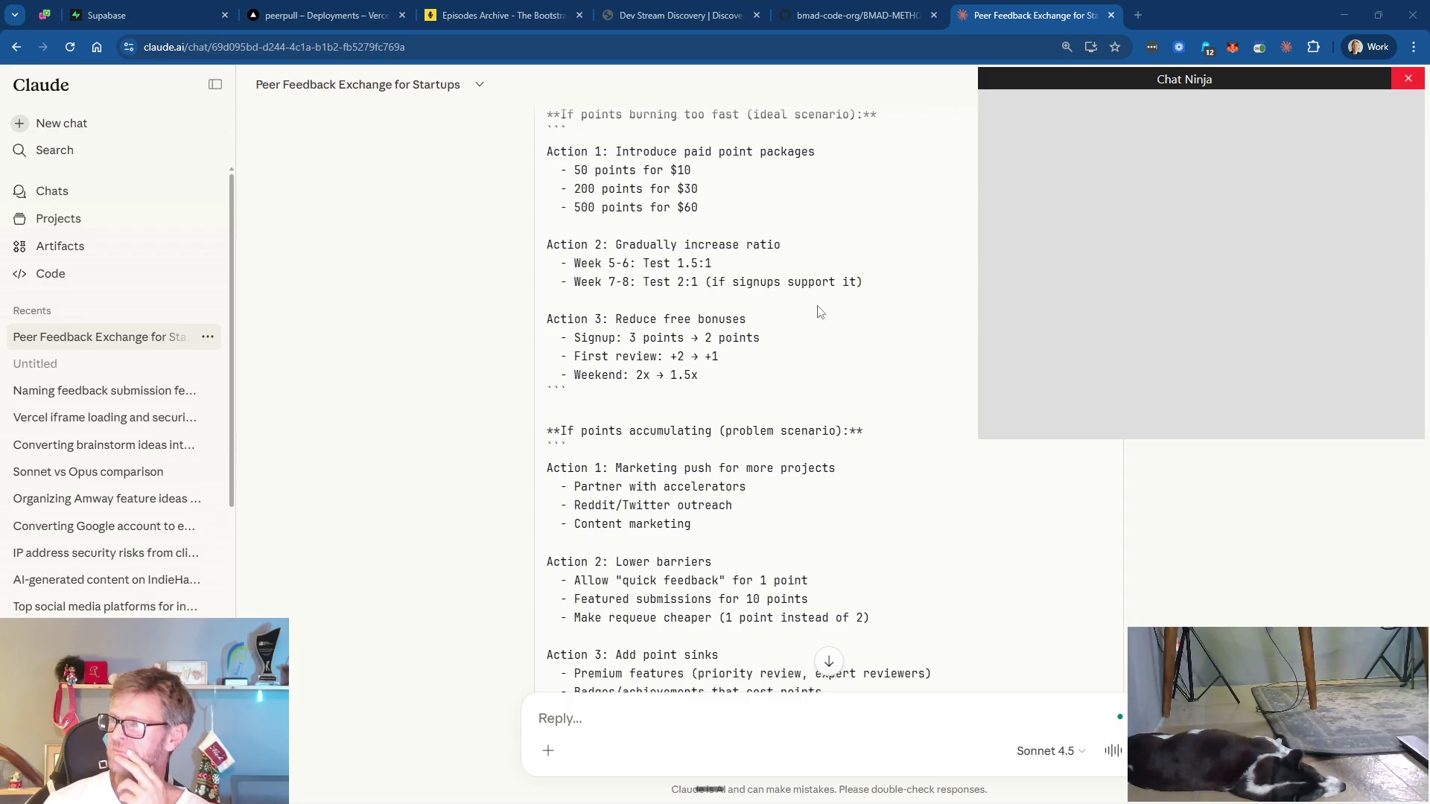
click(1408, 78)
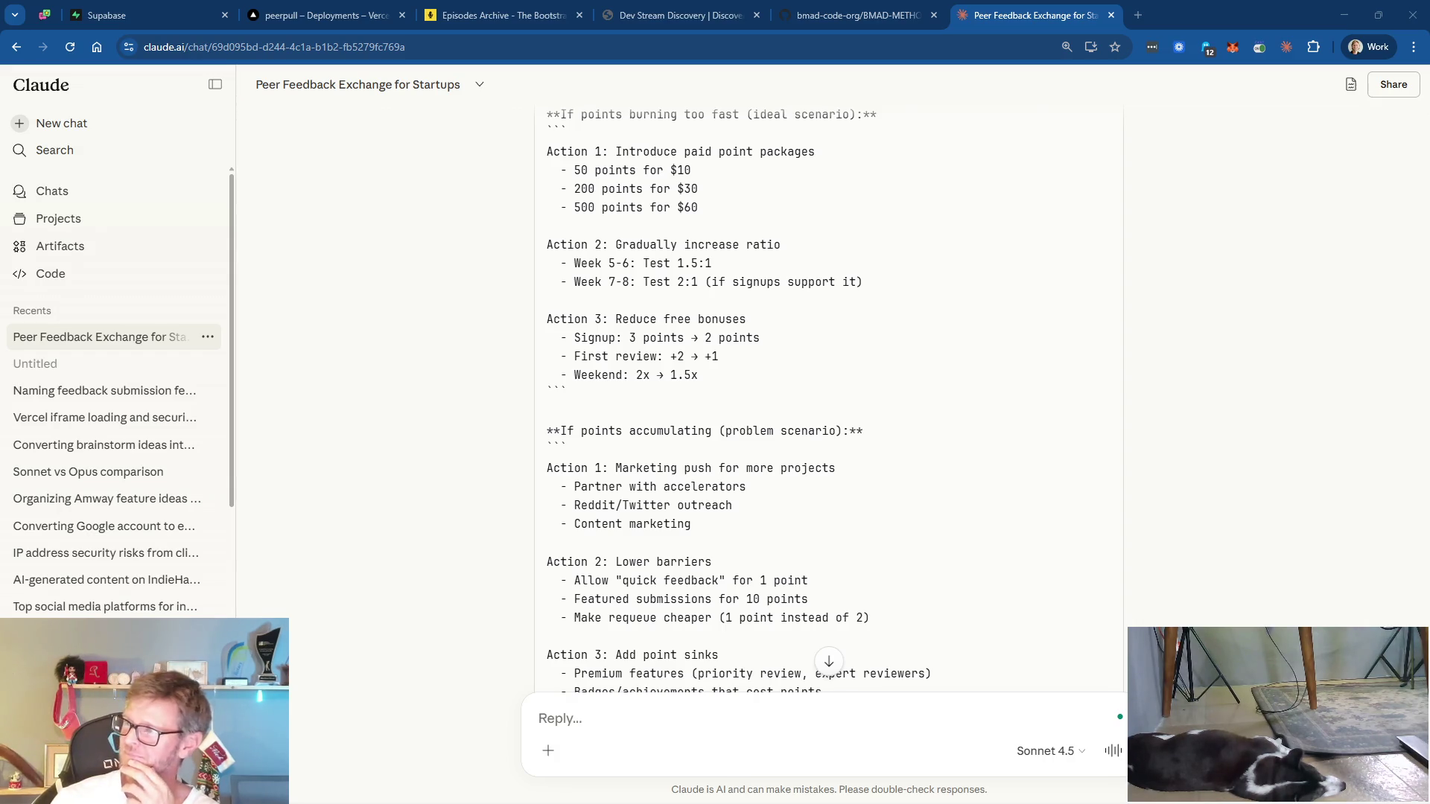
- Scroll down through the document to the Realistic Launch Math section
scroll(842, 377, down, 2)
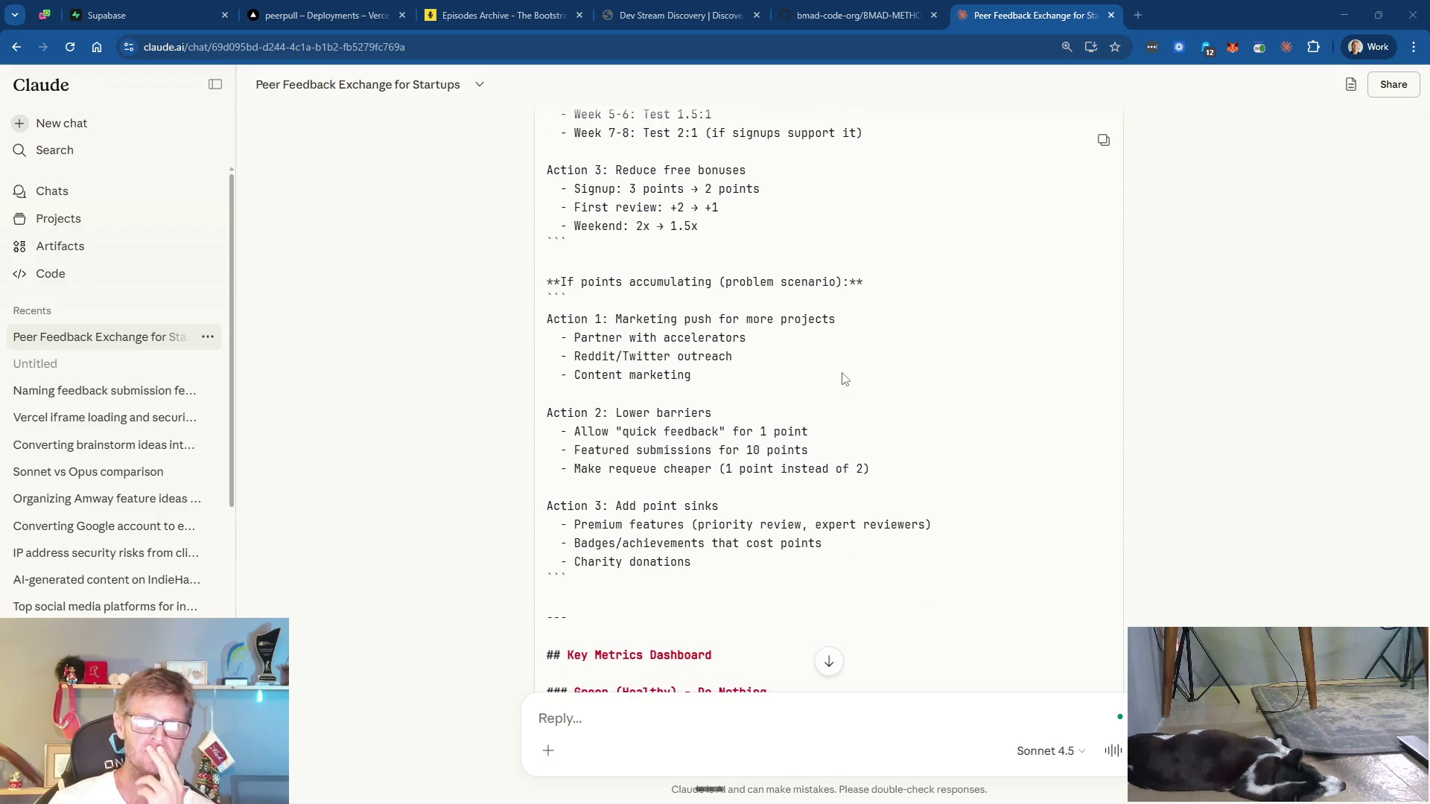
scroll(819, 350, down, 1)
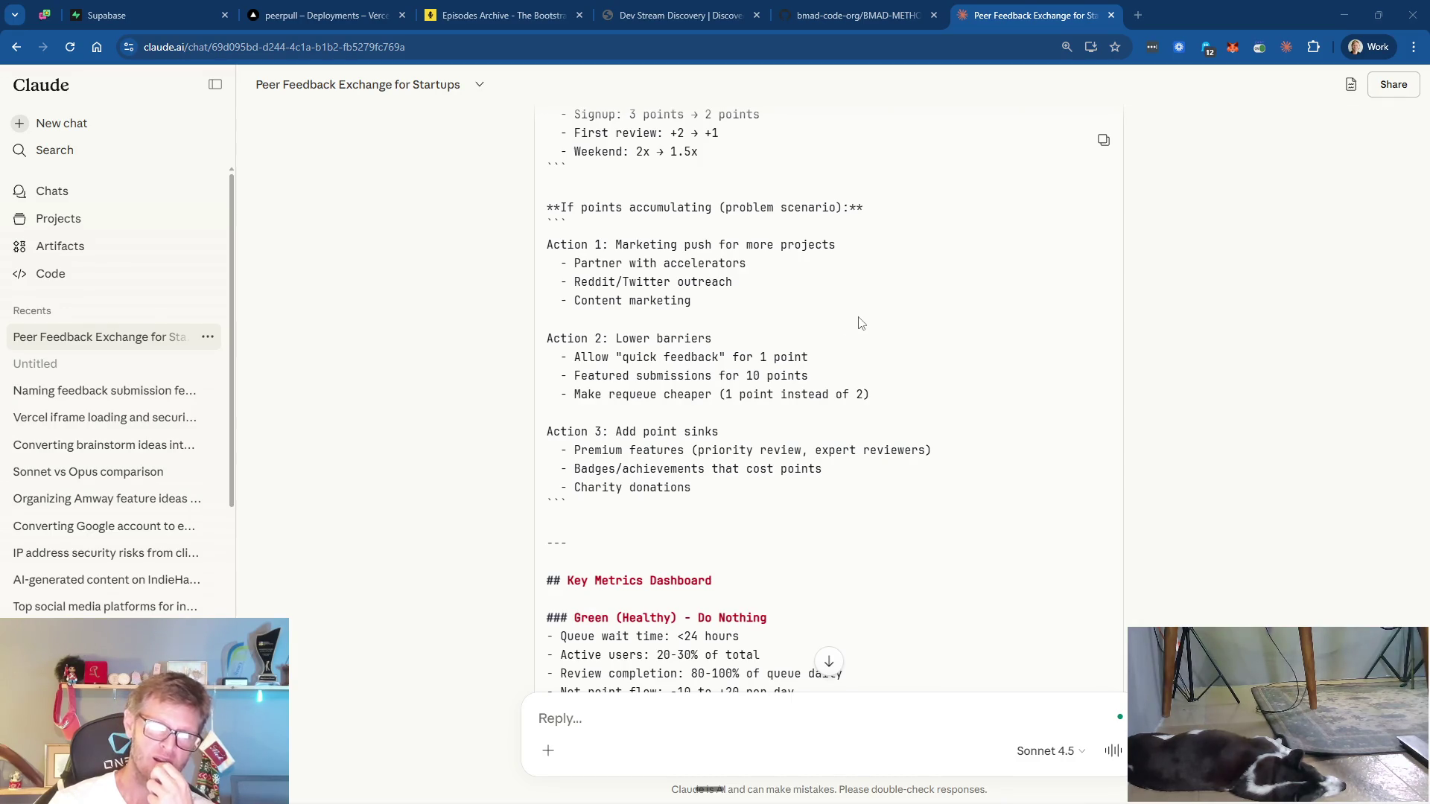
scroll(861, 321, up, 4)
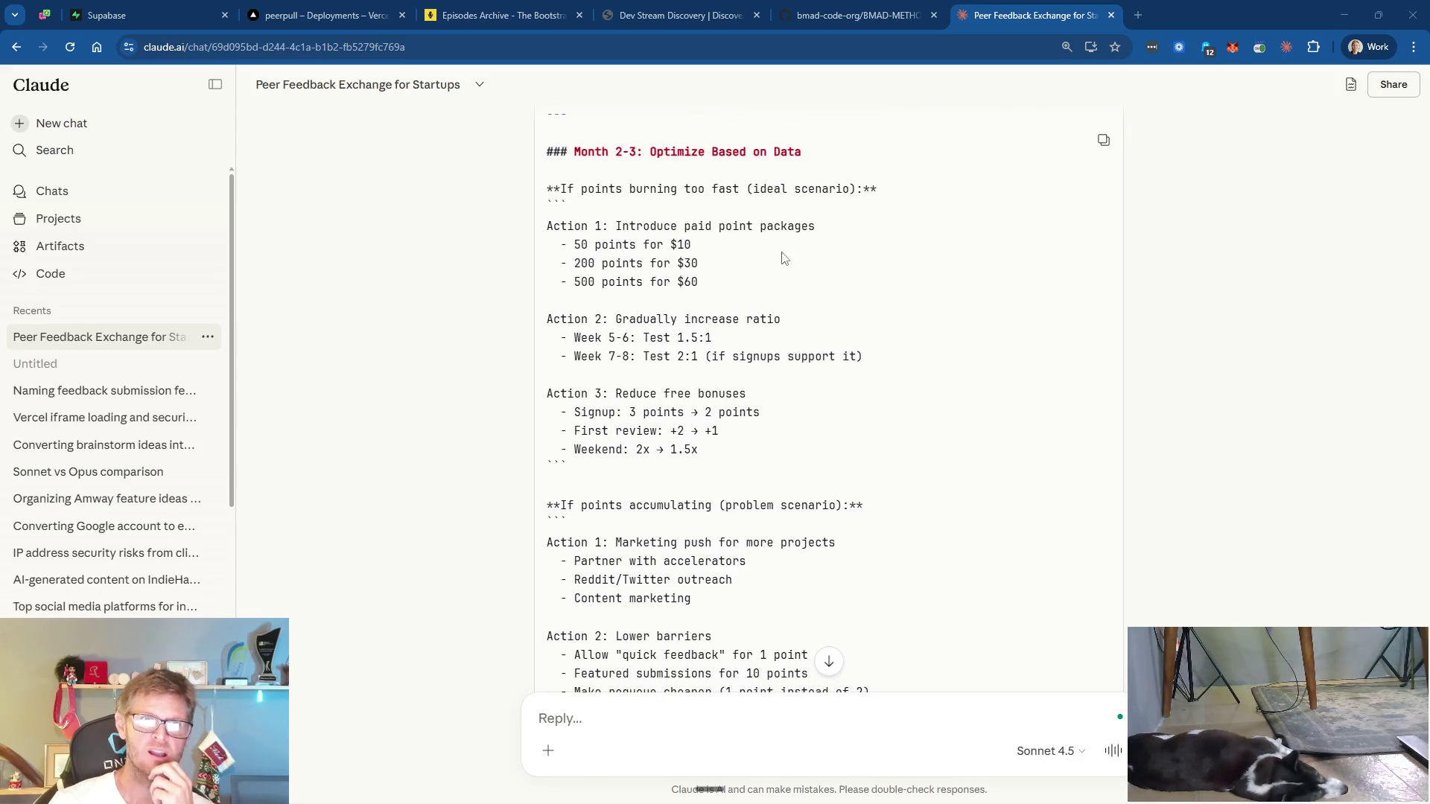
scroll(831, 373, down, 2)
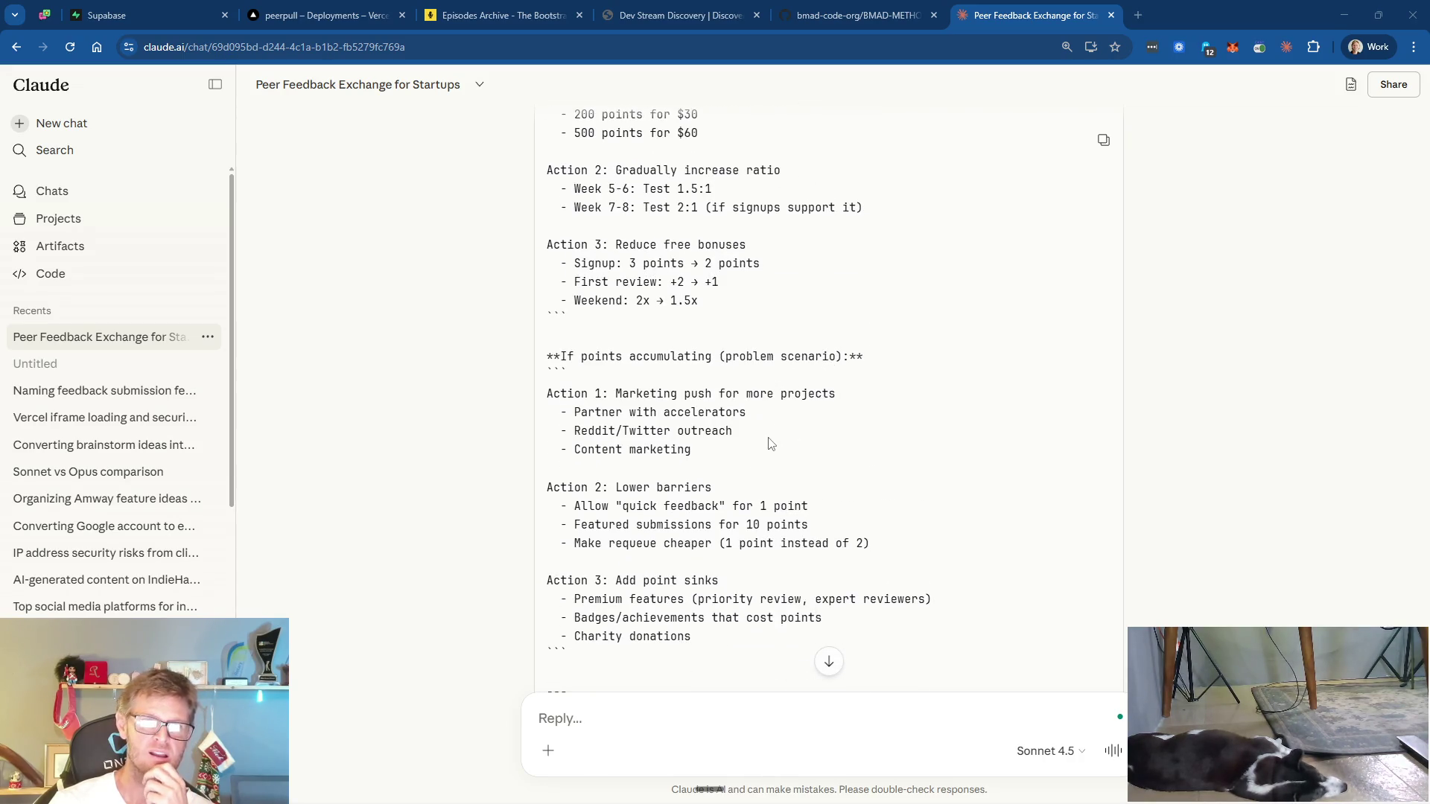
scroll(769, 443, down, 5)
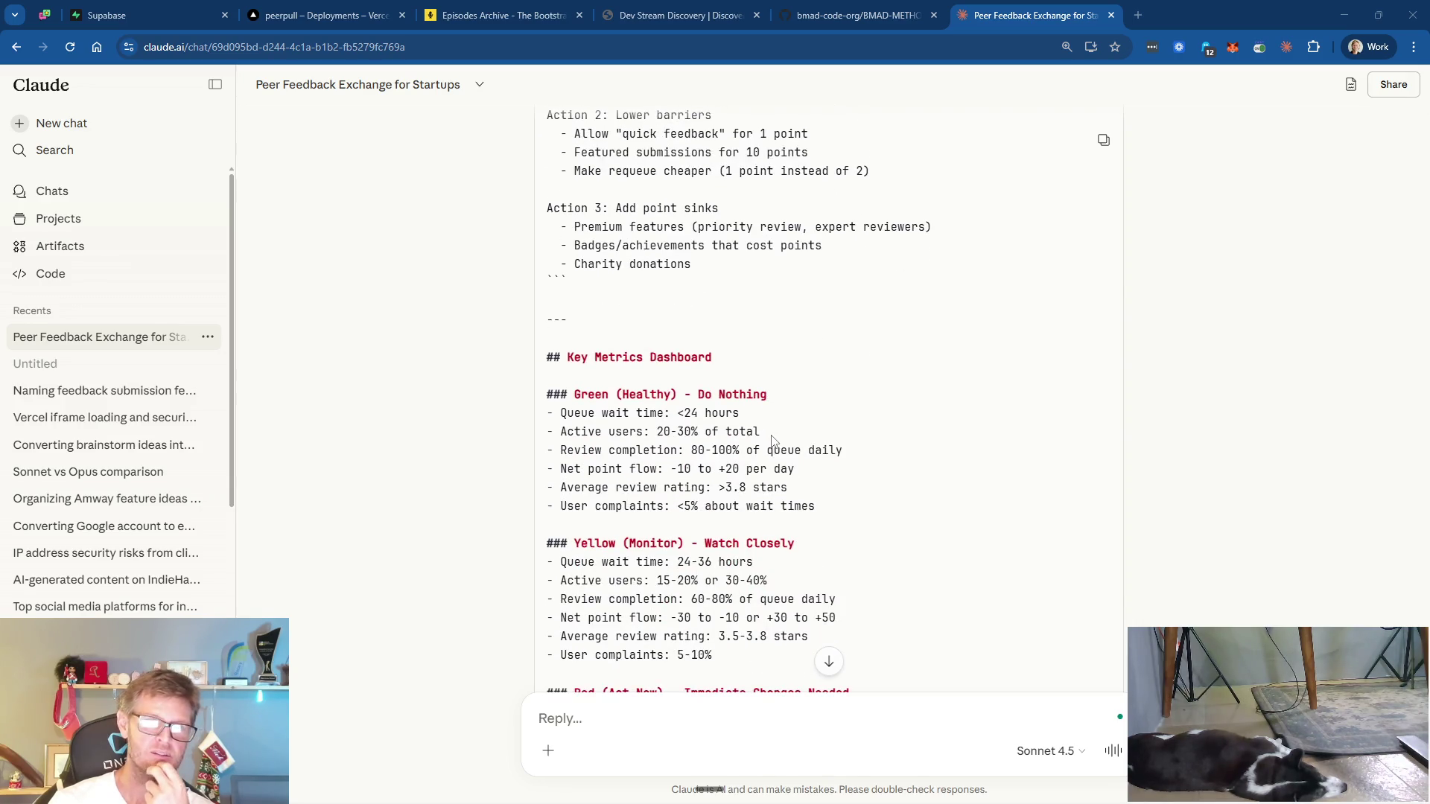
scroll(830, 374, down, 8)
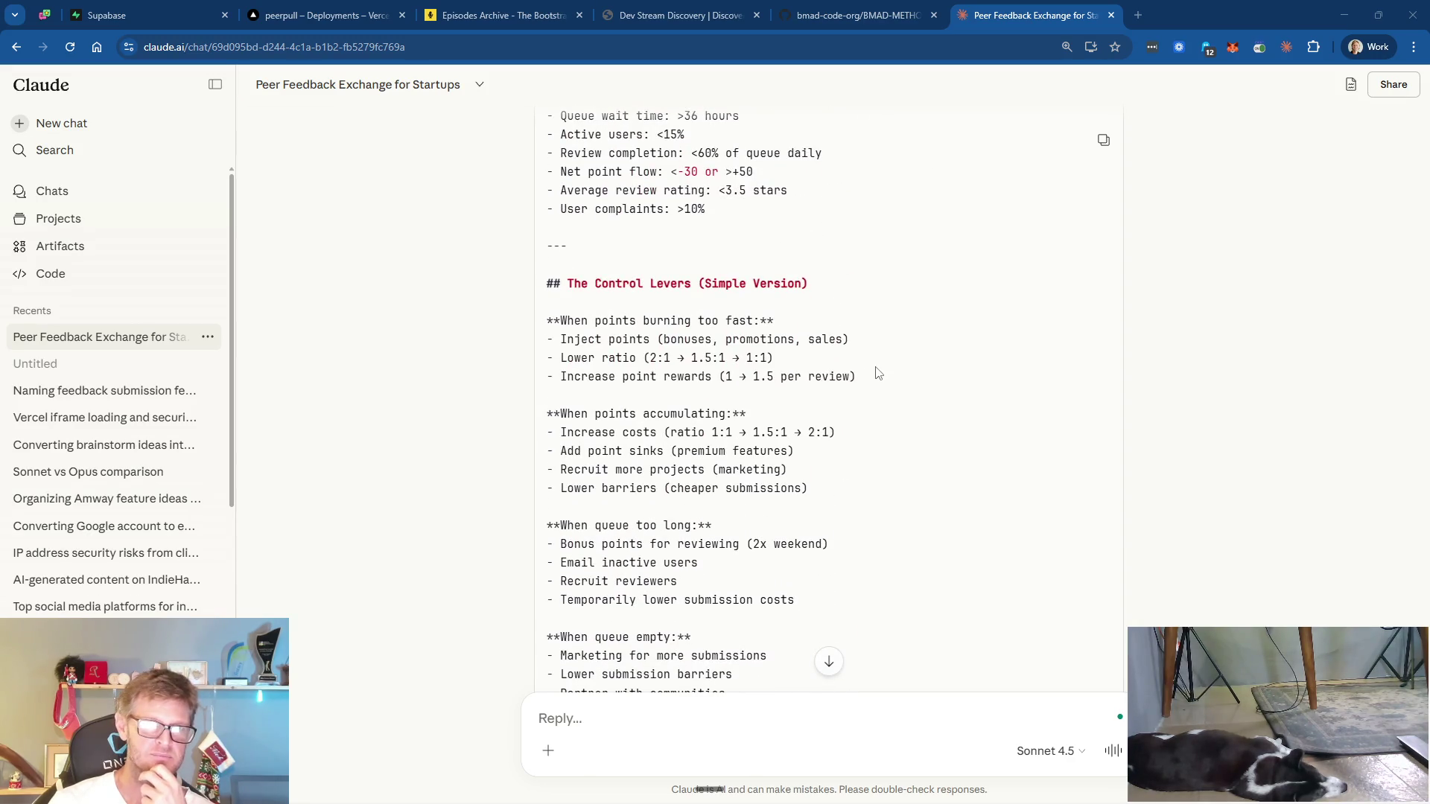
scroll(877, 372, down, 3)
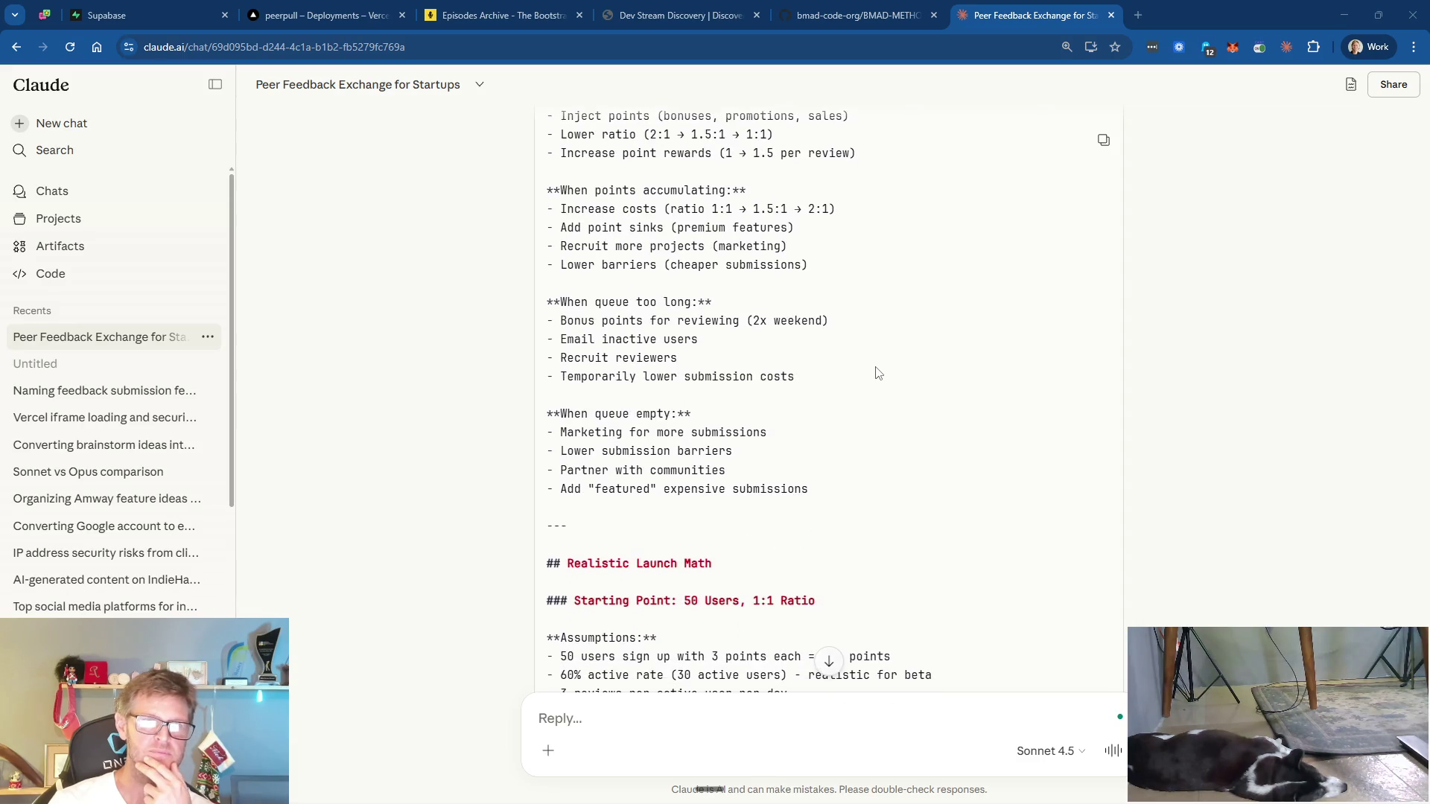
scroll(877, 372, down, 3)
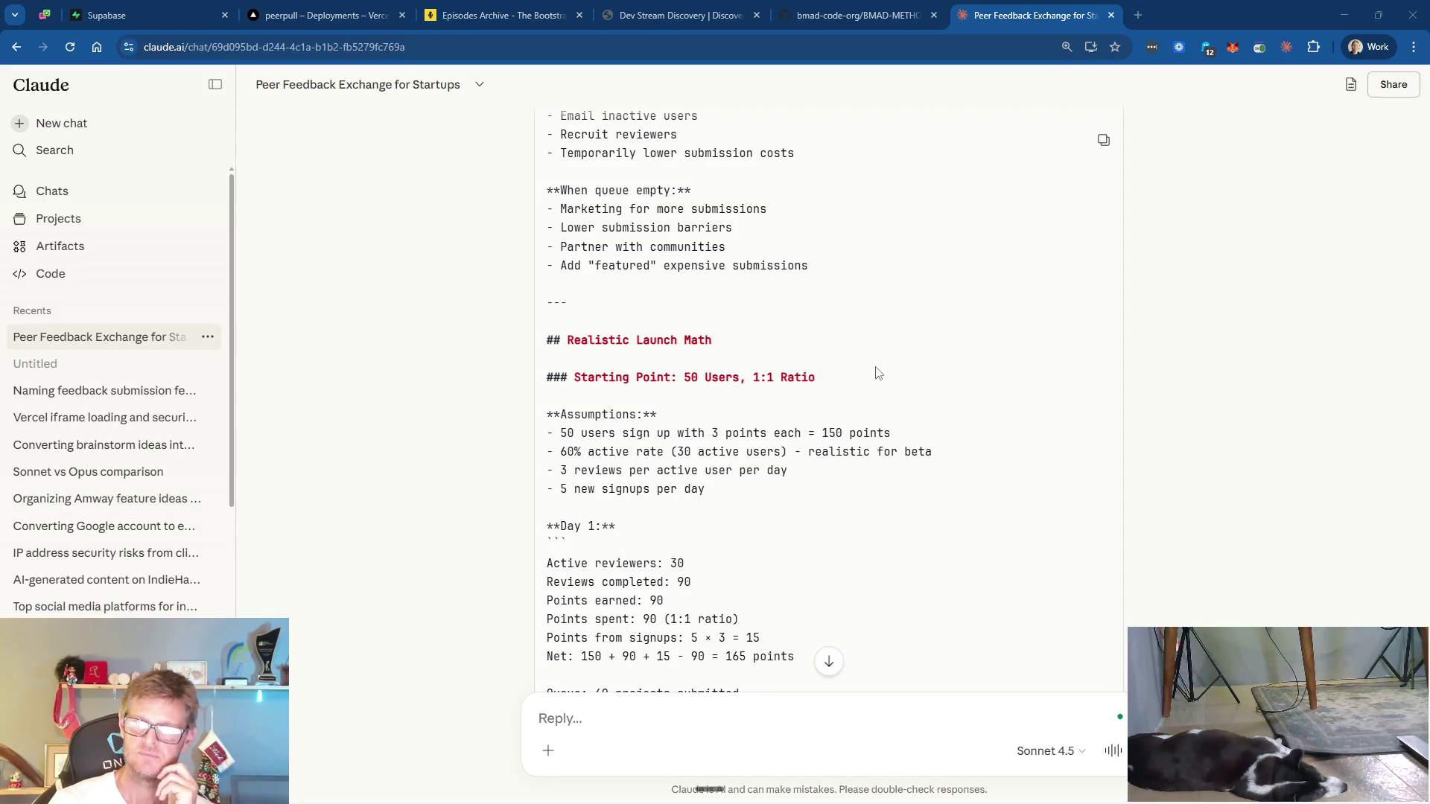
scroll(960, 356, down, 2)
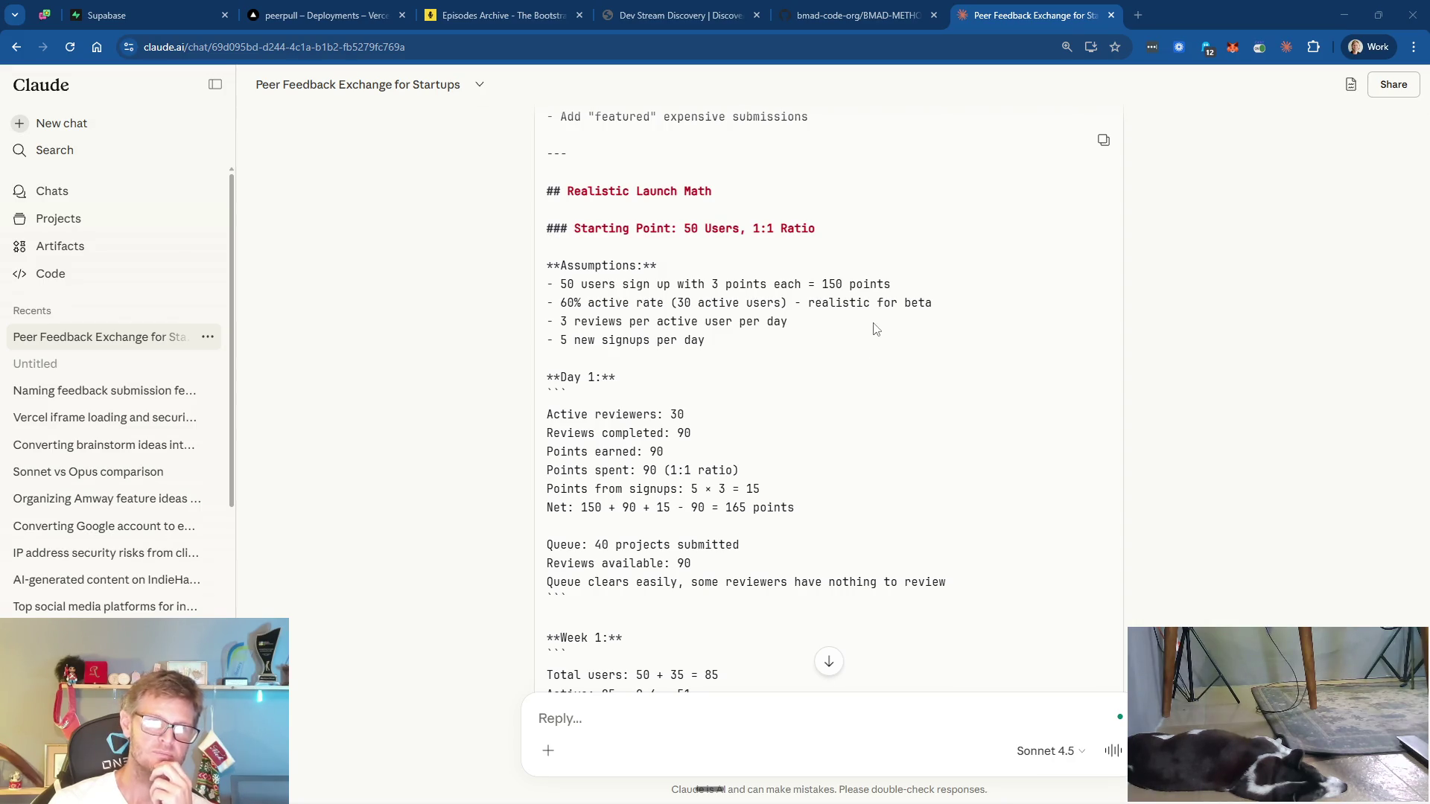
- Suggest letting users, perhaps premium accounts, add more than one project to increase point spending
click(565, 717)
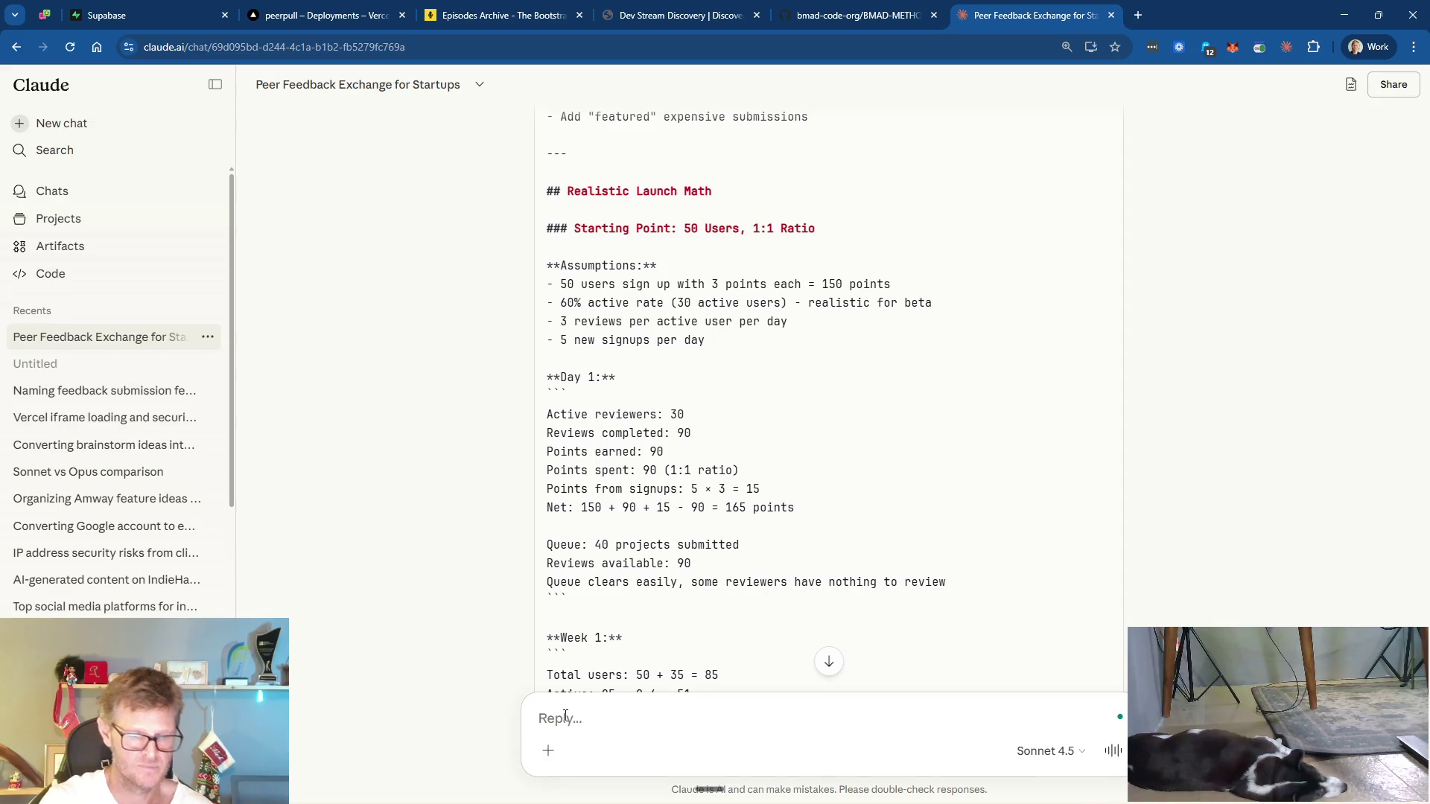
text(Ther)
text(one other lever we can add to the options )
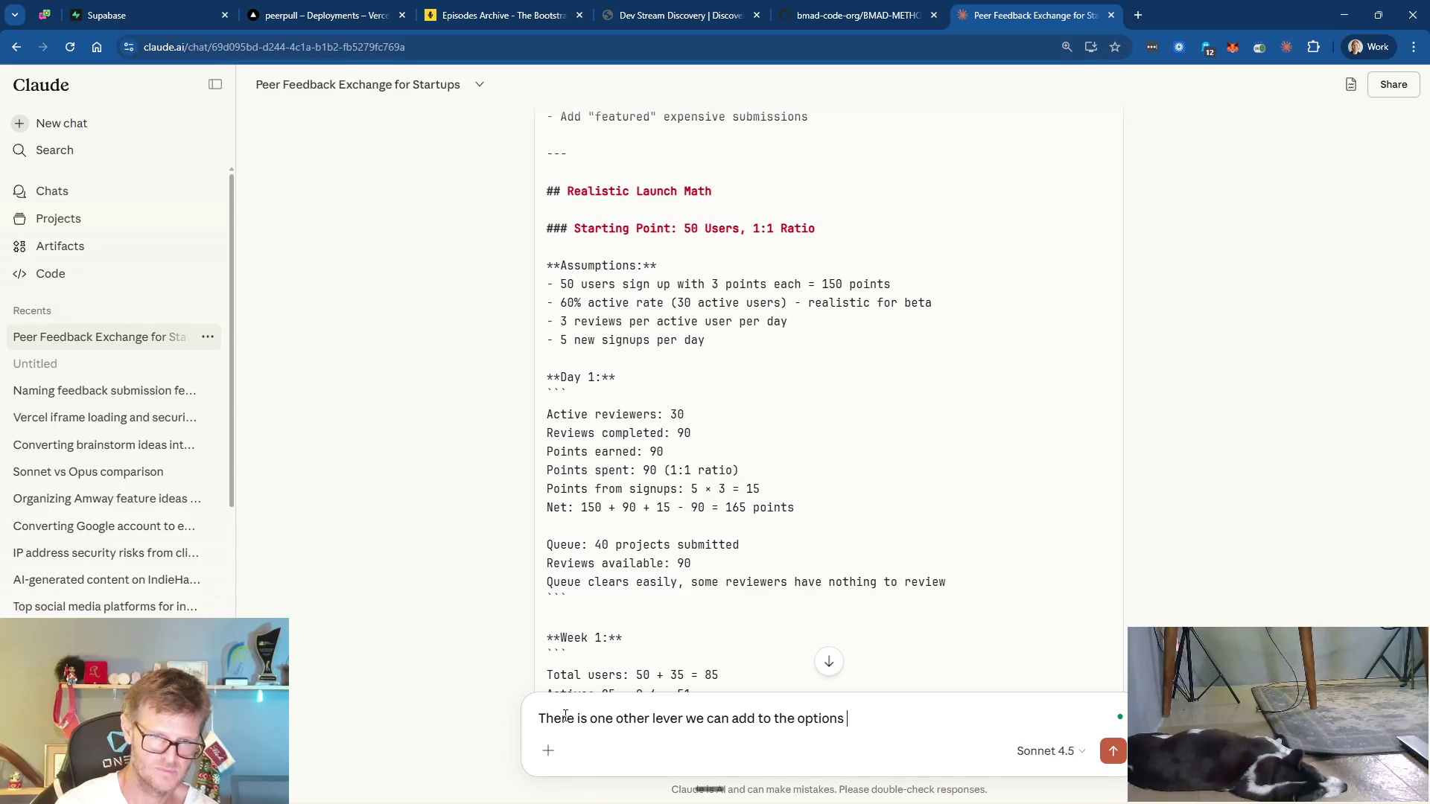
text(of increasing poin)
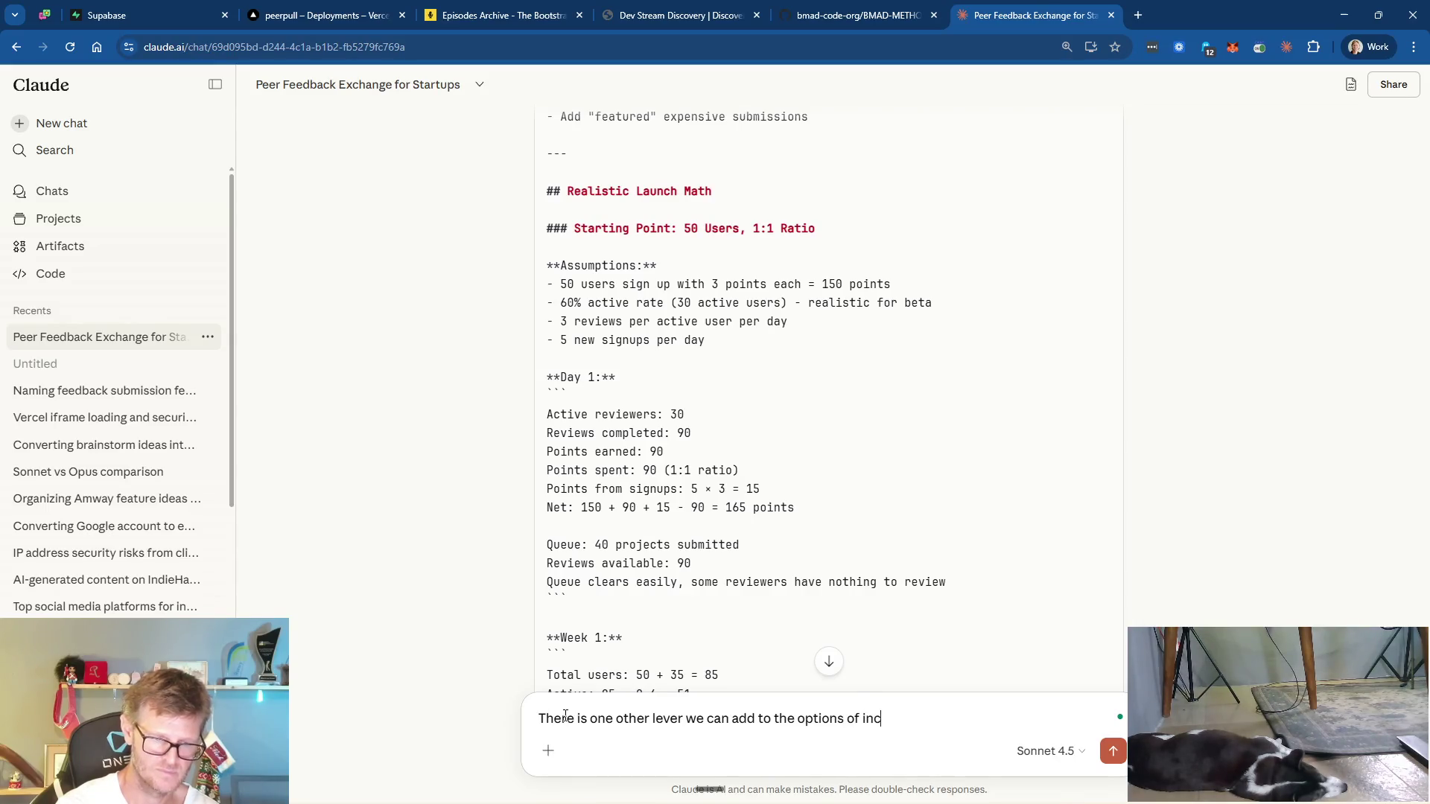
text(t spe)
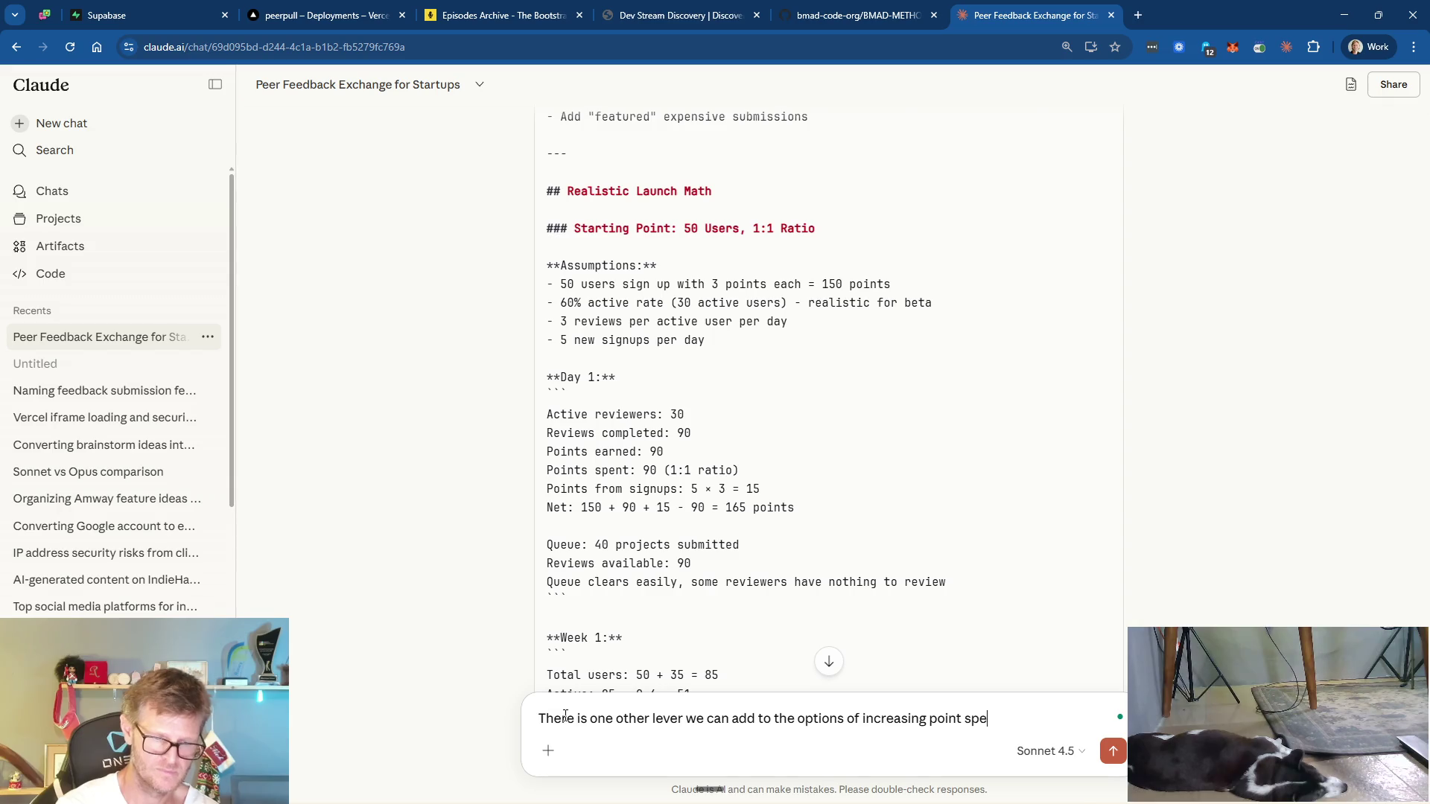
text(ndingWe could allow)
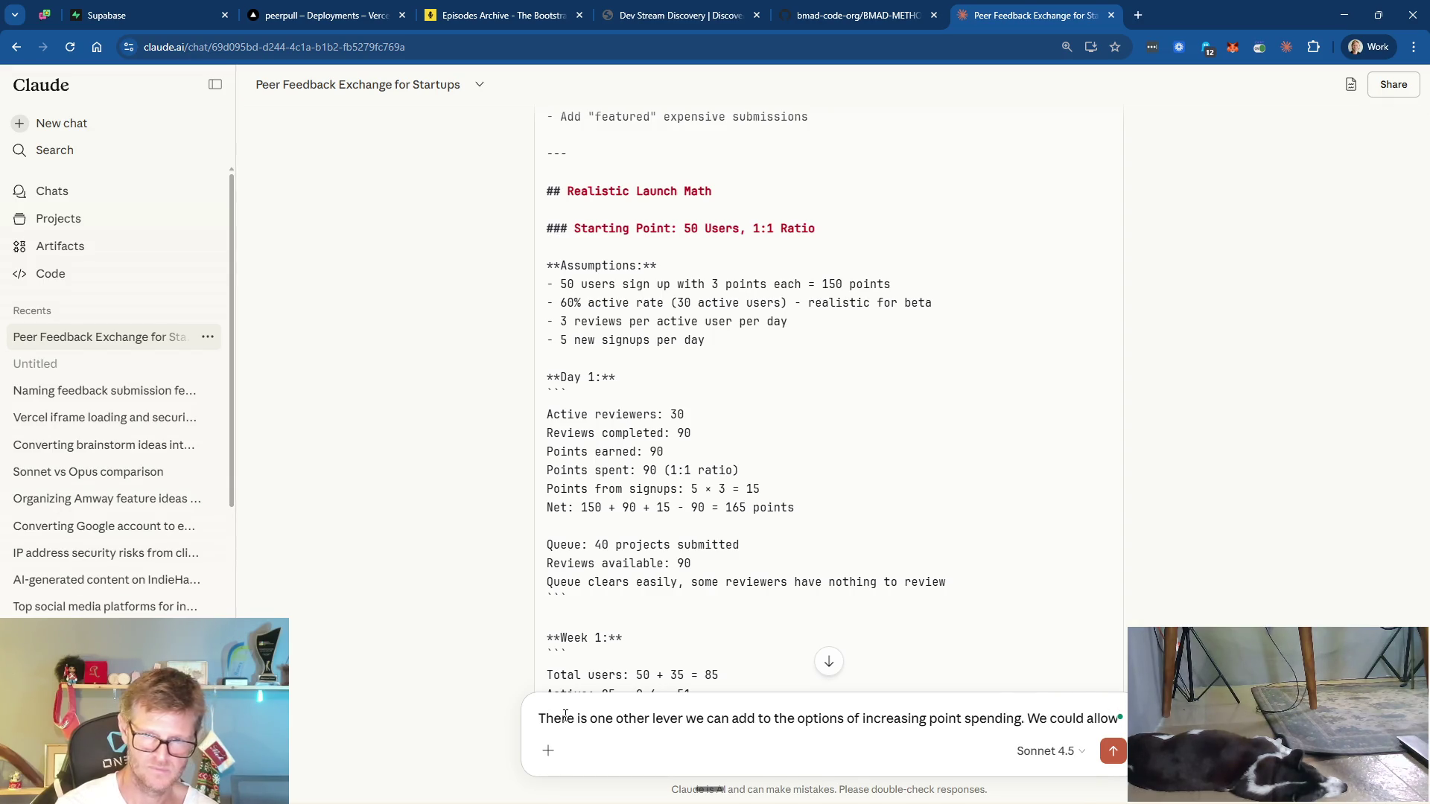
text( pre)
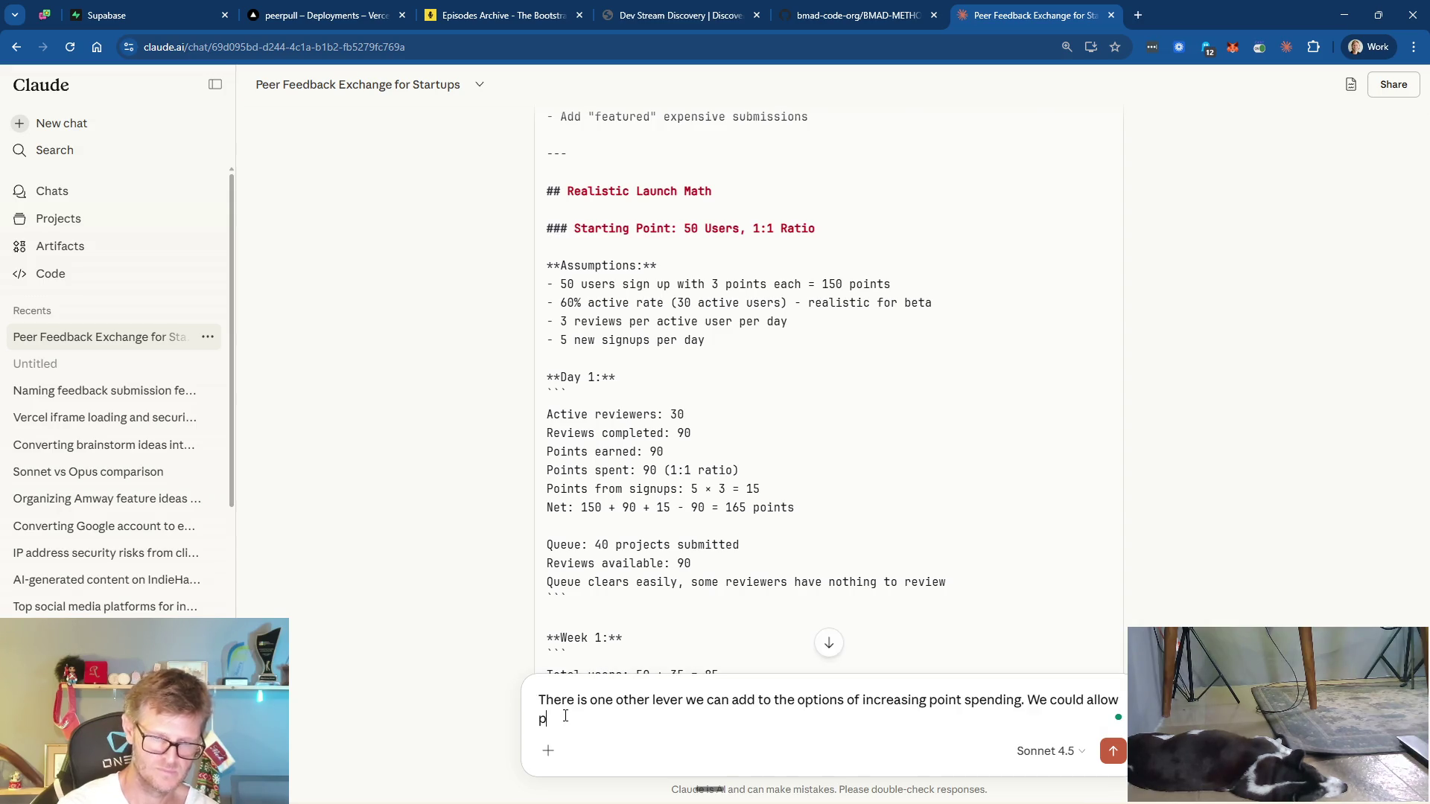
key(BackSpace)
key(BackSpace)
key(BackSpace)
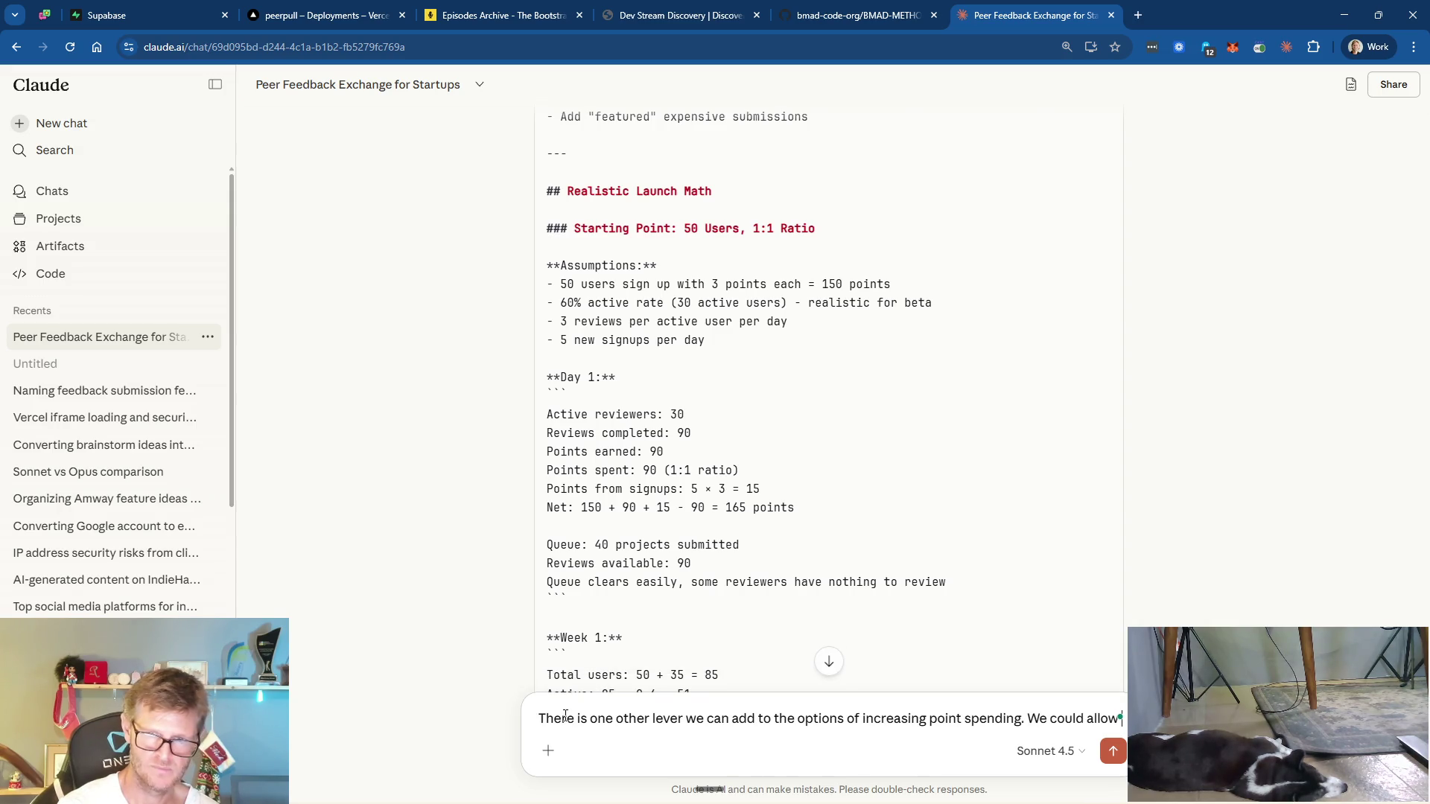
text(users (perhaps even an upgraded or premium)
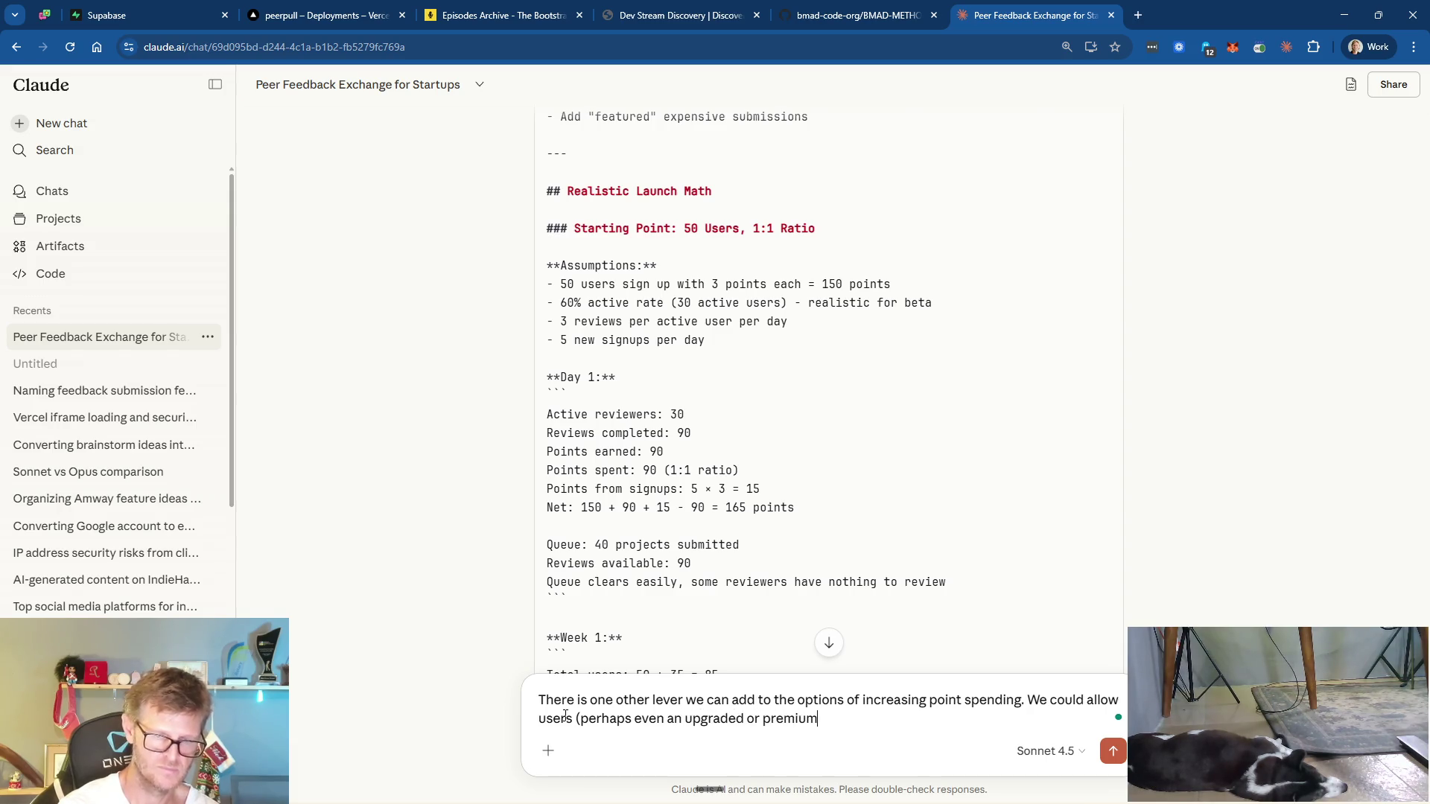
text( account)
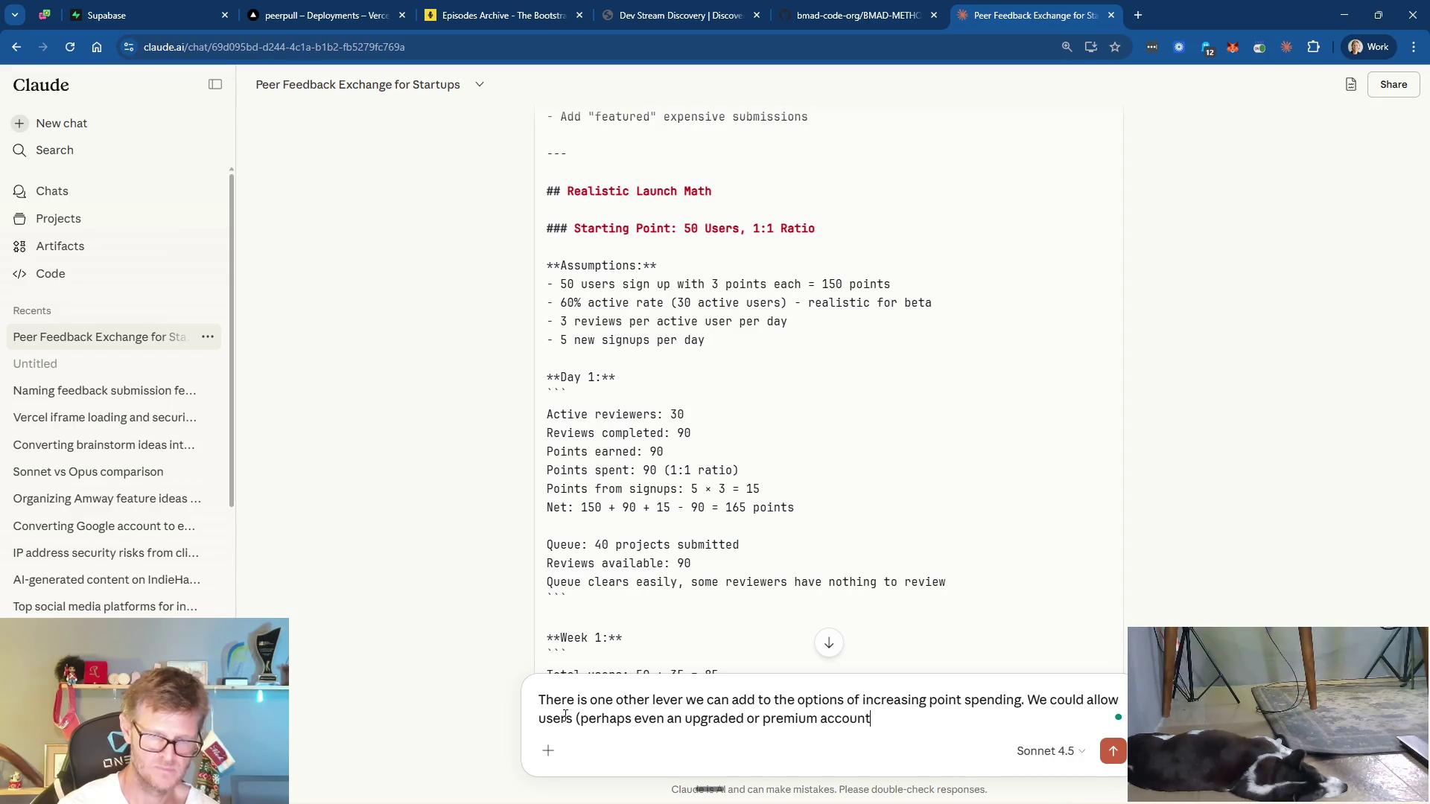
text() to add m)
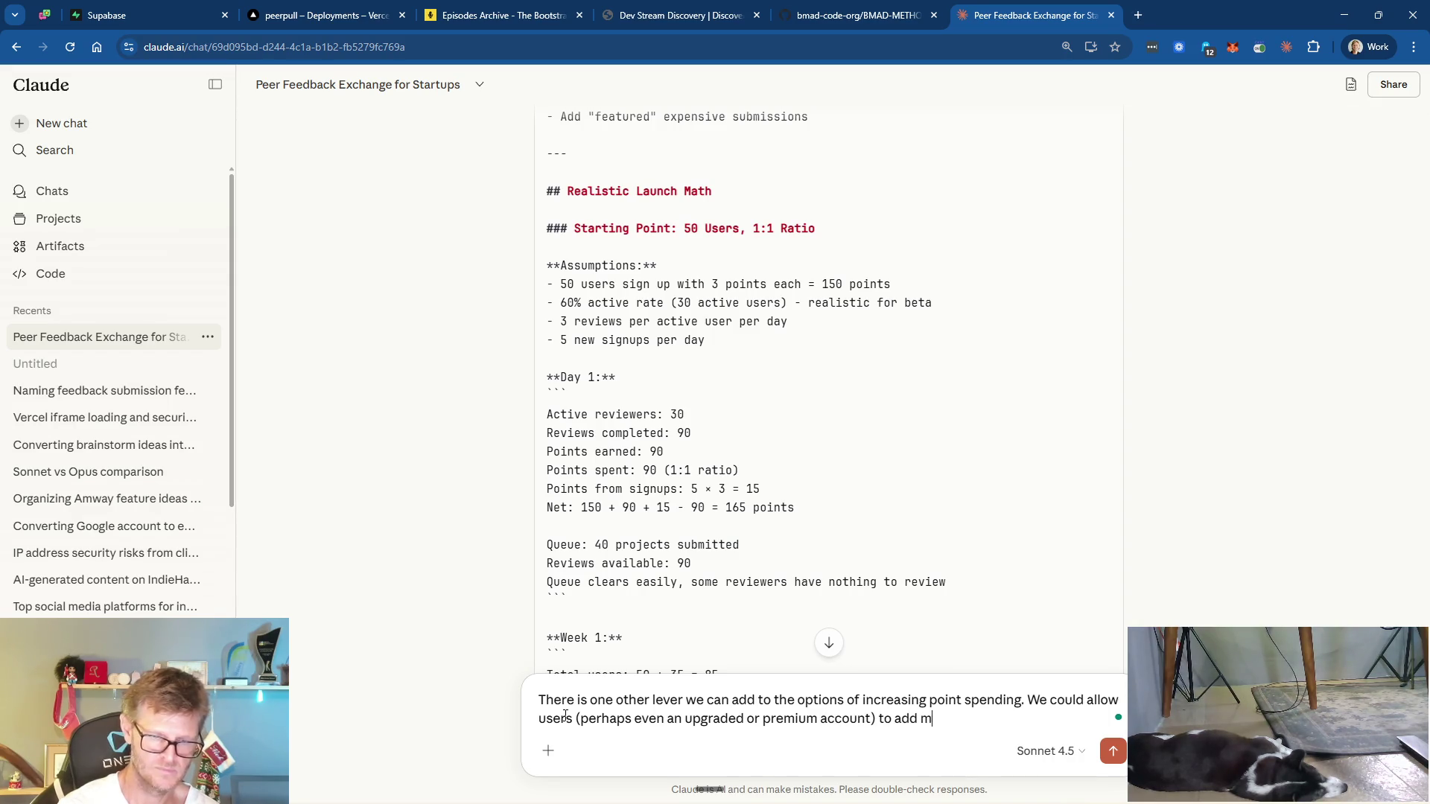
text(ore than 1 project. This way t)
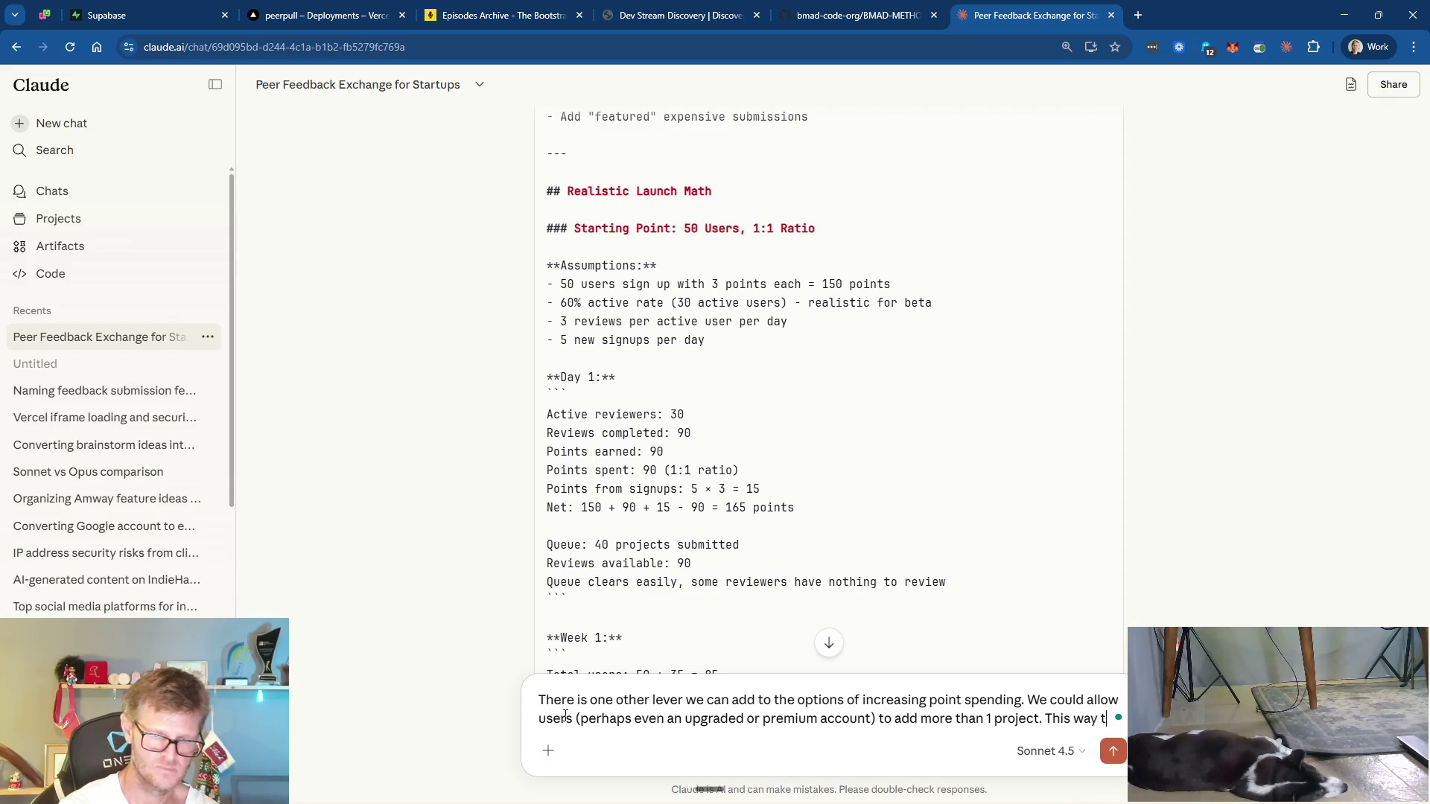
text(hey could have several projects in )
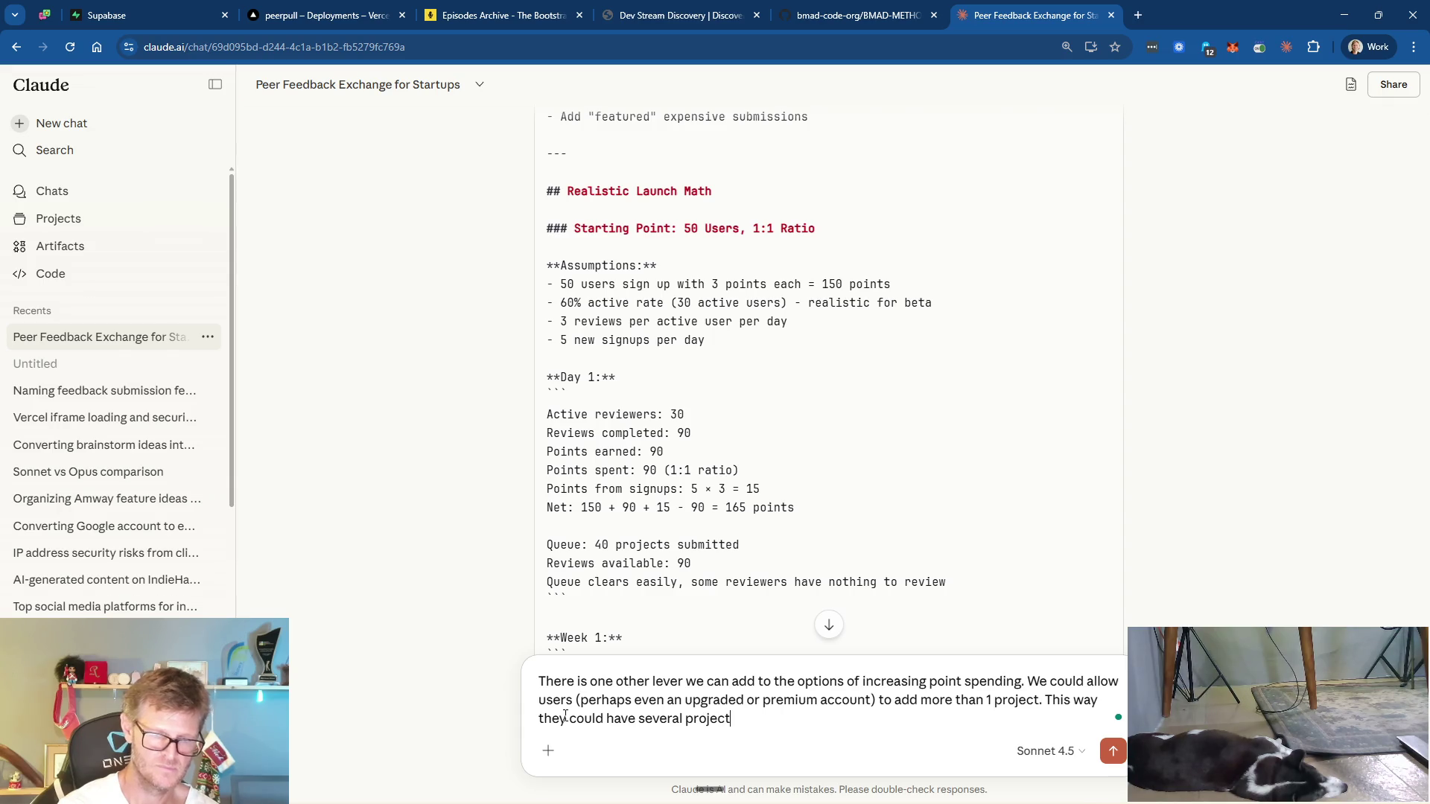
text(the q)
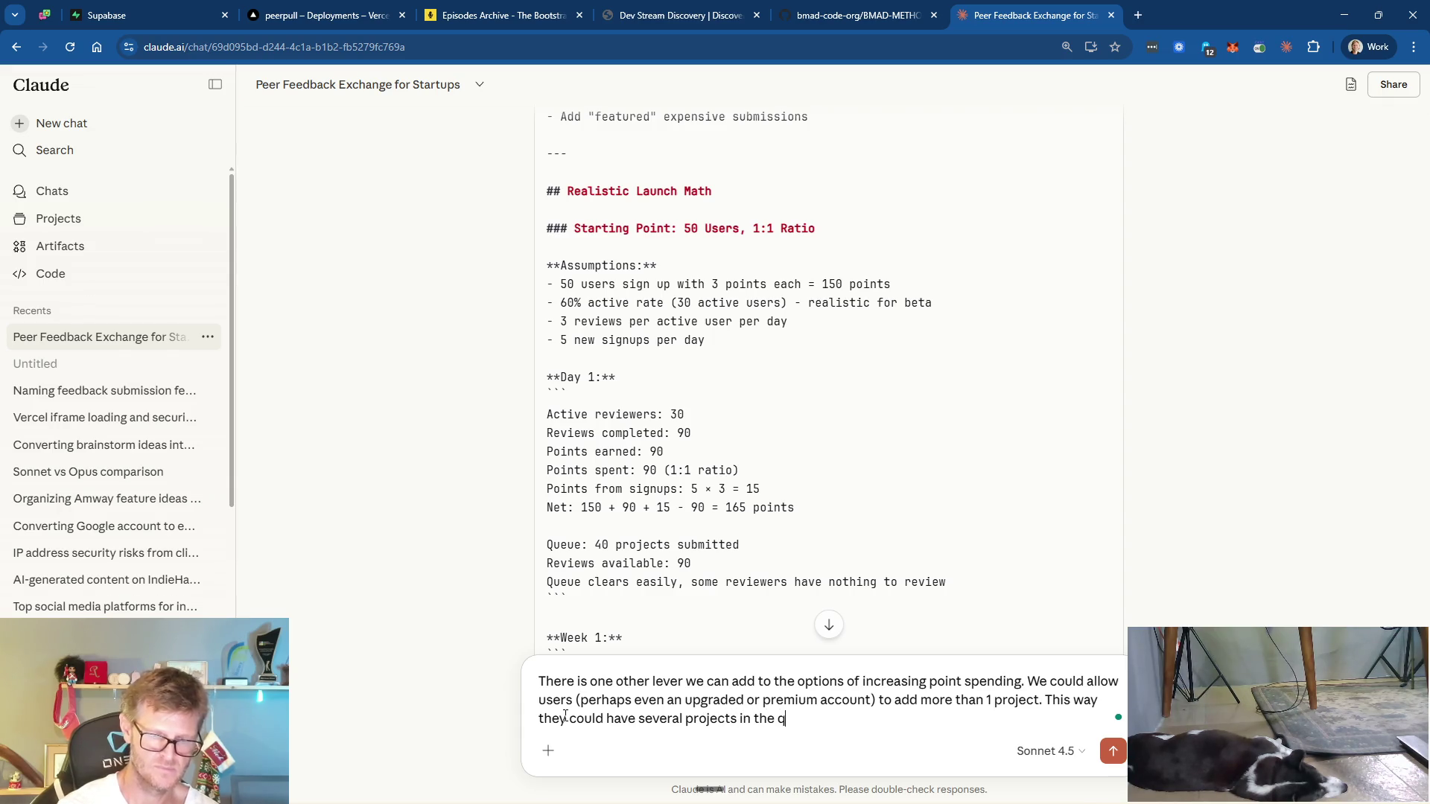
text(ueue burning)
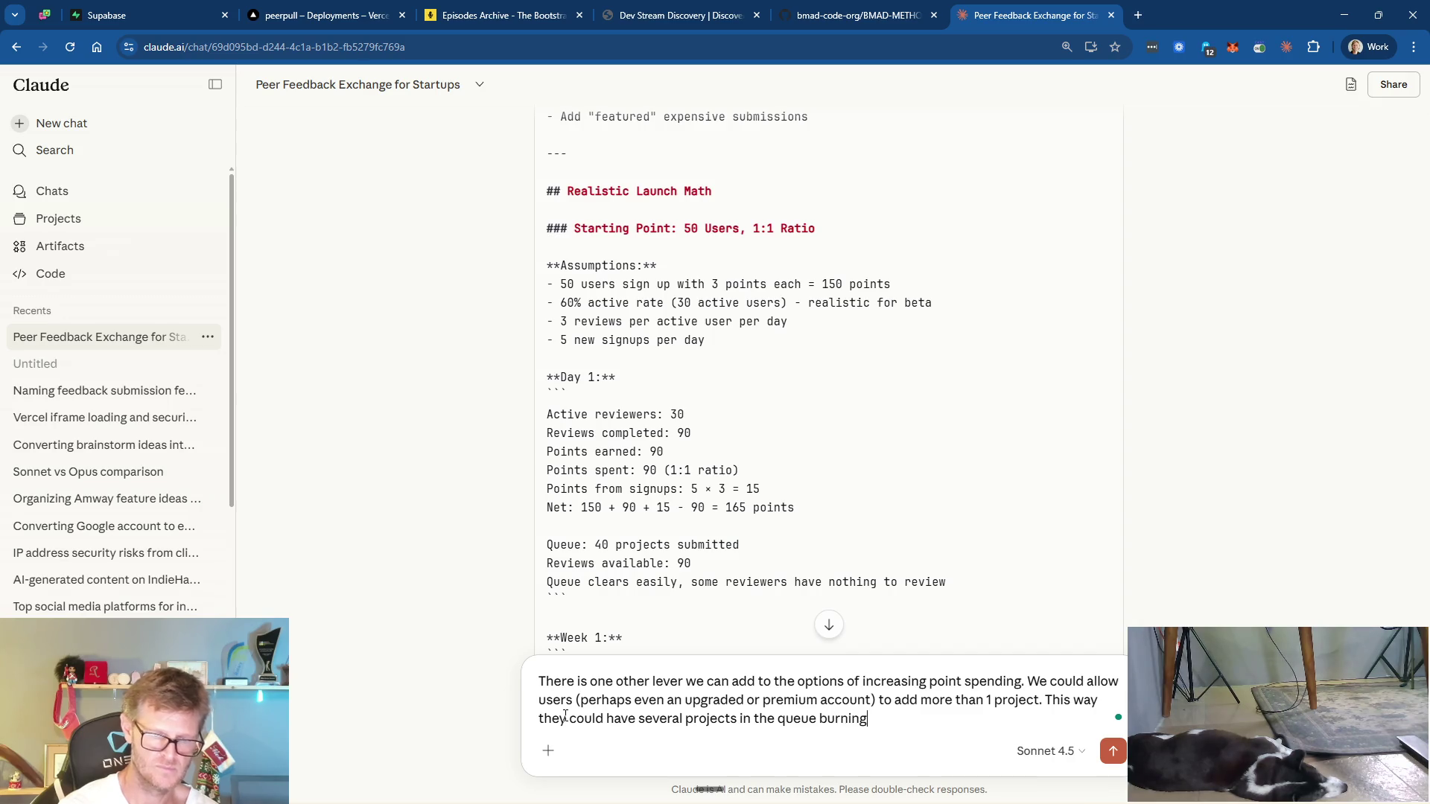
text( po)
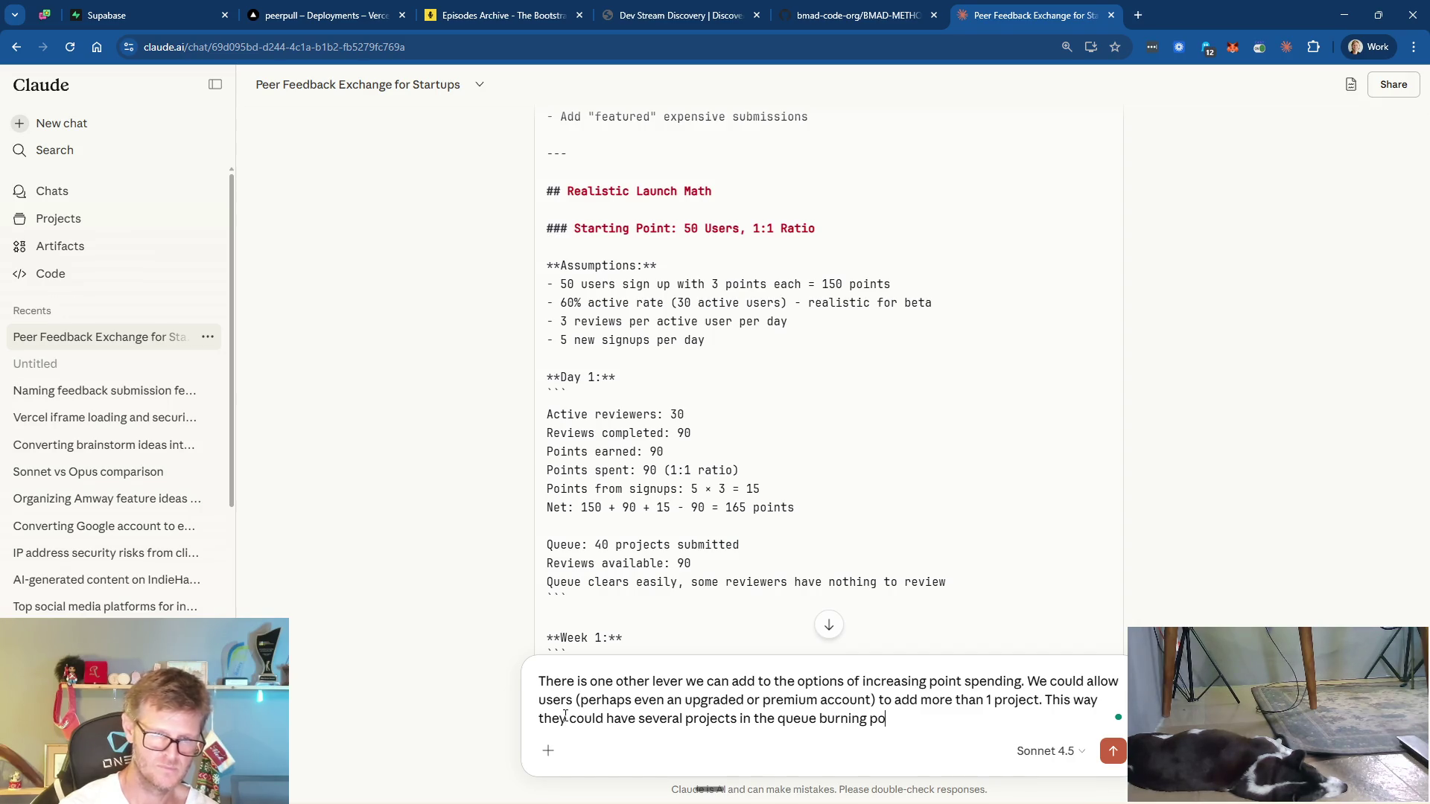
text(ints)
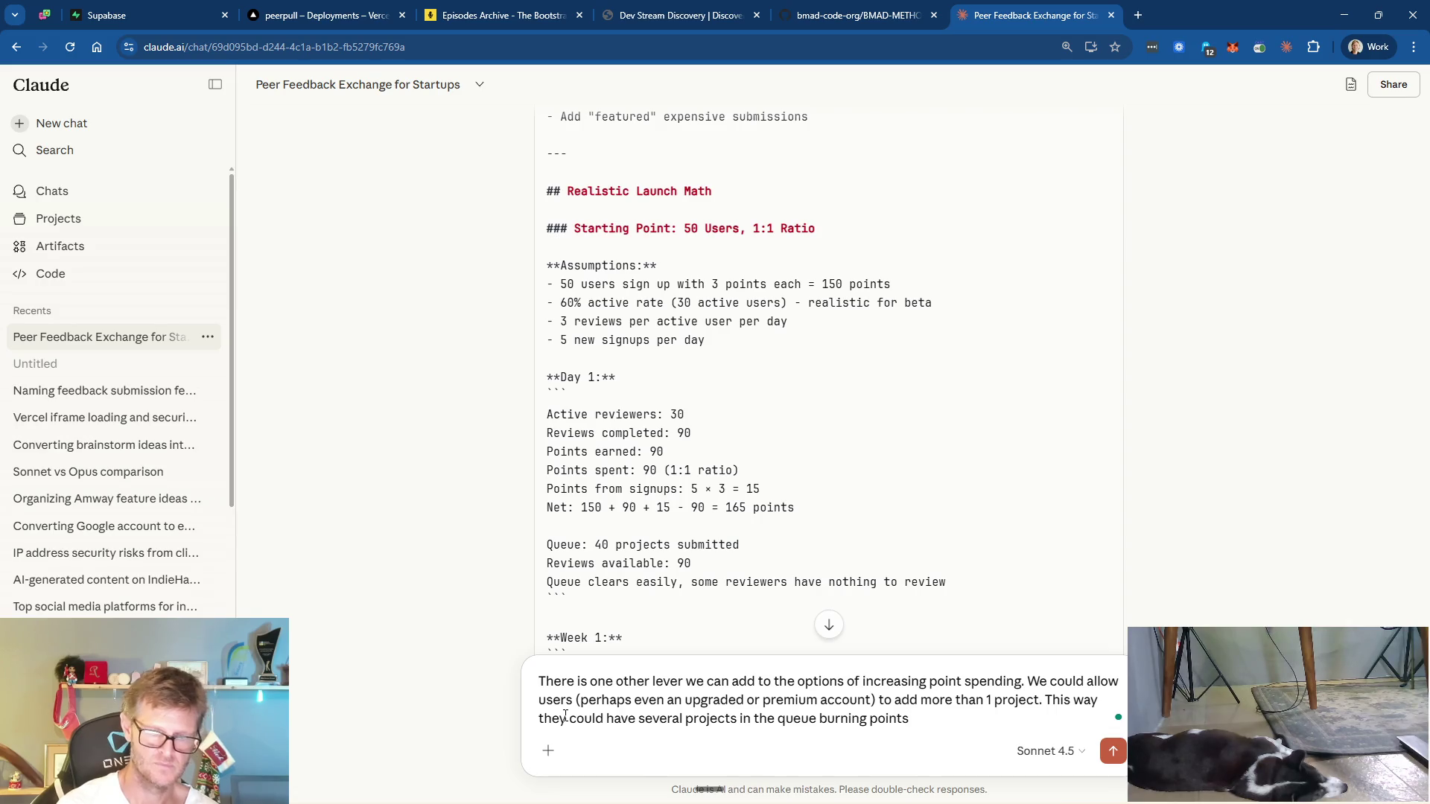
text(. Can)
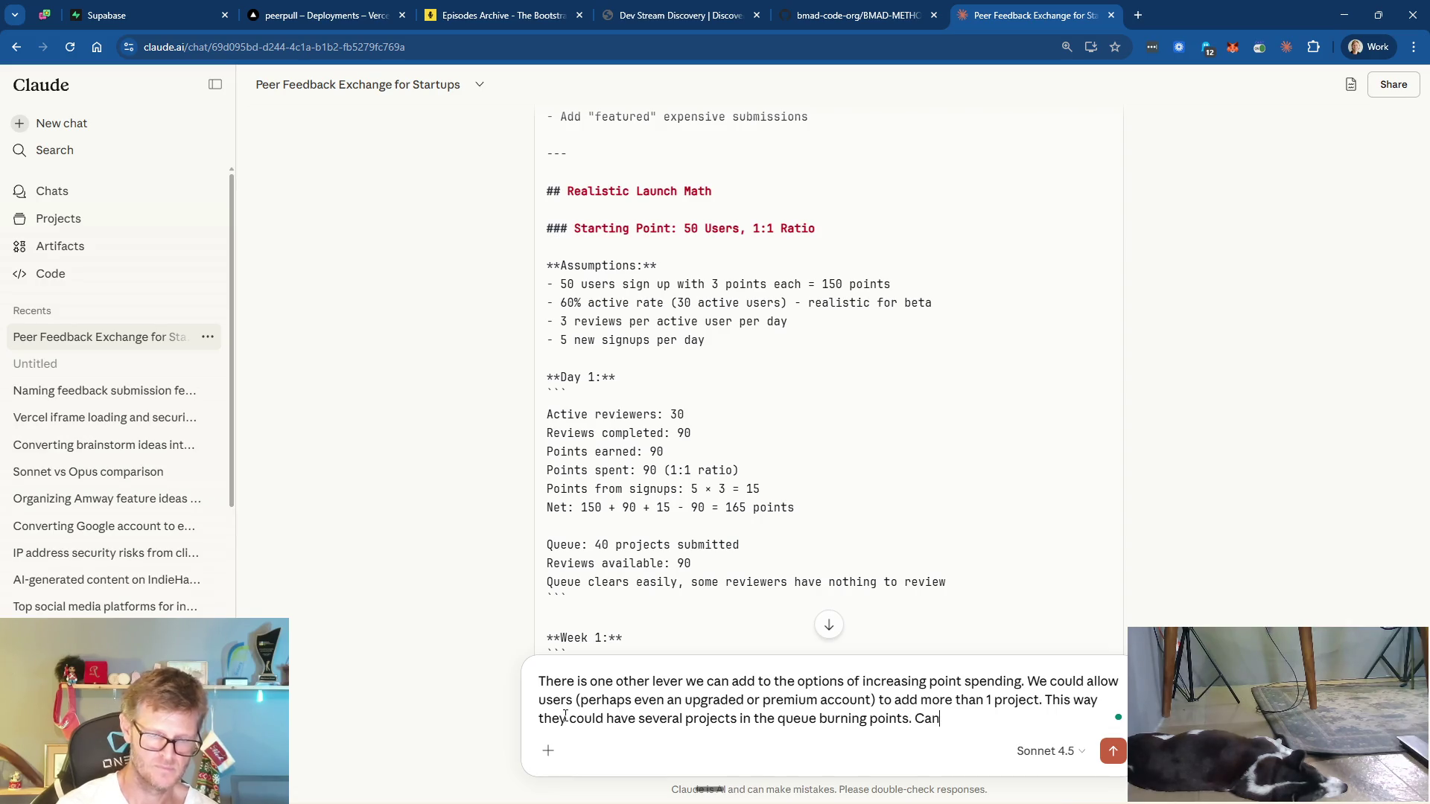
text( we add this)
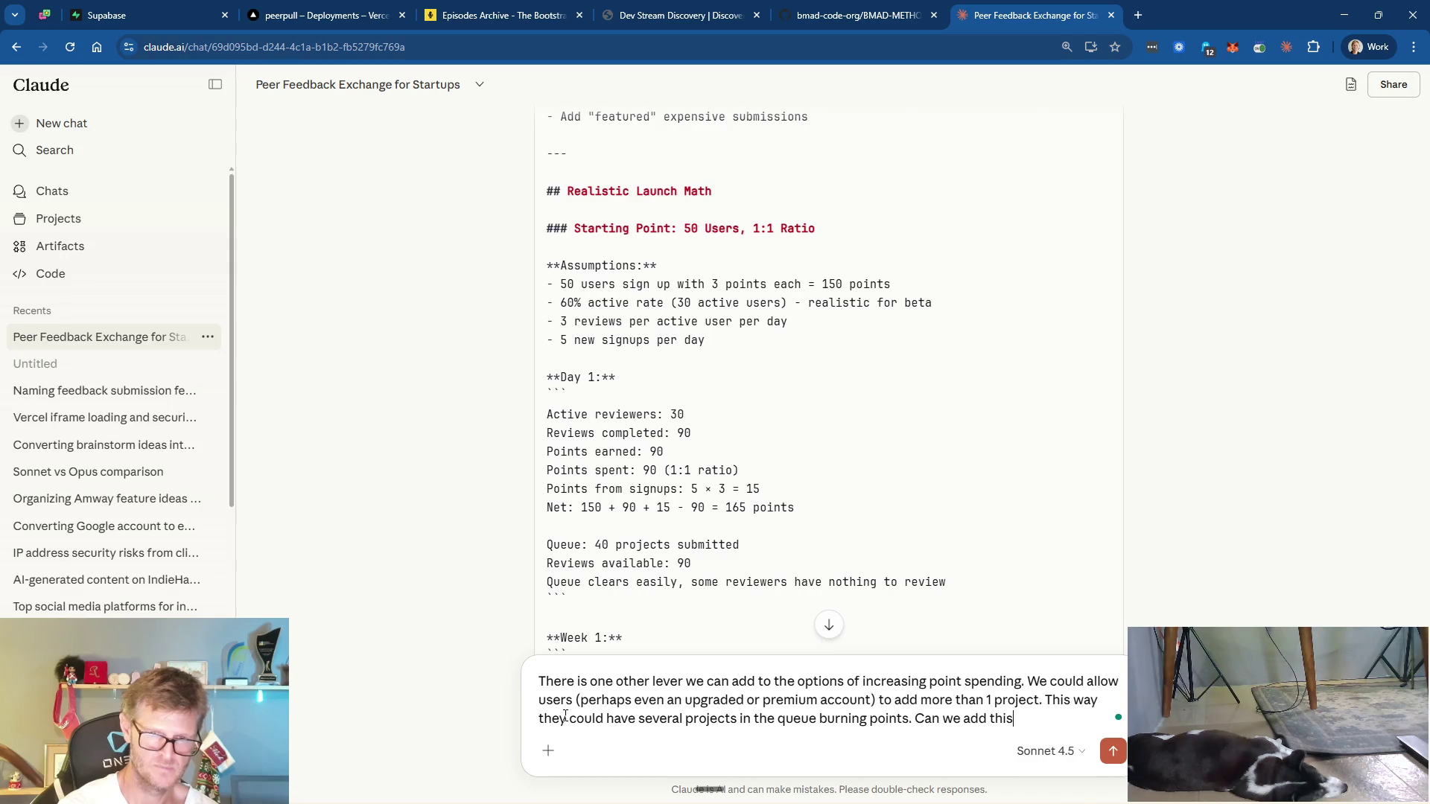
text( into the document?)
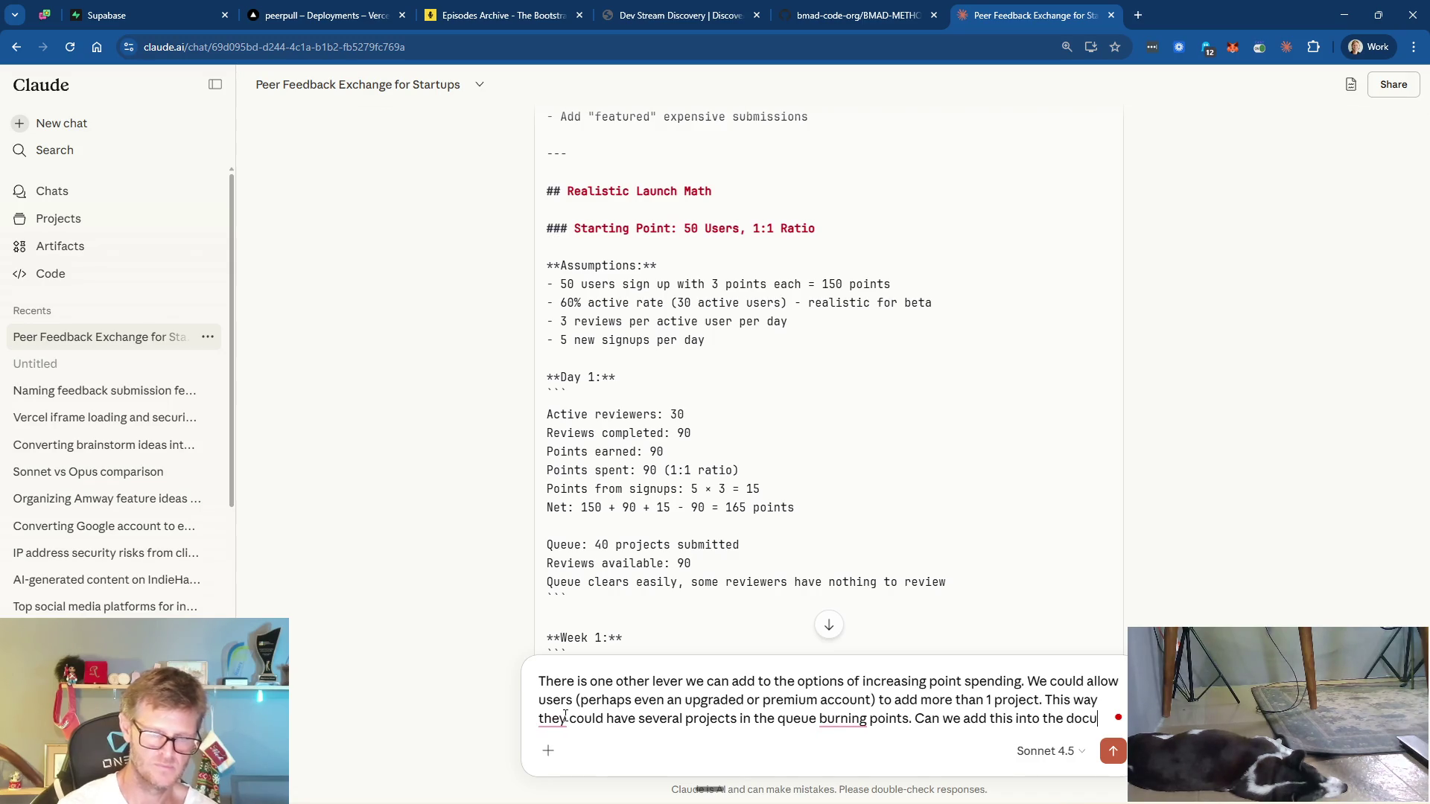
key(Return)
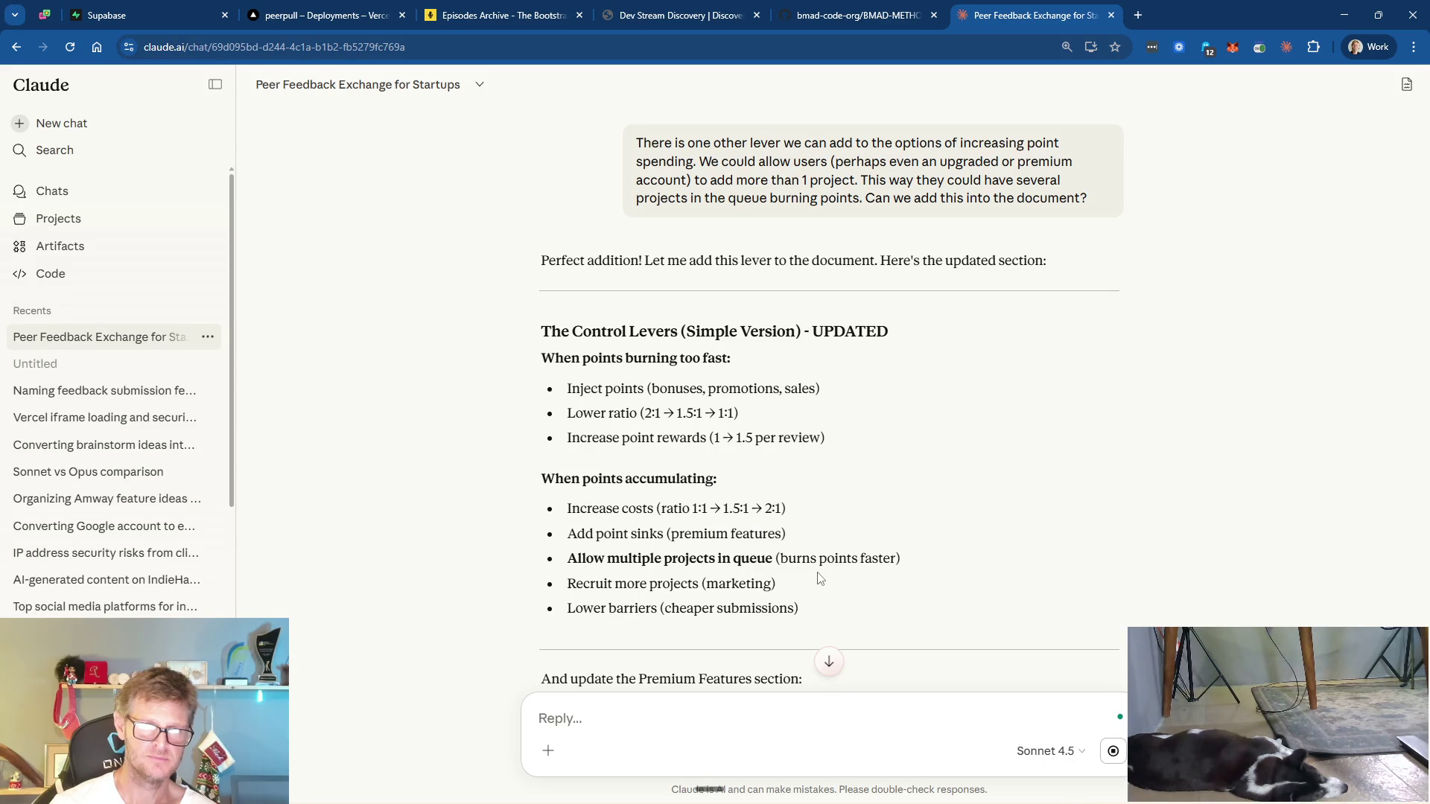
- Scroll through Claude's reply, reviewing tier use cases and the Revenue Impact section
scroll(863, 582, down, 2)
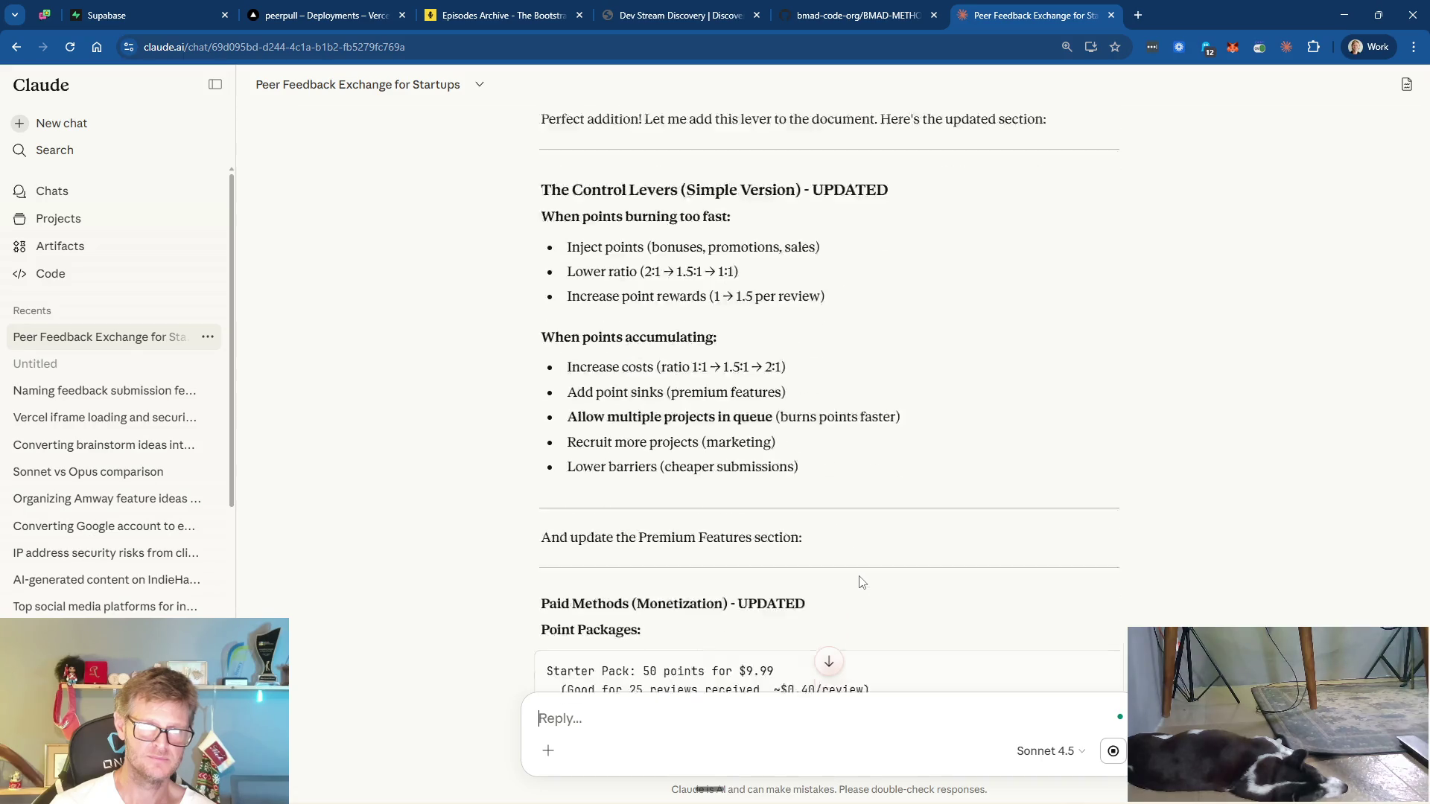
scroll(862, 582, down, 1)
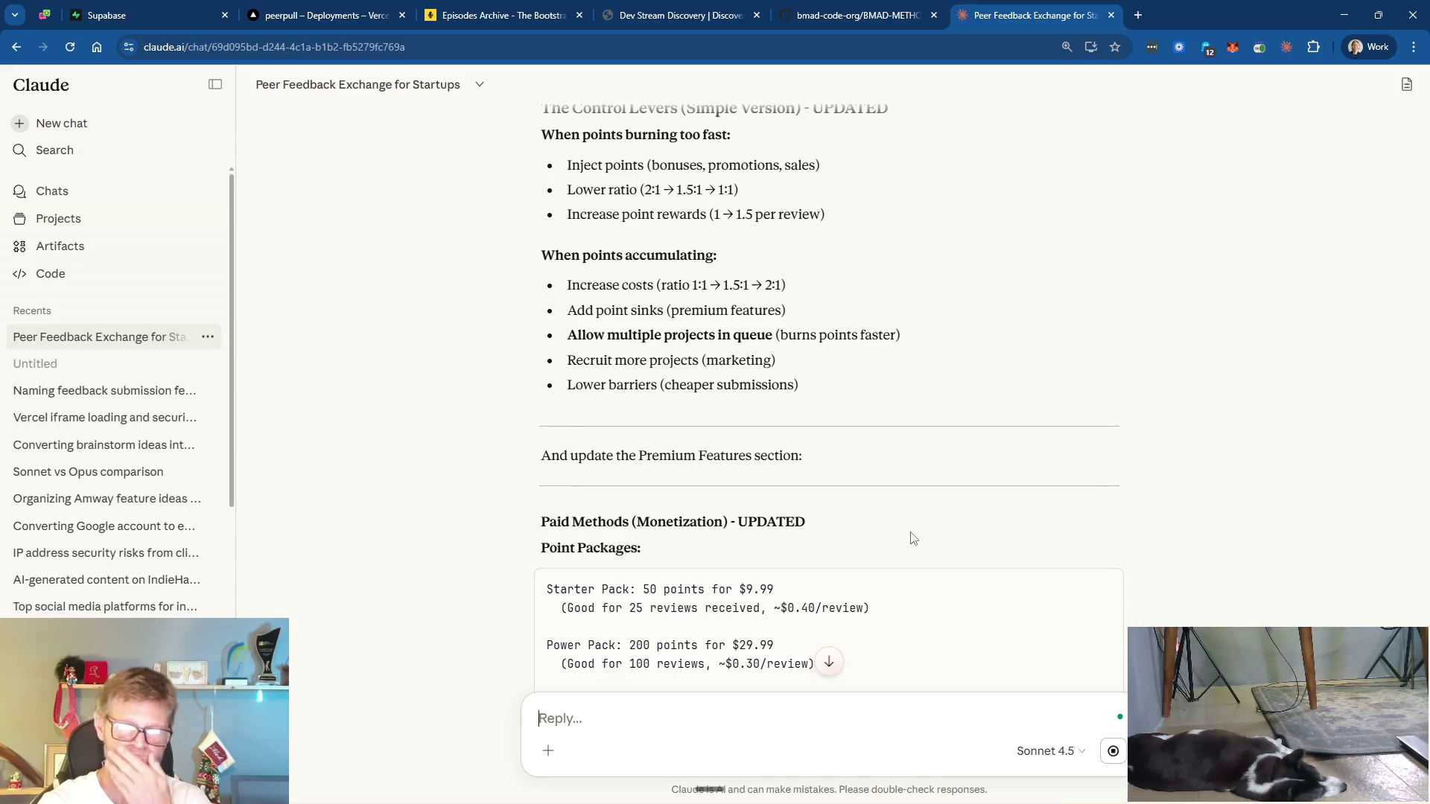
scroll(913, 537, down, 2)
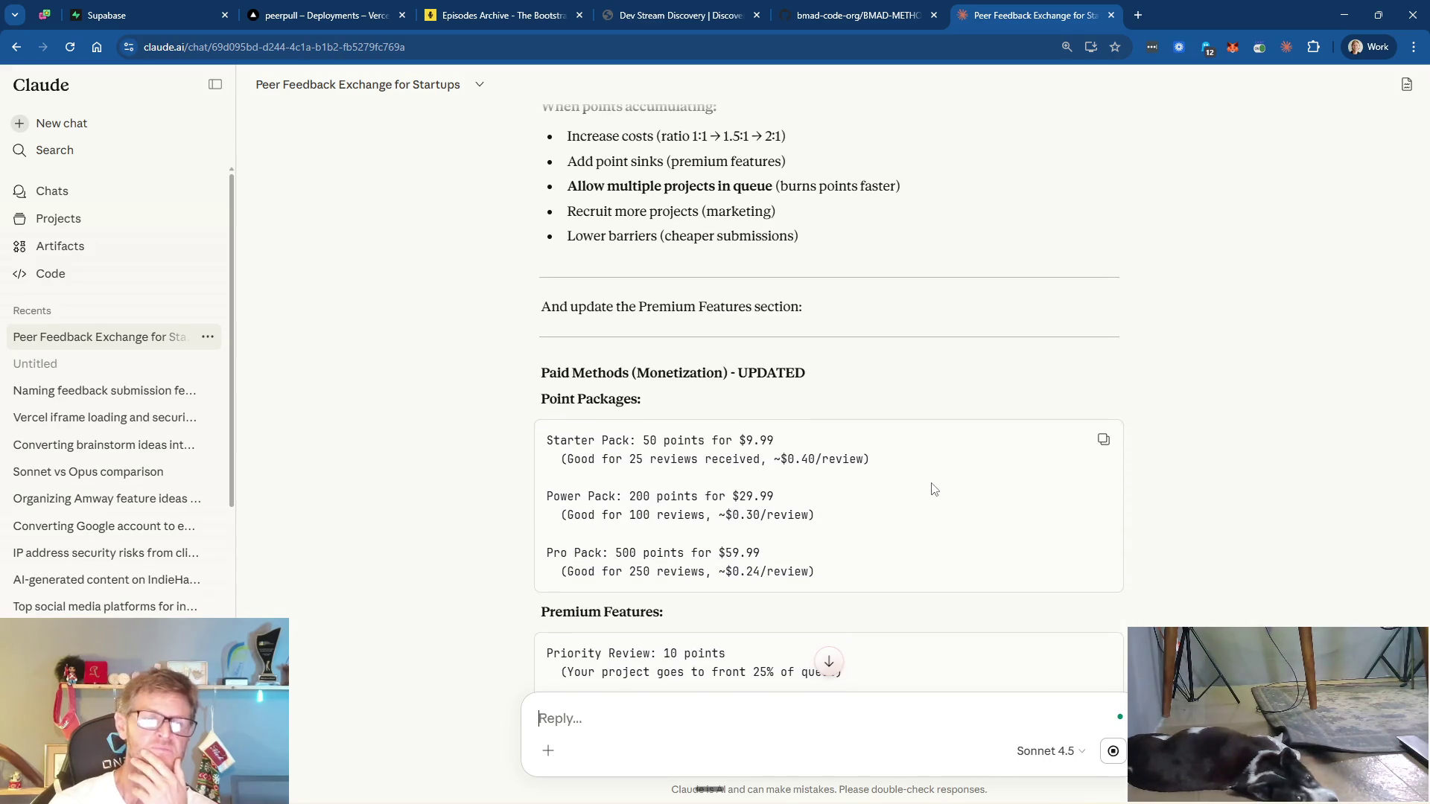
scroll(934, 489, down, 3)
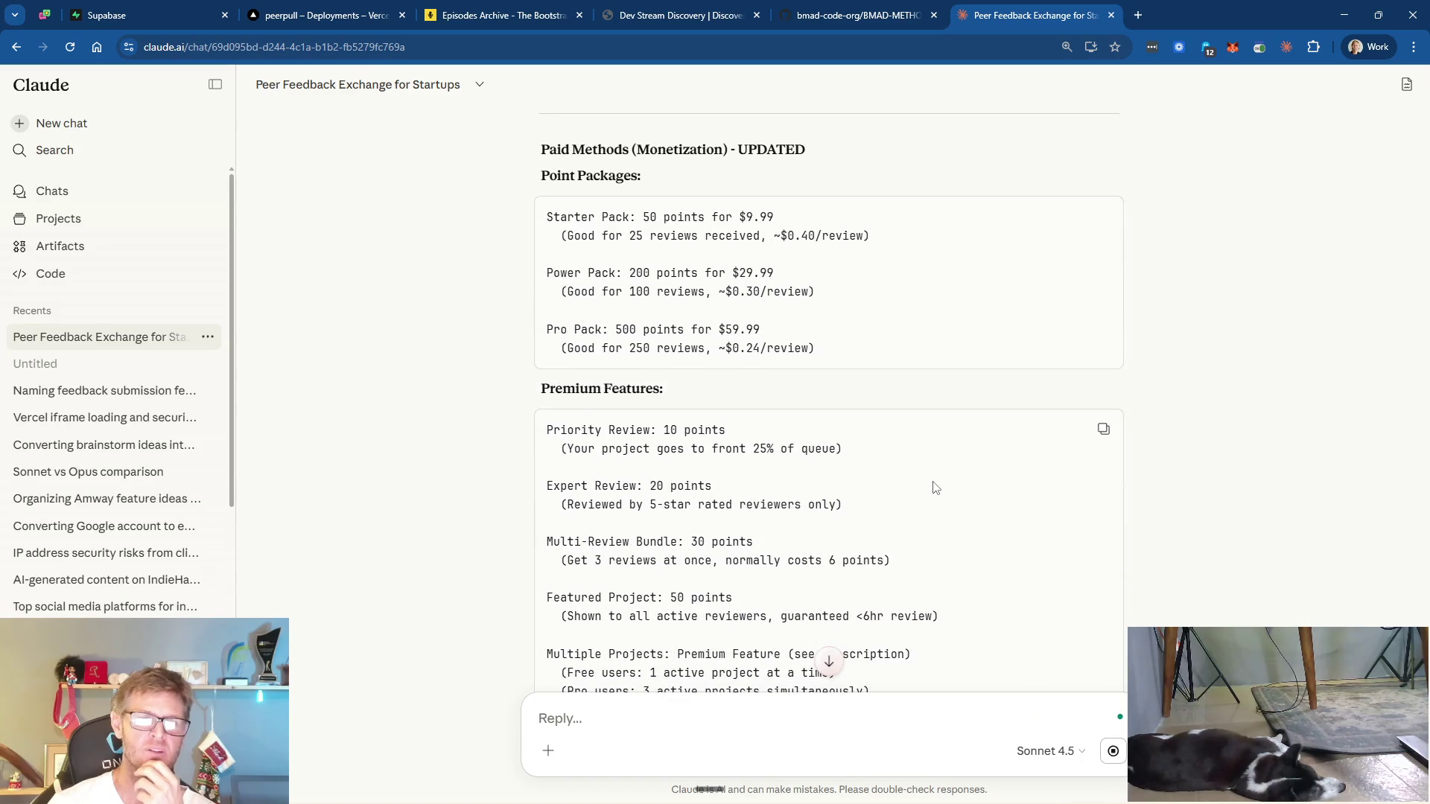
scroll(936, 488, down, 3)
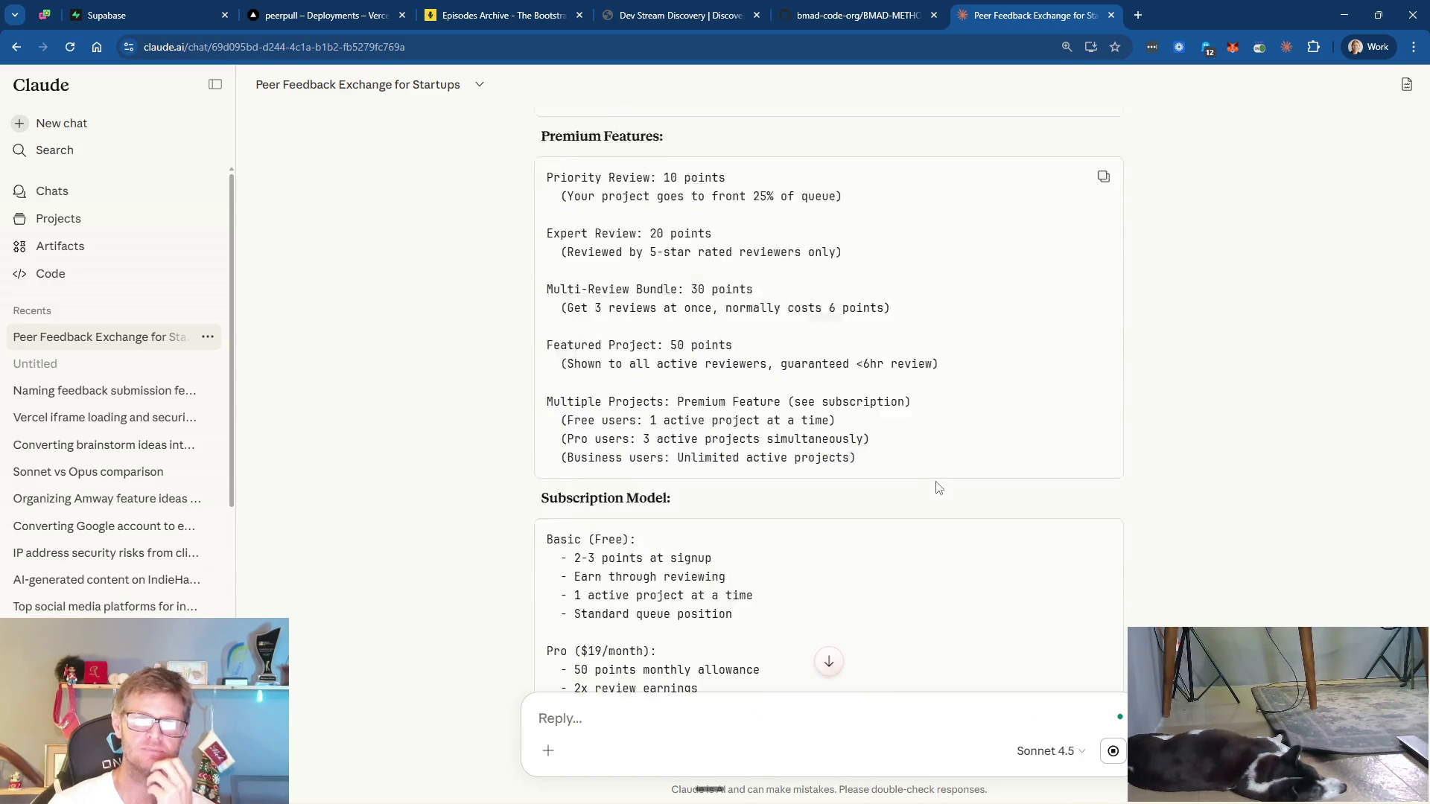
scroll(939, 487, down, 3)
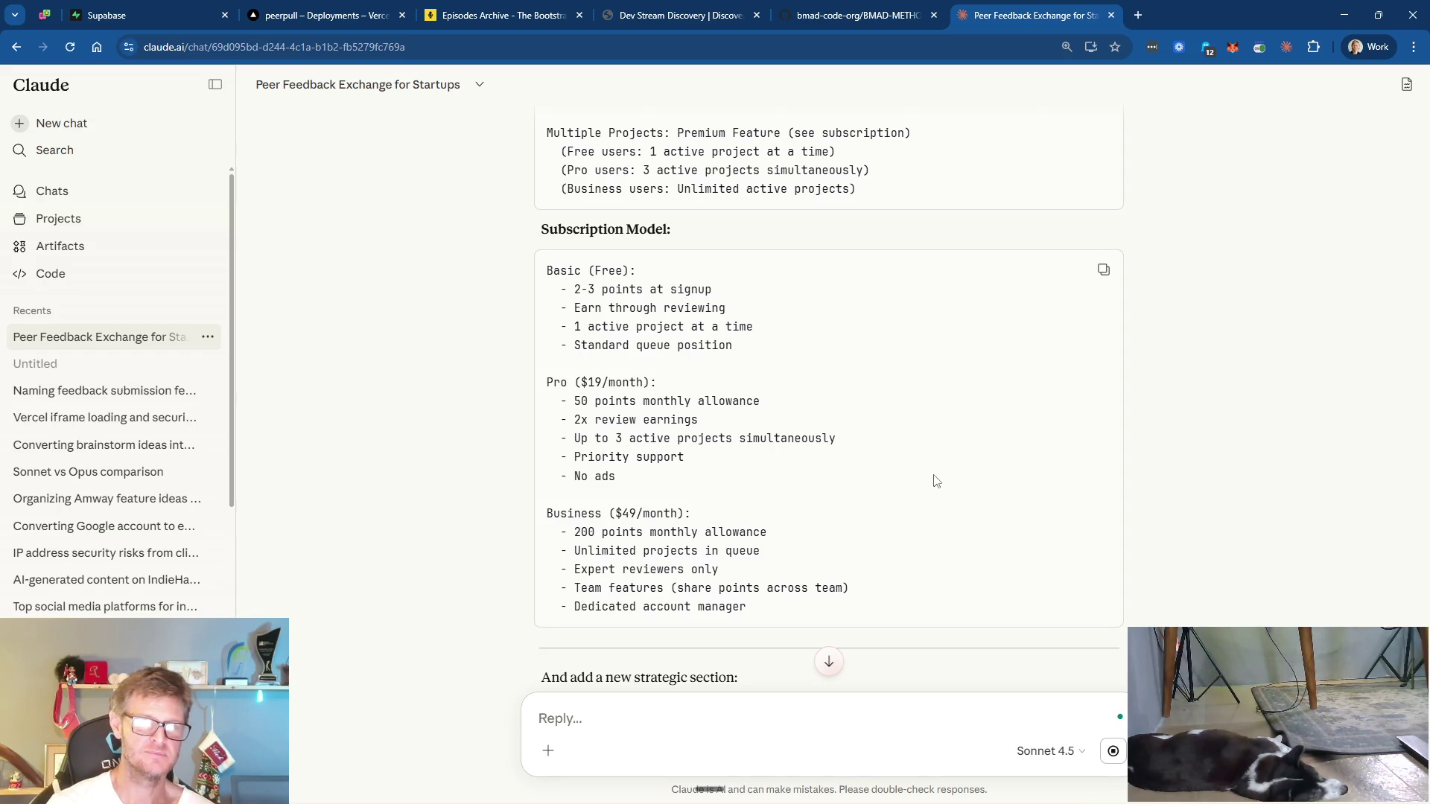
scroll(937, 480, down, 4)
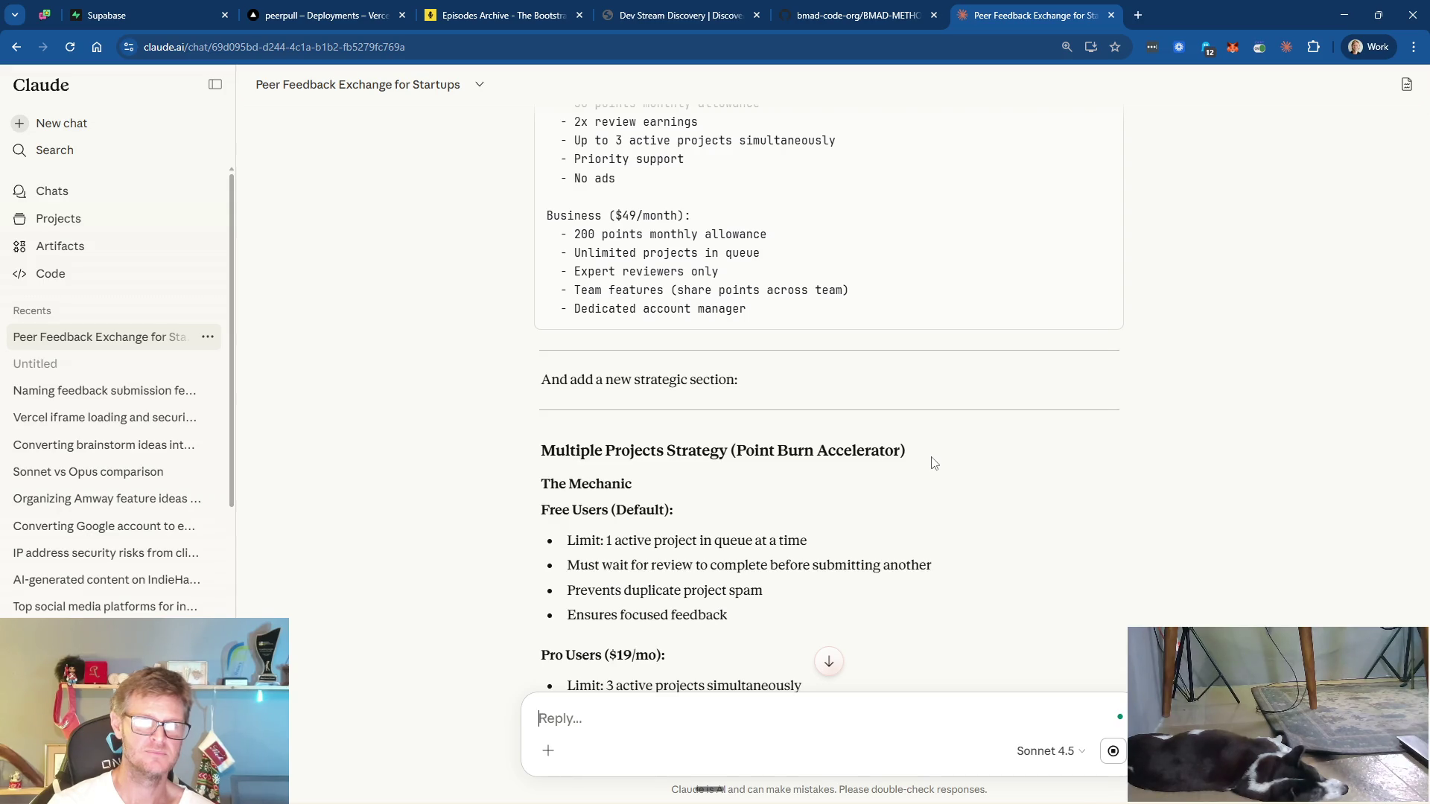
scroll(932, 462, down, 6)
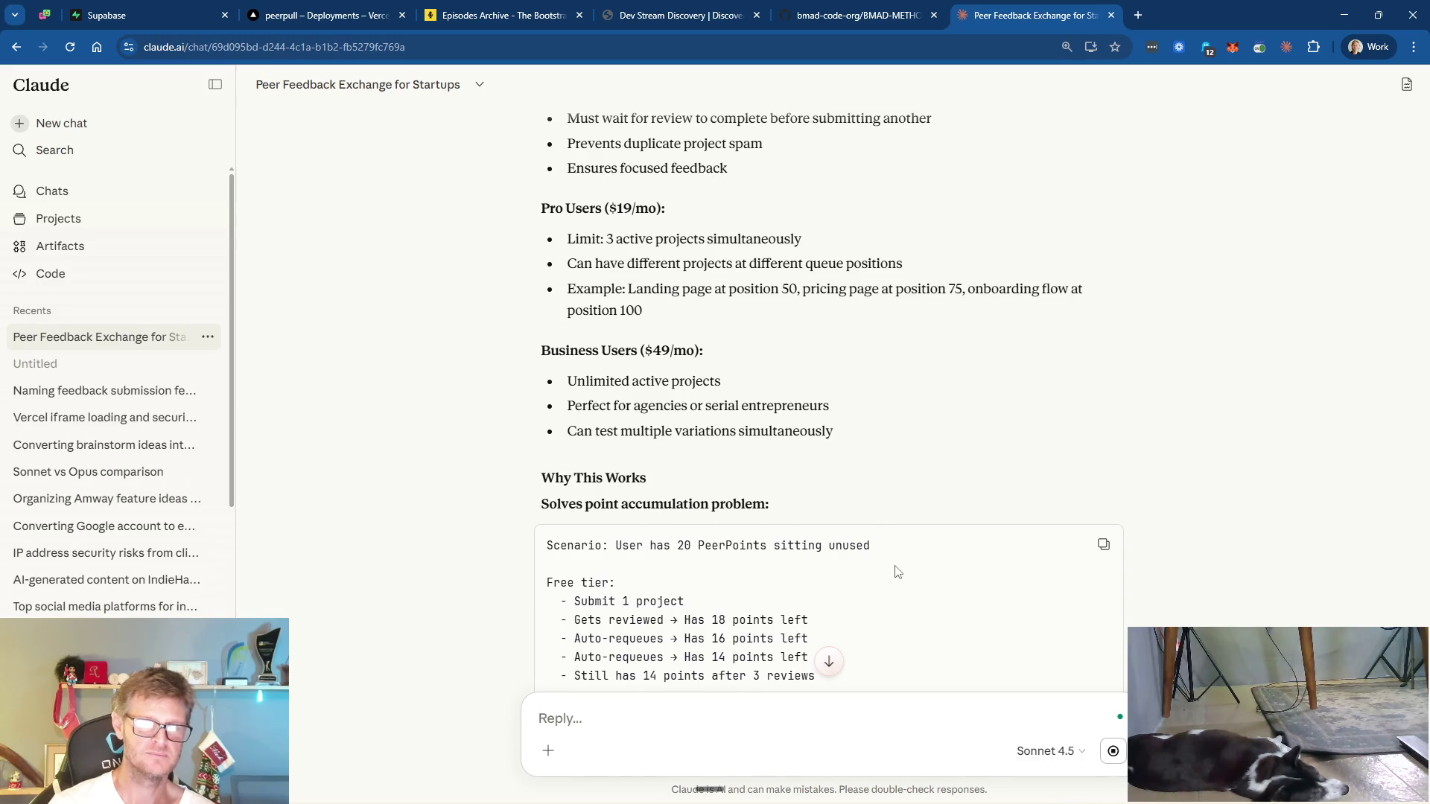
scroll(897, 572, down, 9)
scroll(897, 572, down, 9)
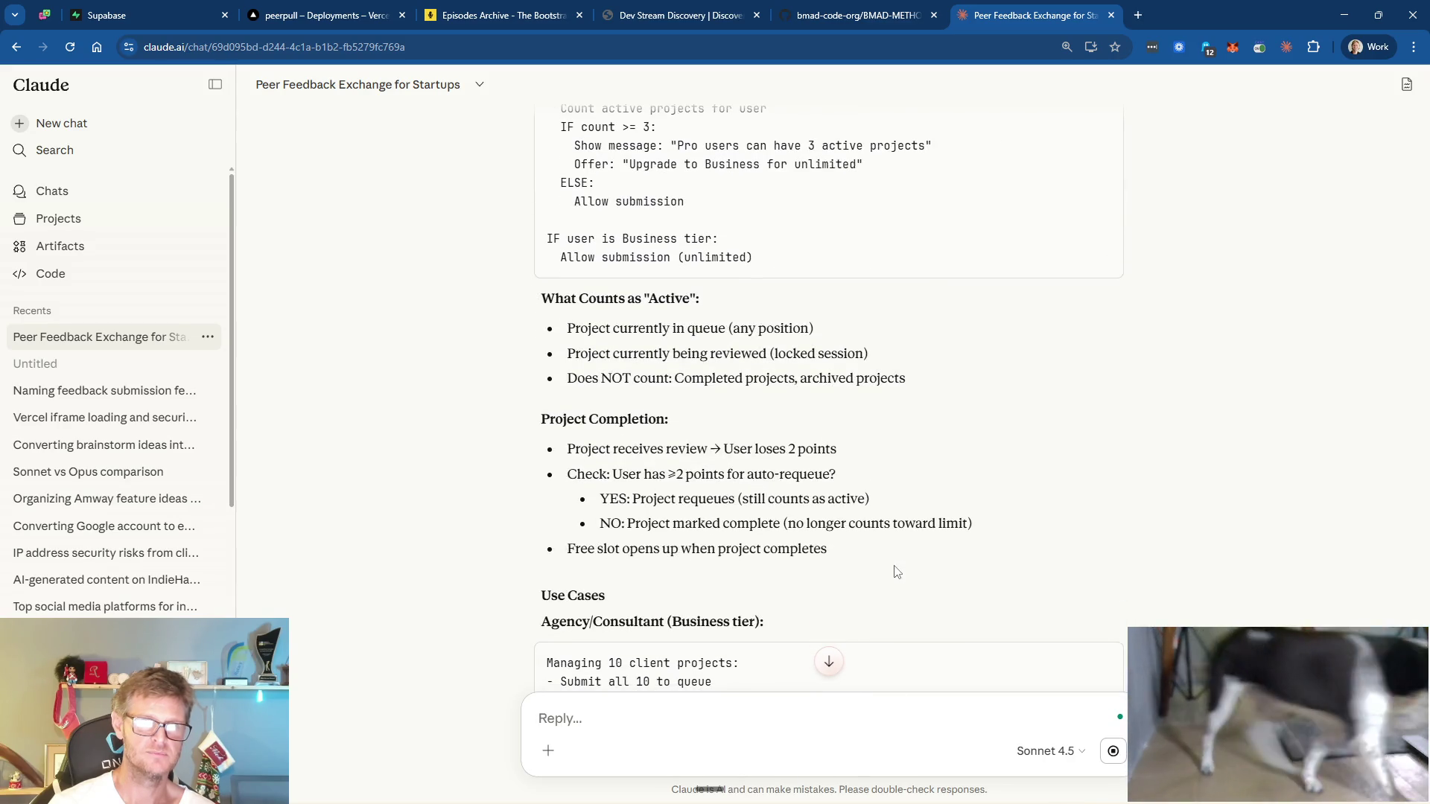
scroll(932, 515, down, 1)
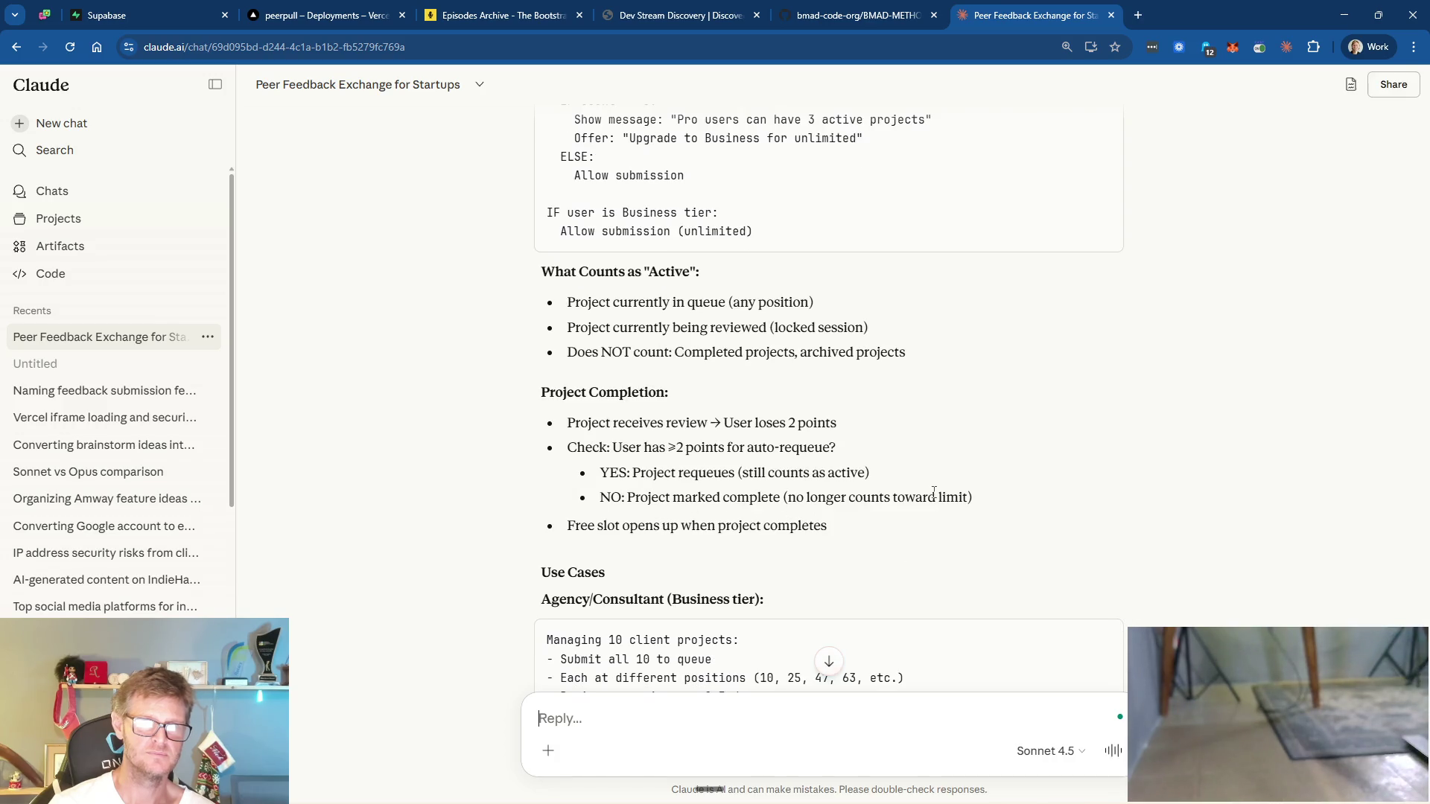
scroll(933, 493, down, 4)
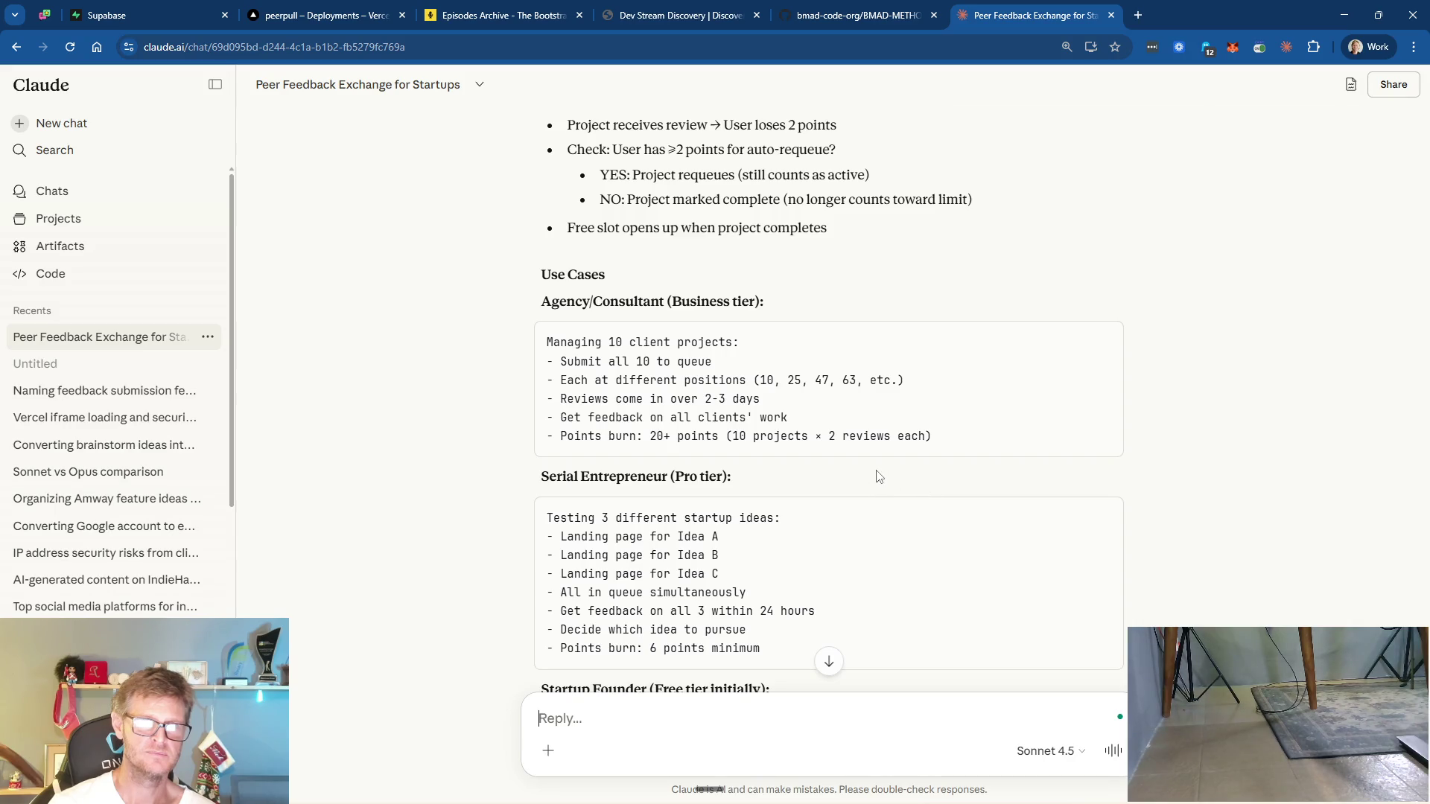
scroll(864, 484, down, 3)
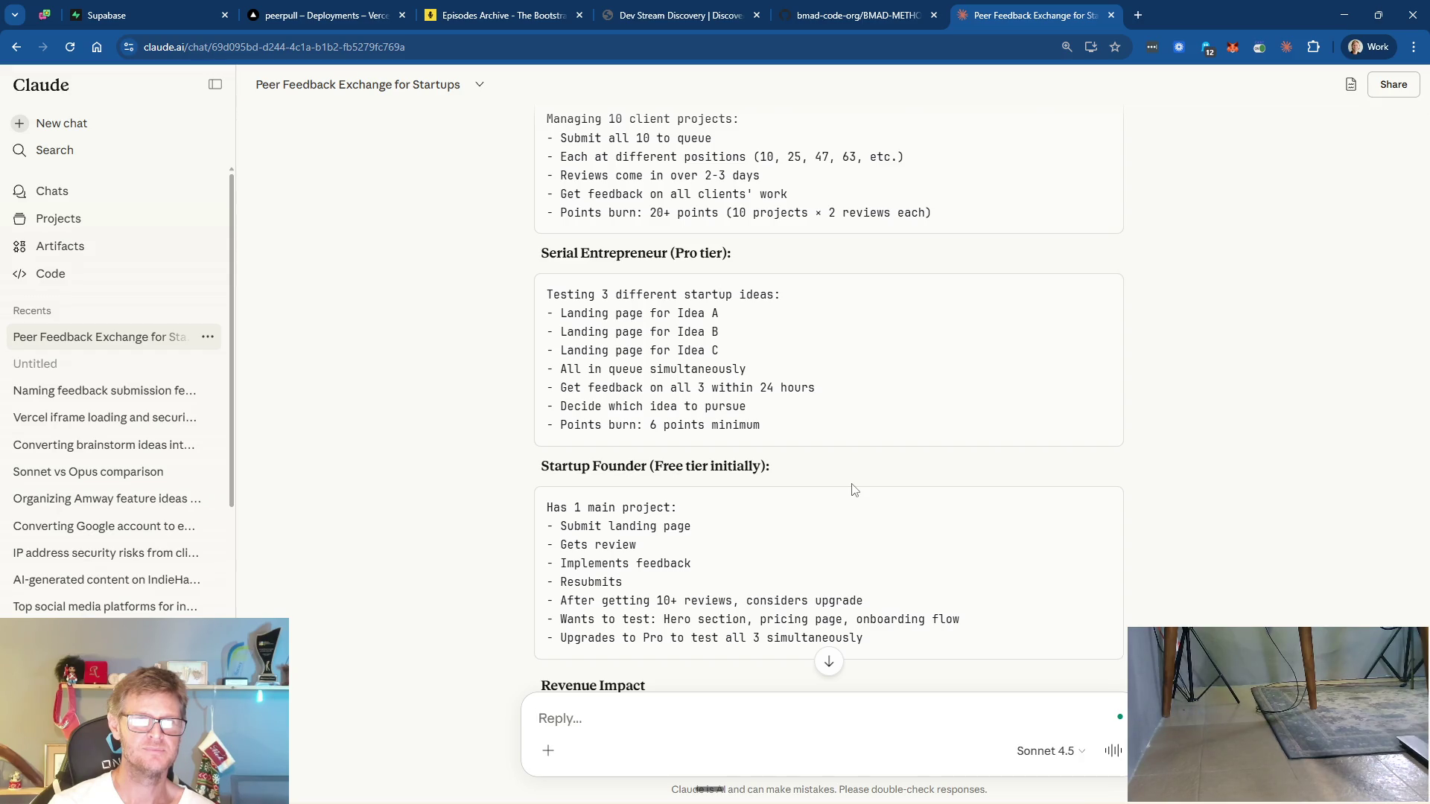
scroll(855, 489, down, 3)
scroll(854, 489, down, 3)
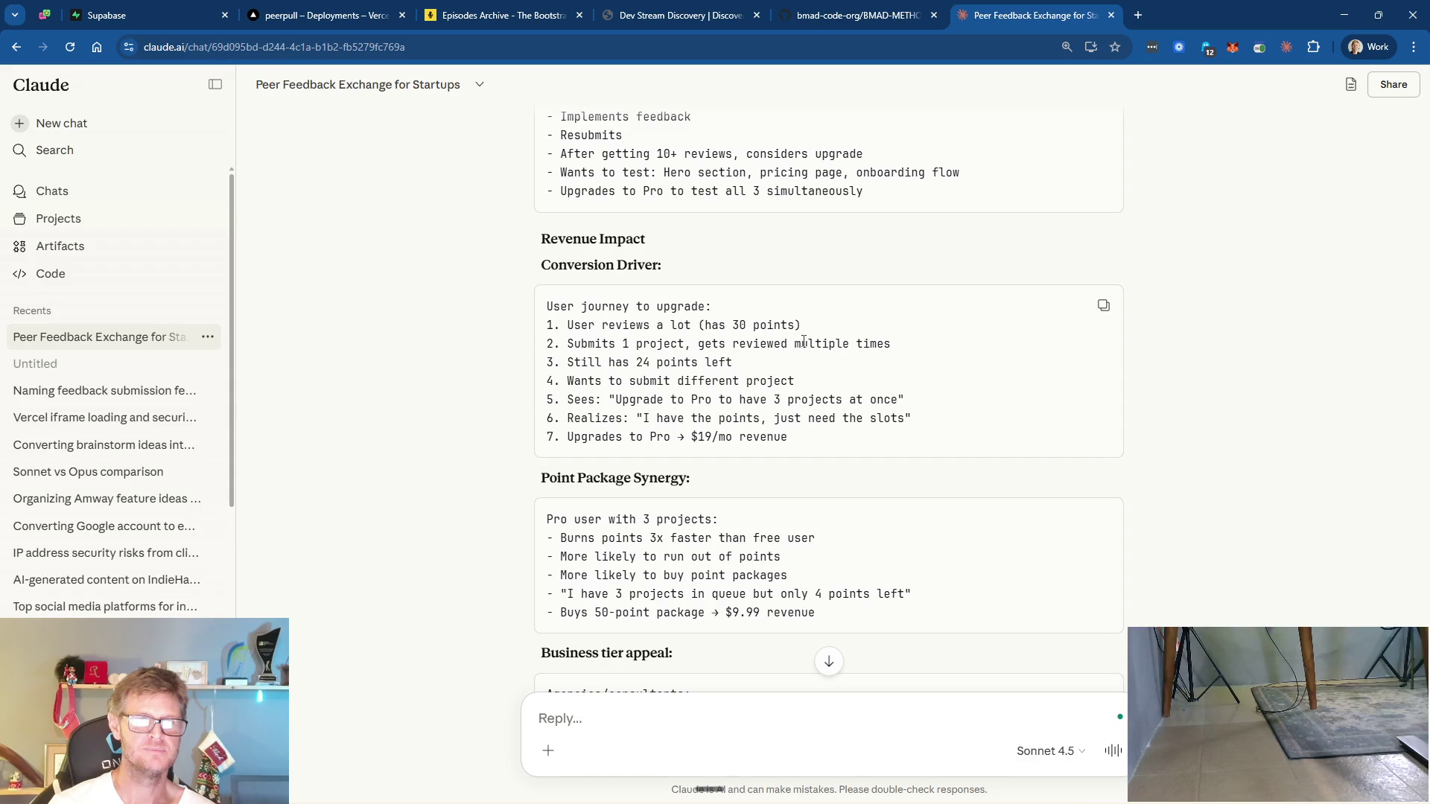
scroll(801, 349, down, 4)
scroll(802, 351, down, 3)
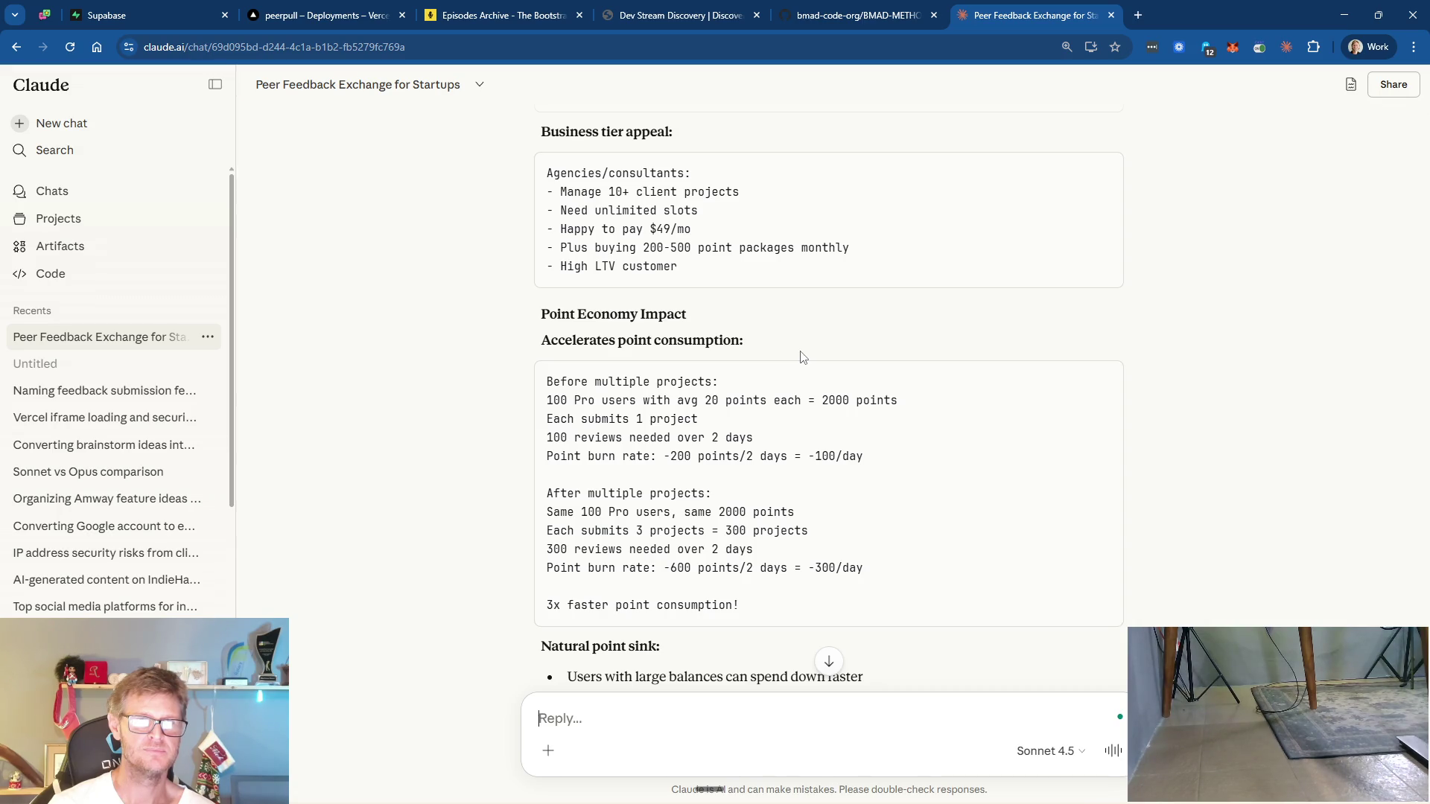
scroll(801, 356, down, 4)
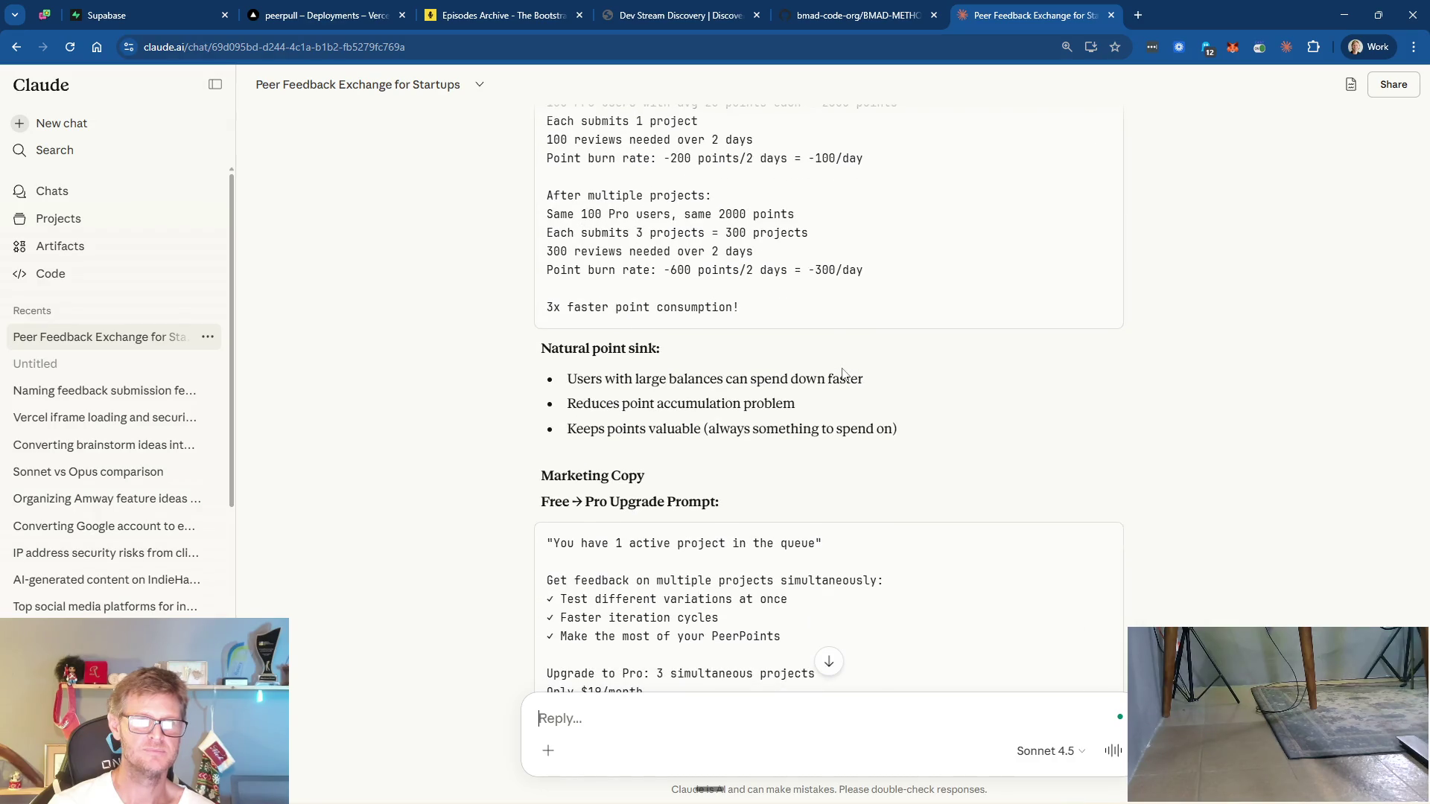
scroll(838, 376, down, 3)
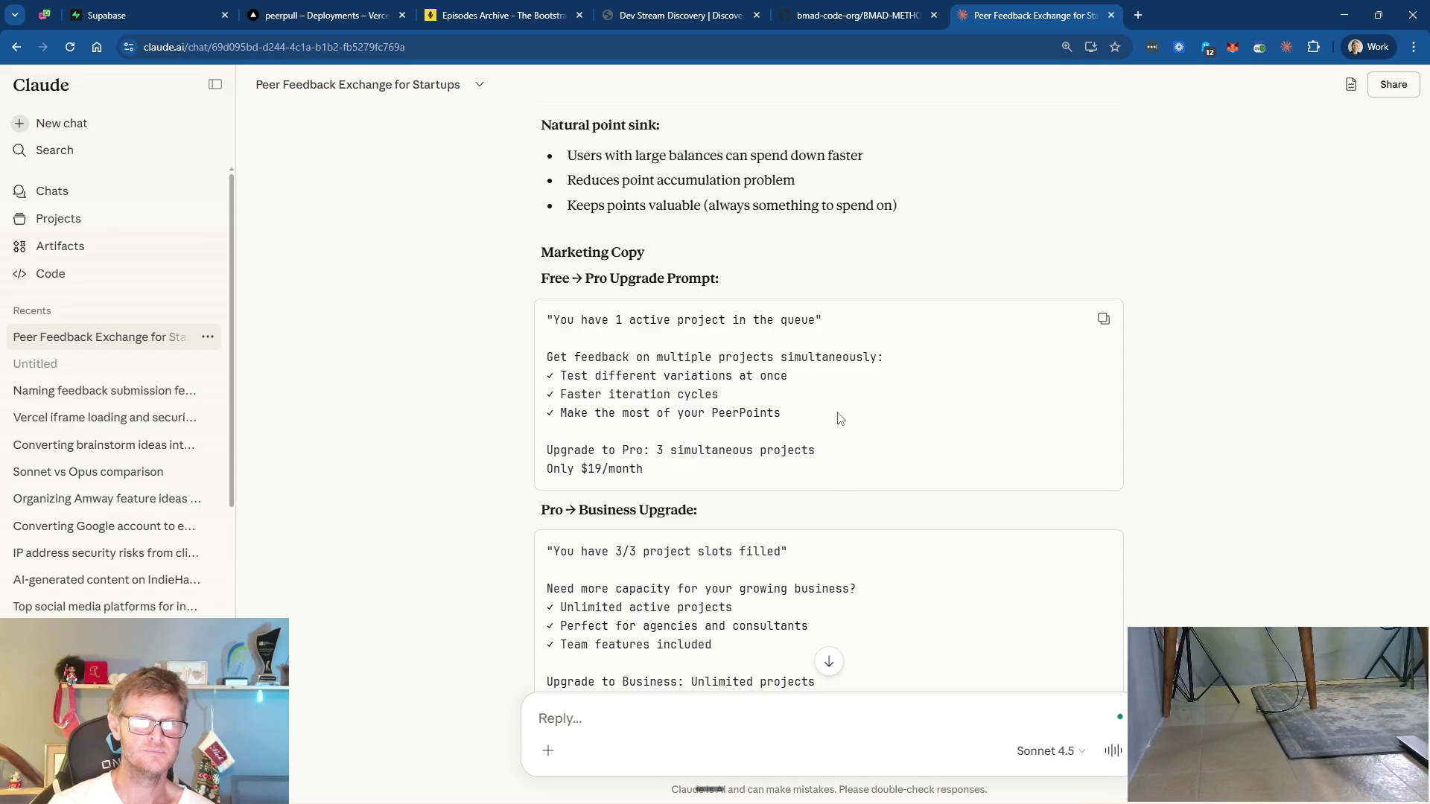
scroll(840, 419, down, 3)
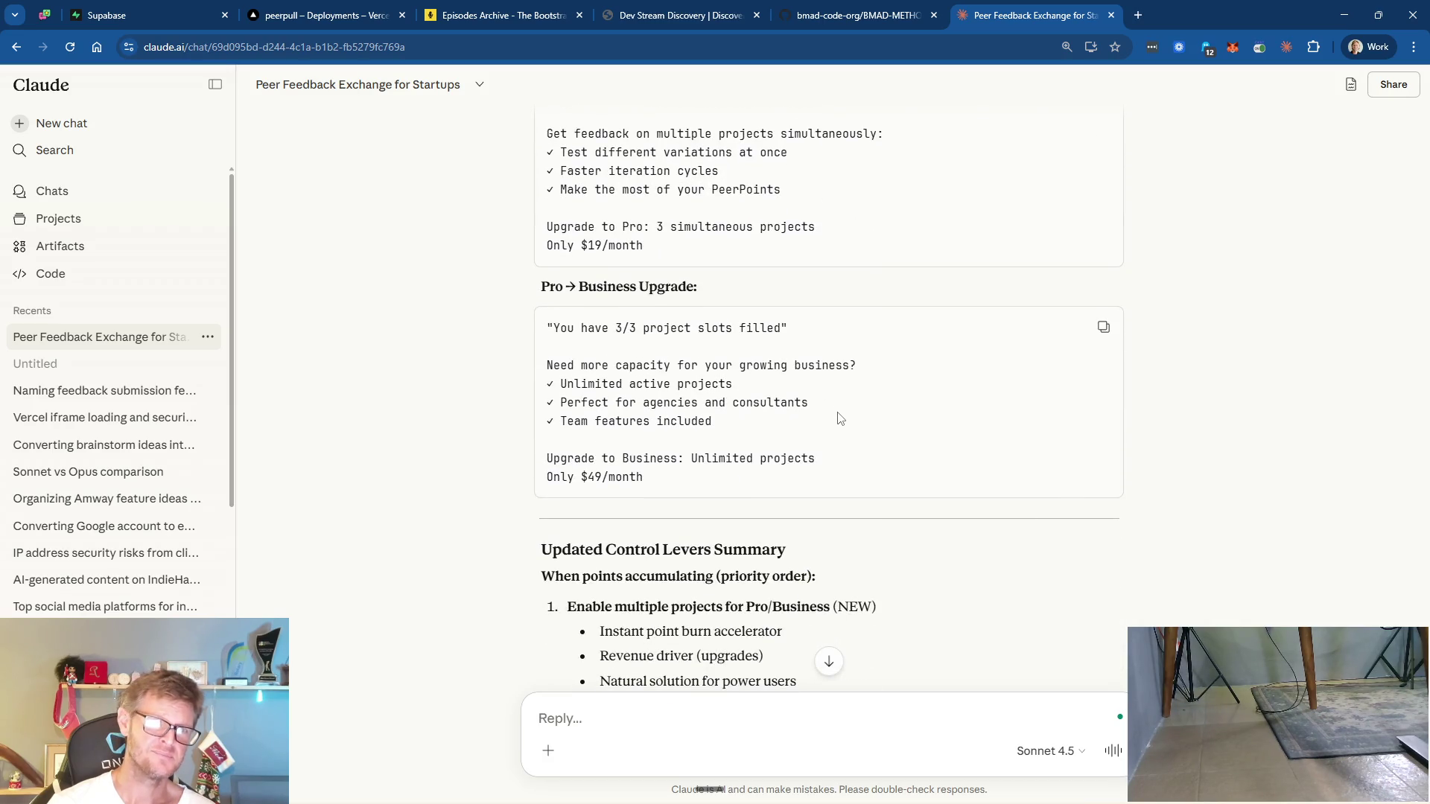
scroll(840, 418, down, 4)
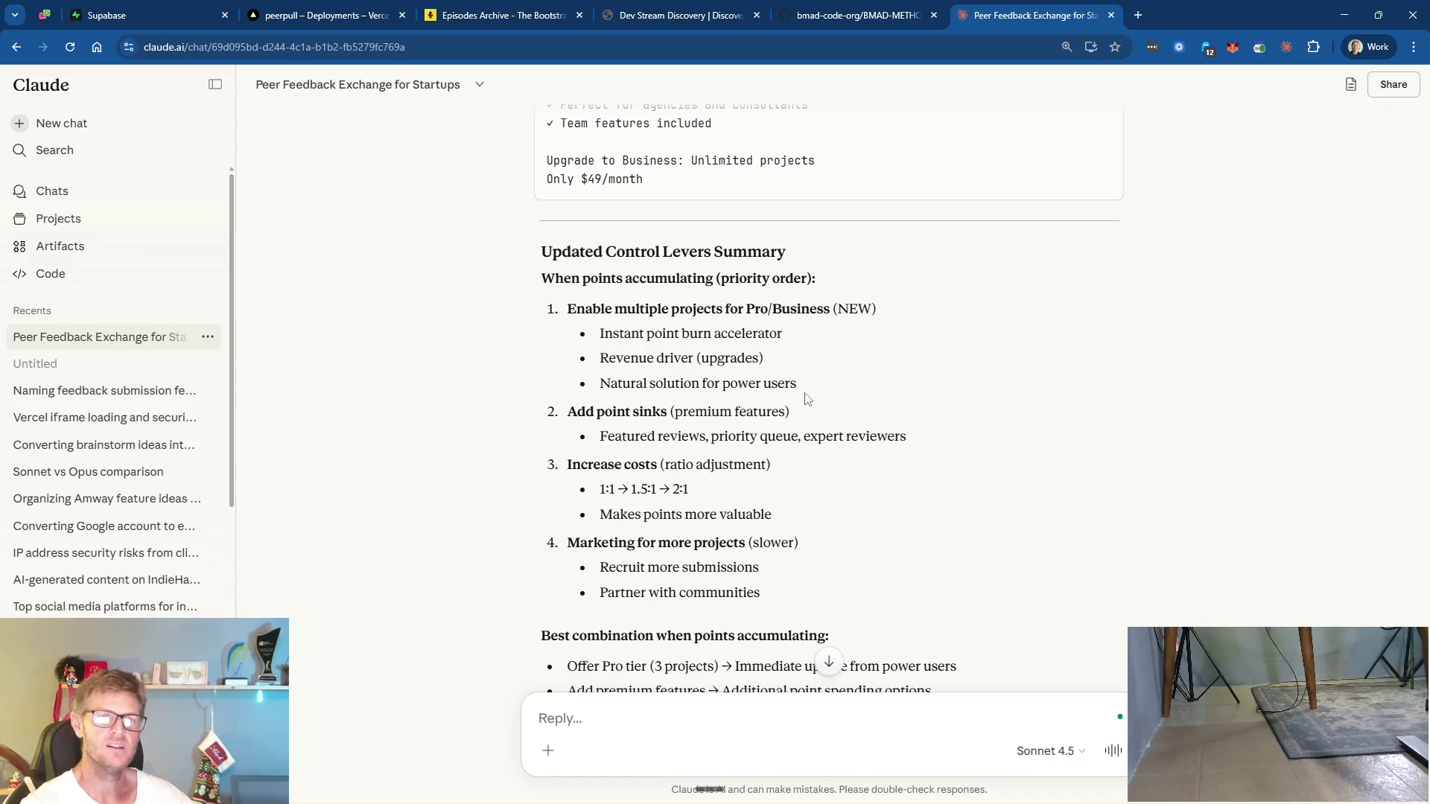
scroll(871, 431, down, 2)
scroll(887, 435, down, 4)
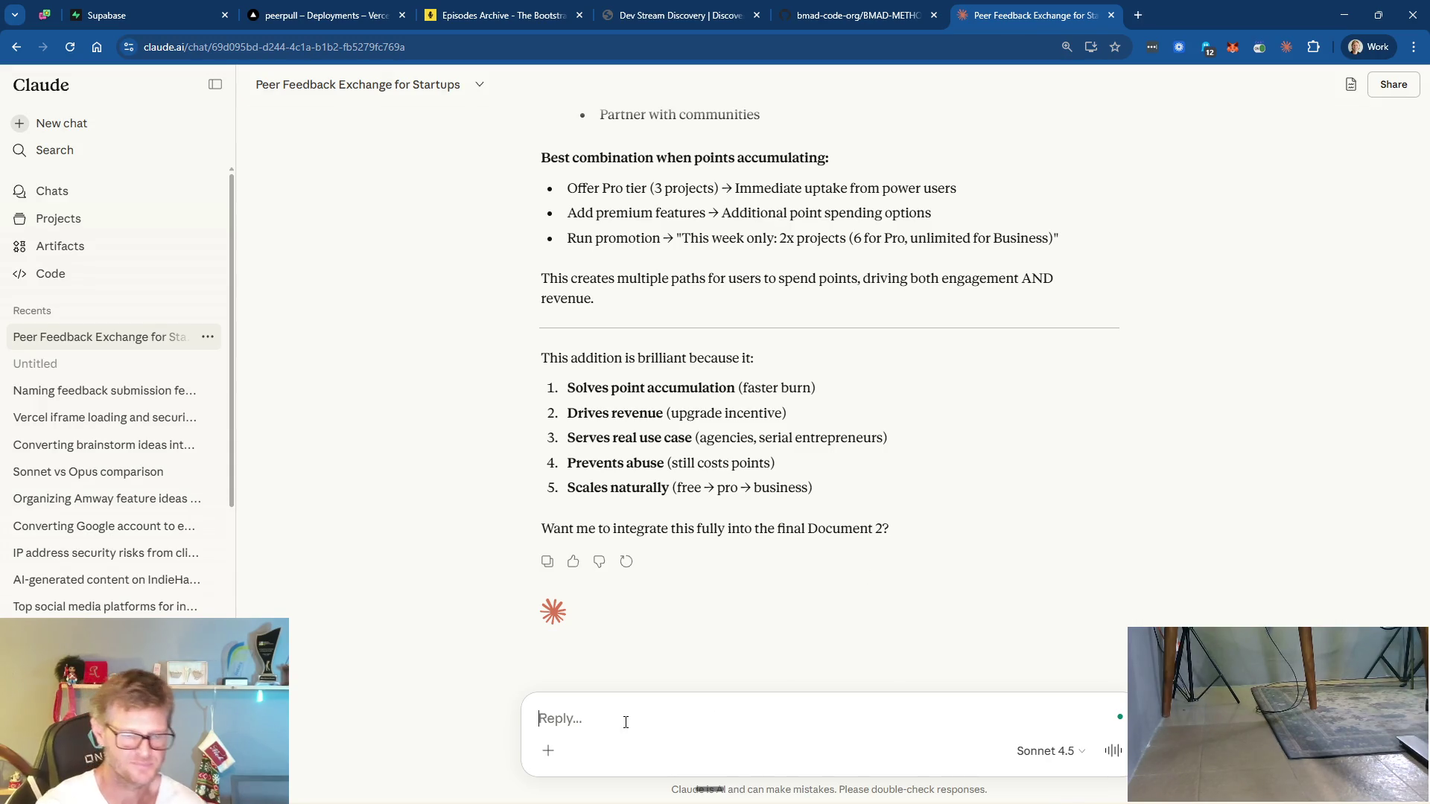
- Ask Claude to integrate it fully, with paid tiers only in a brief closing future-opportunities section
text(Yes integr)
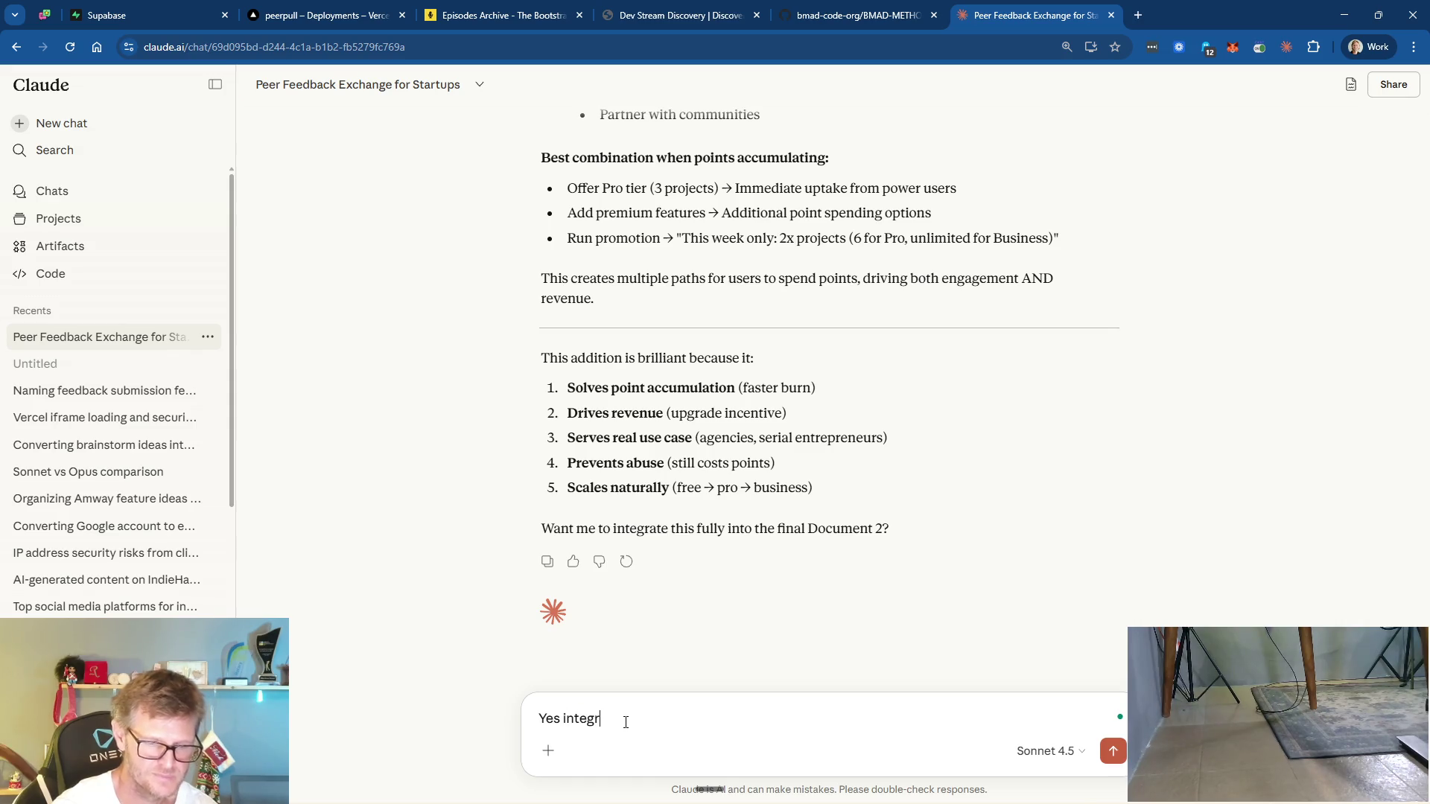
text(ate it)
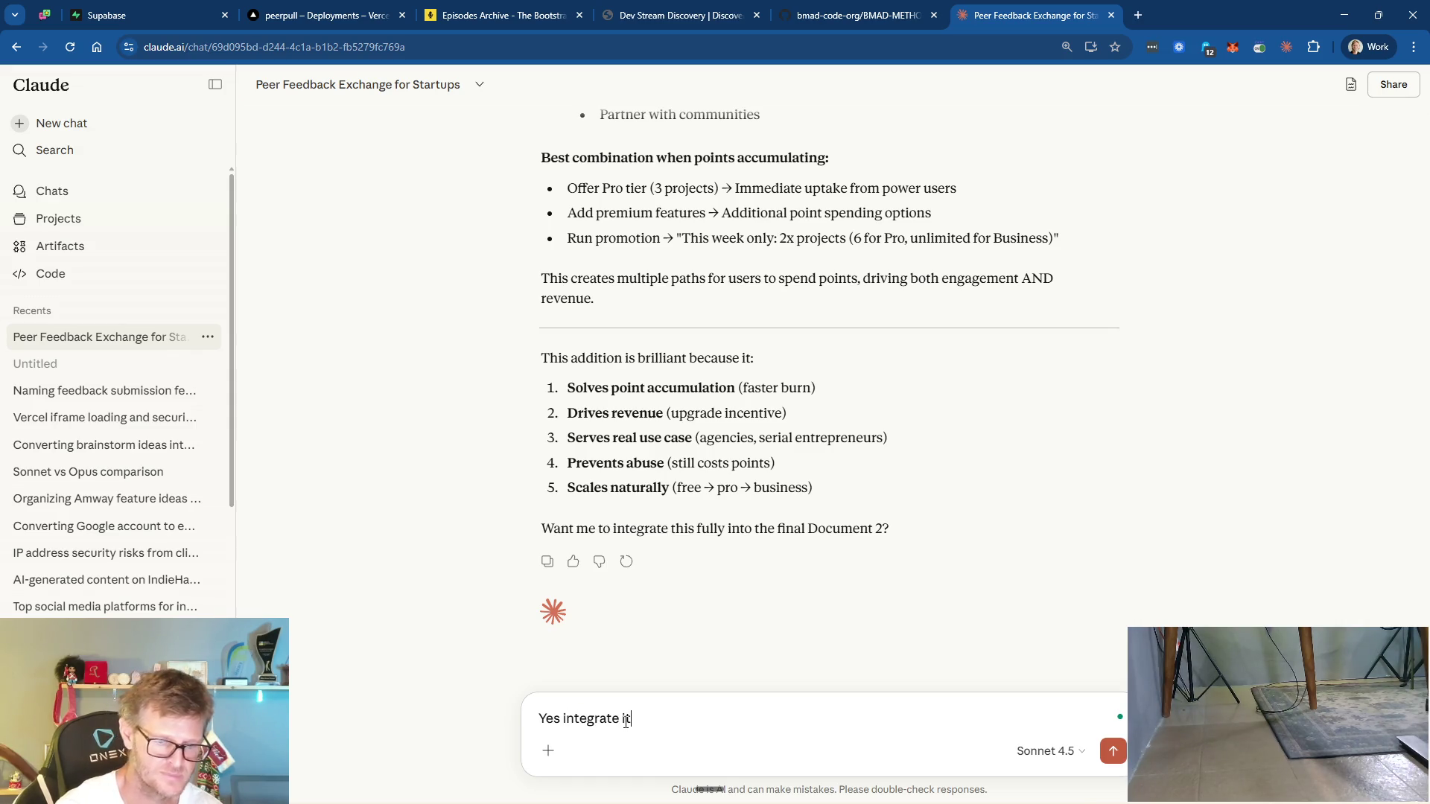
text( fully )
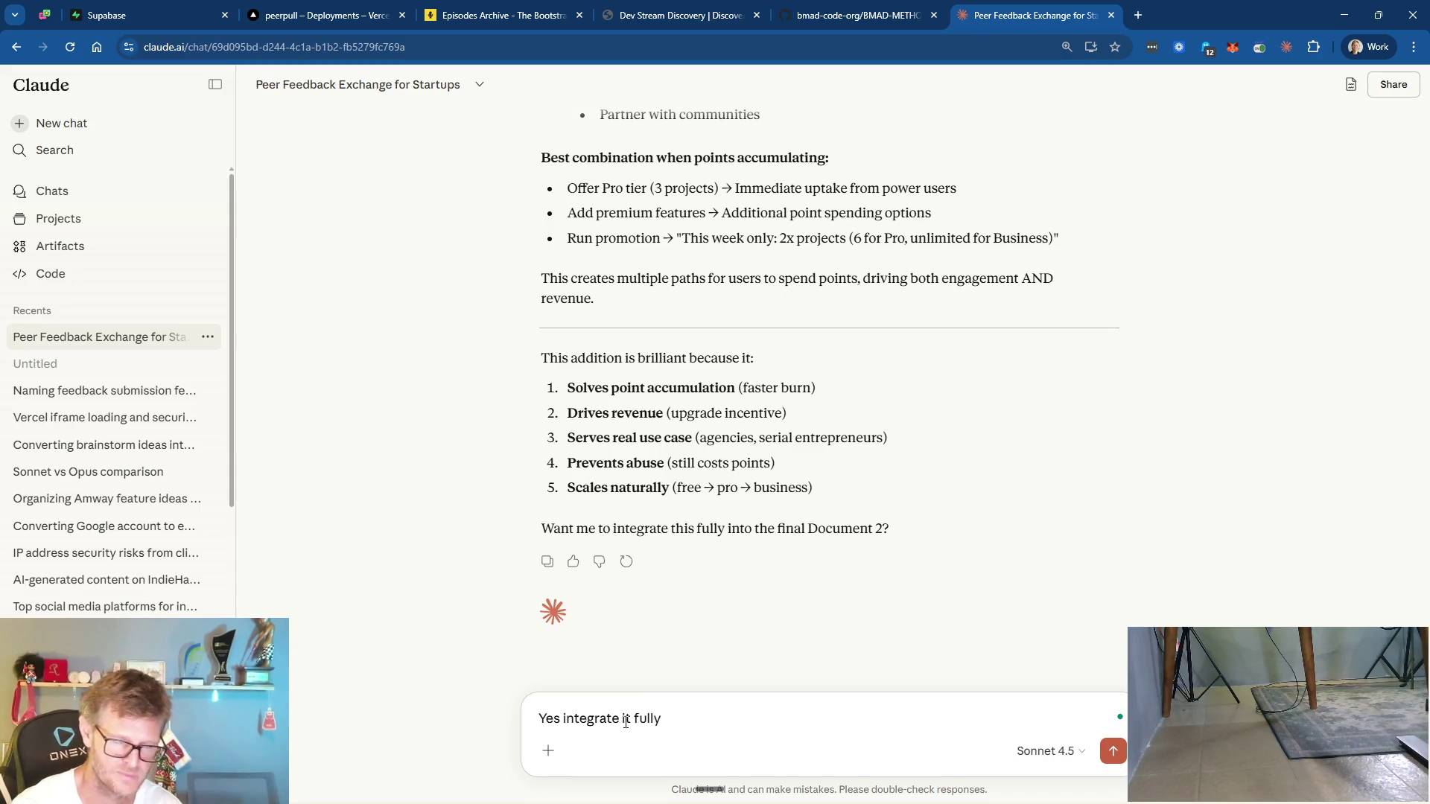
text(but)
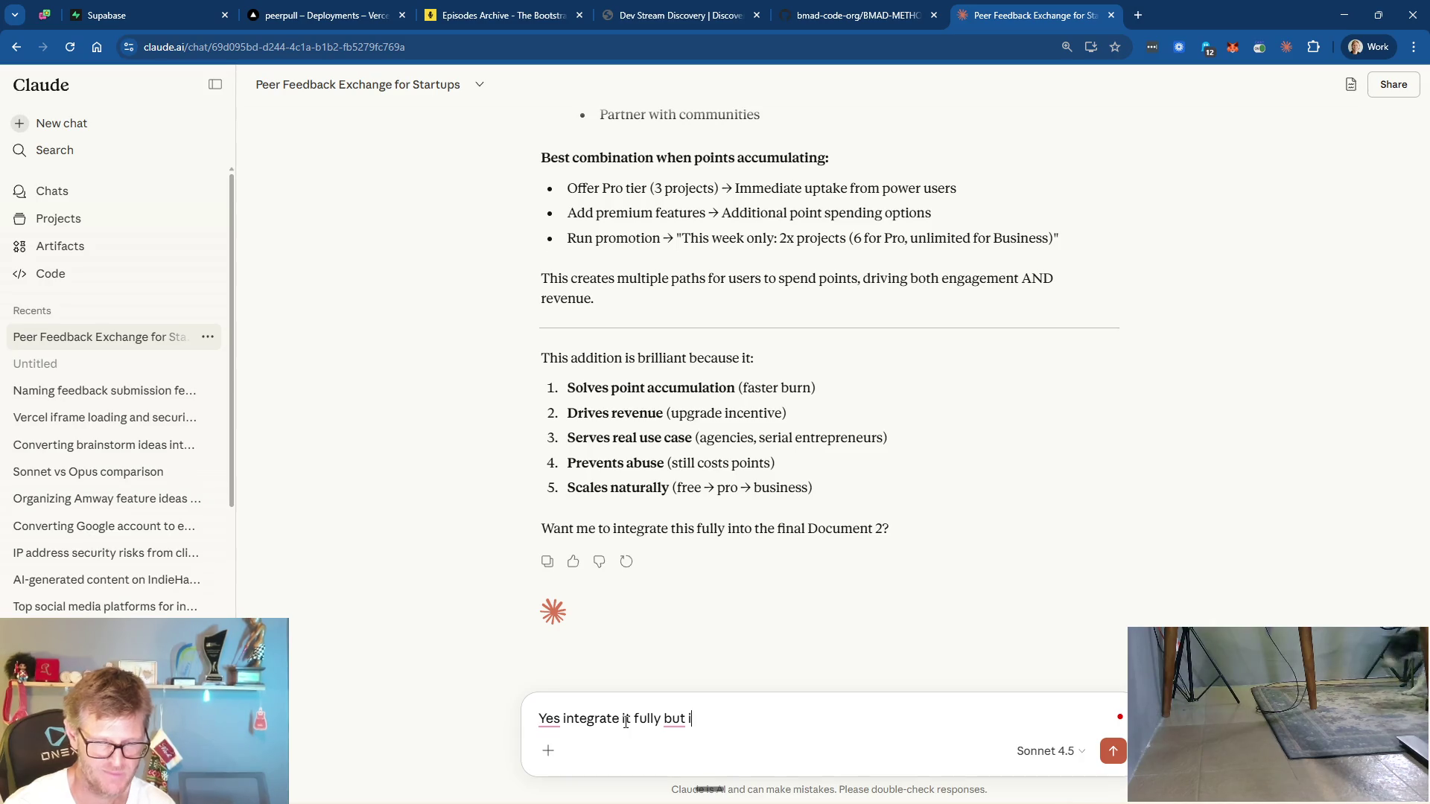
text(it will be a while)
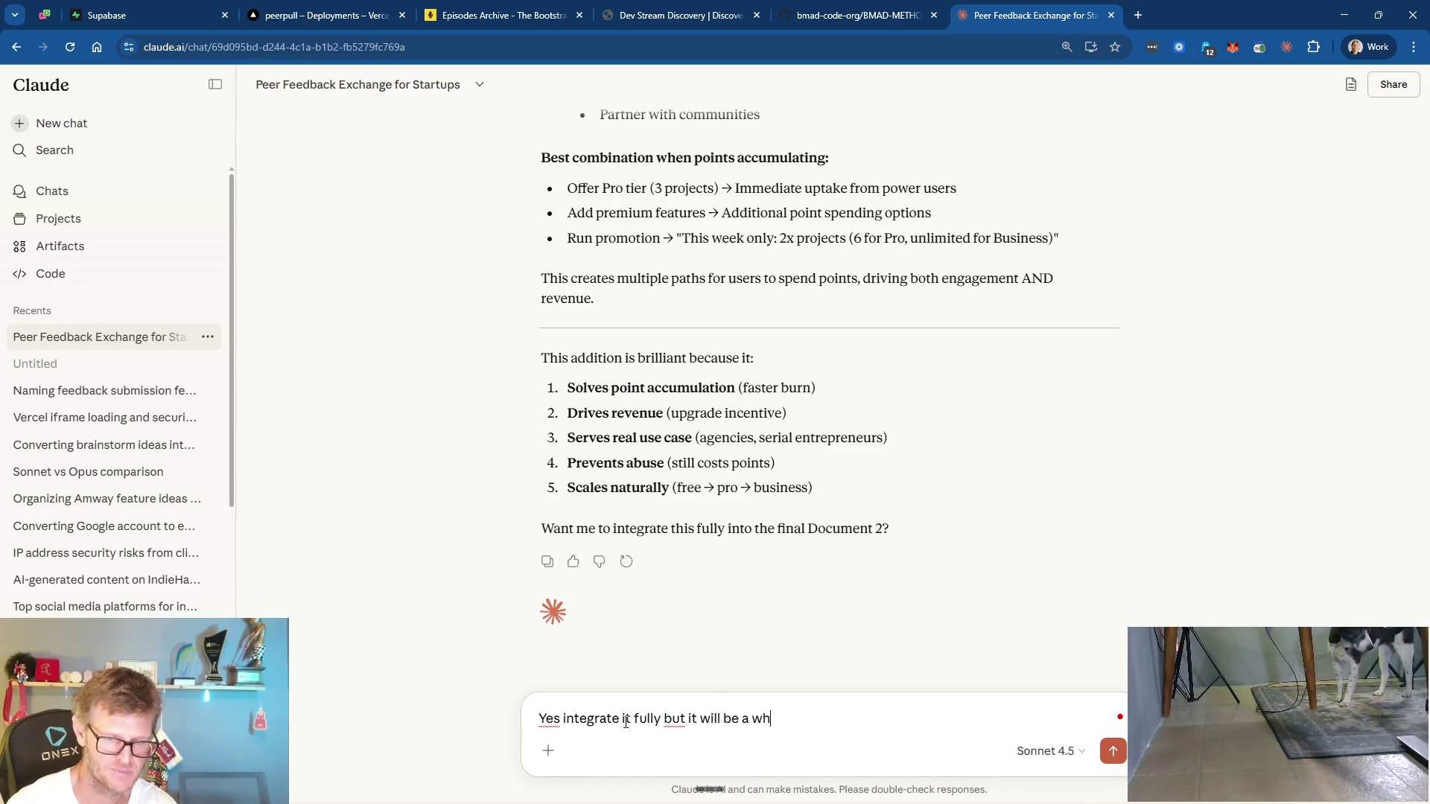
text( be)
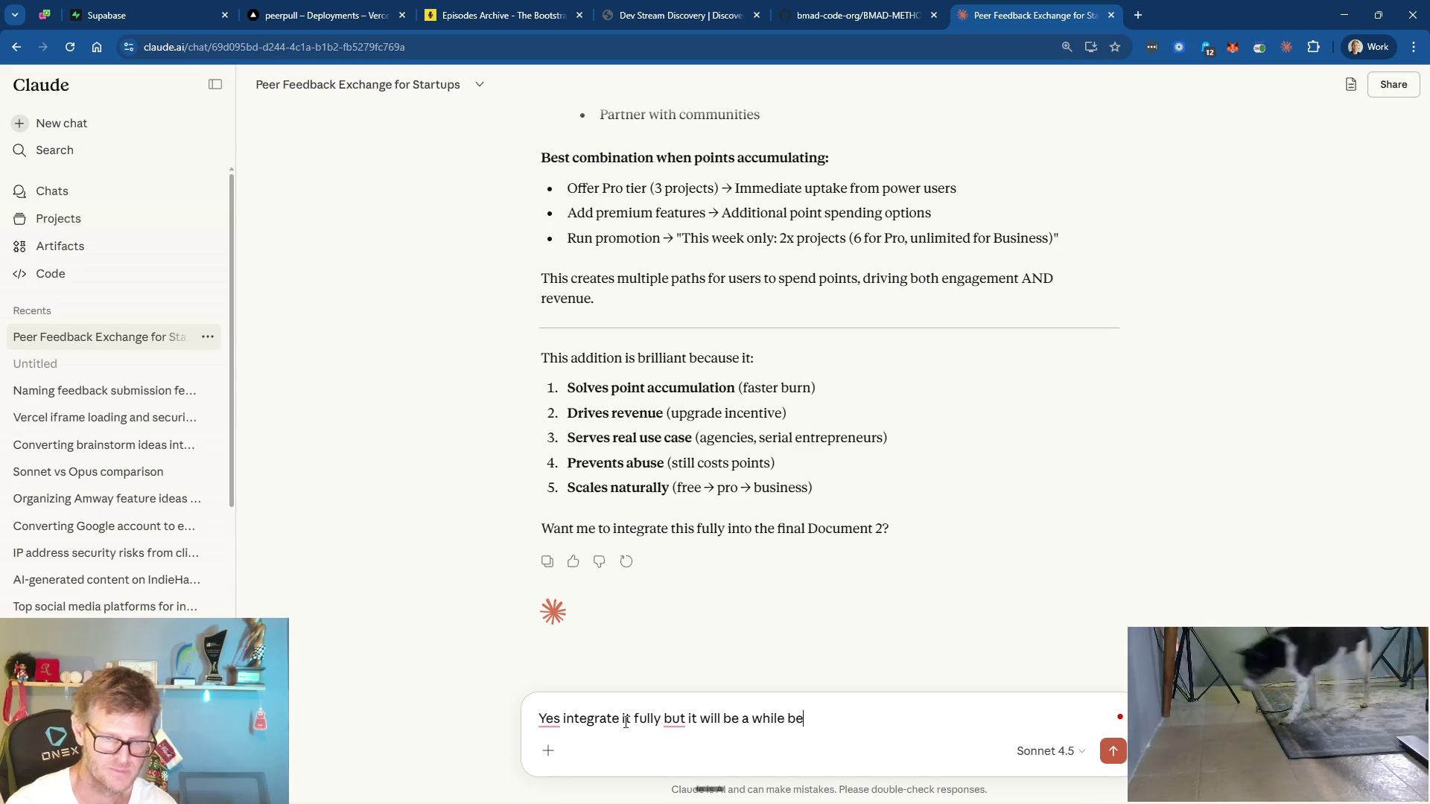
text(fore we would (if ever) implem)
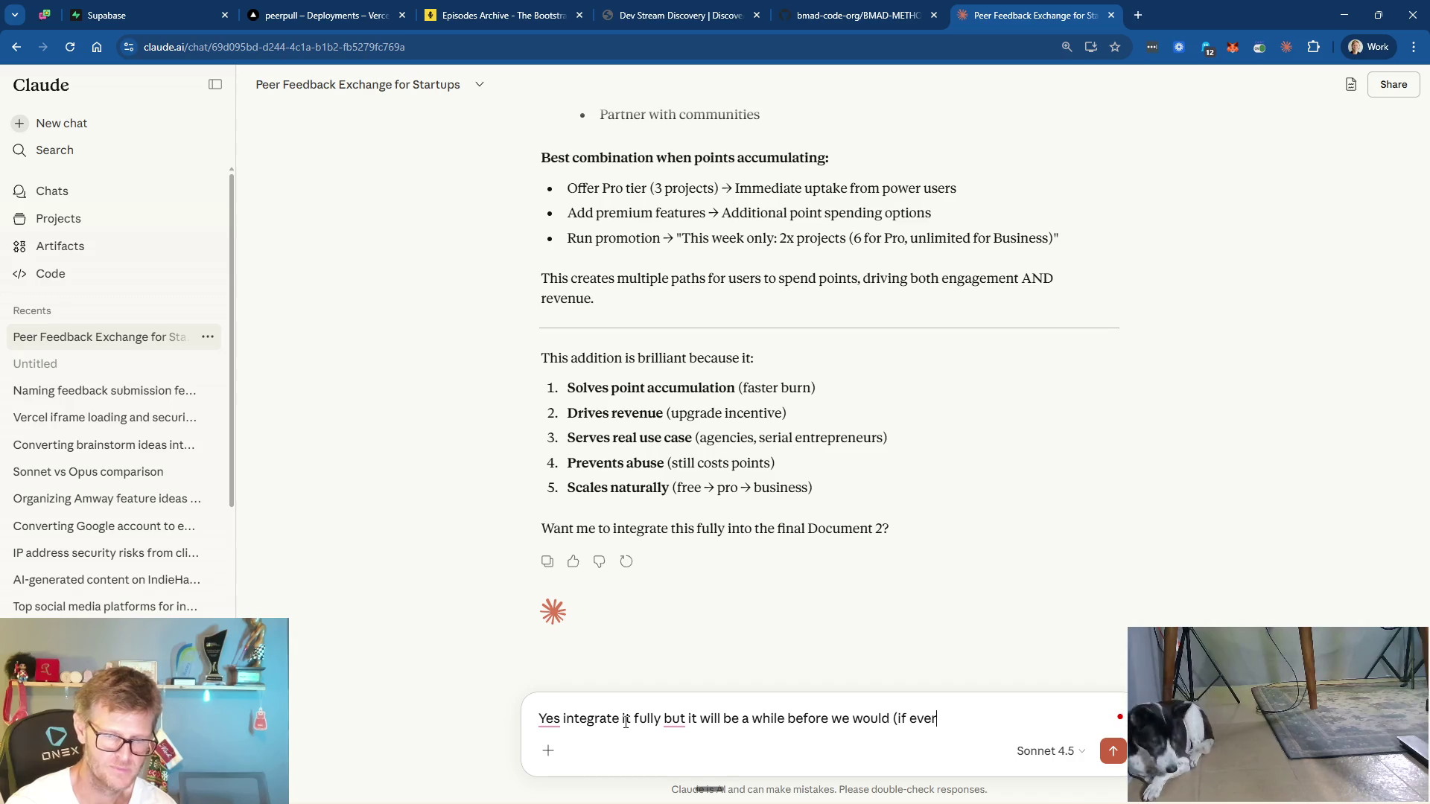
text(ent )
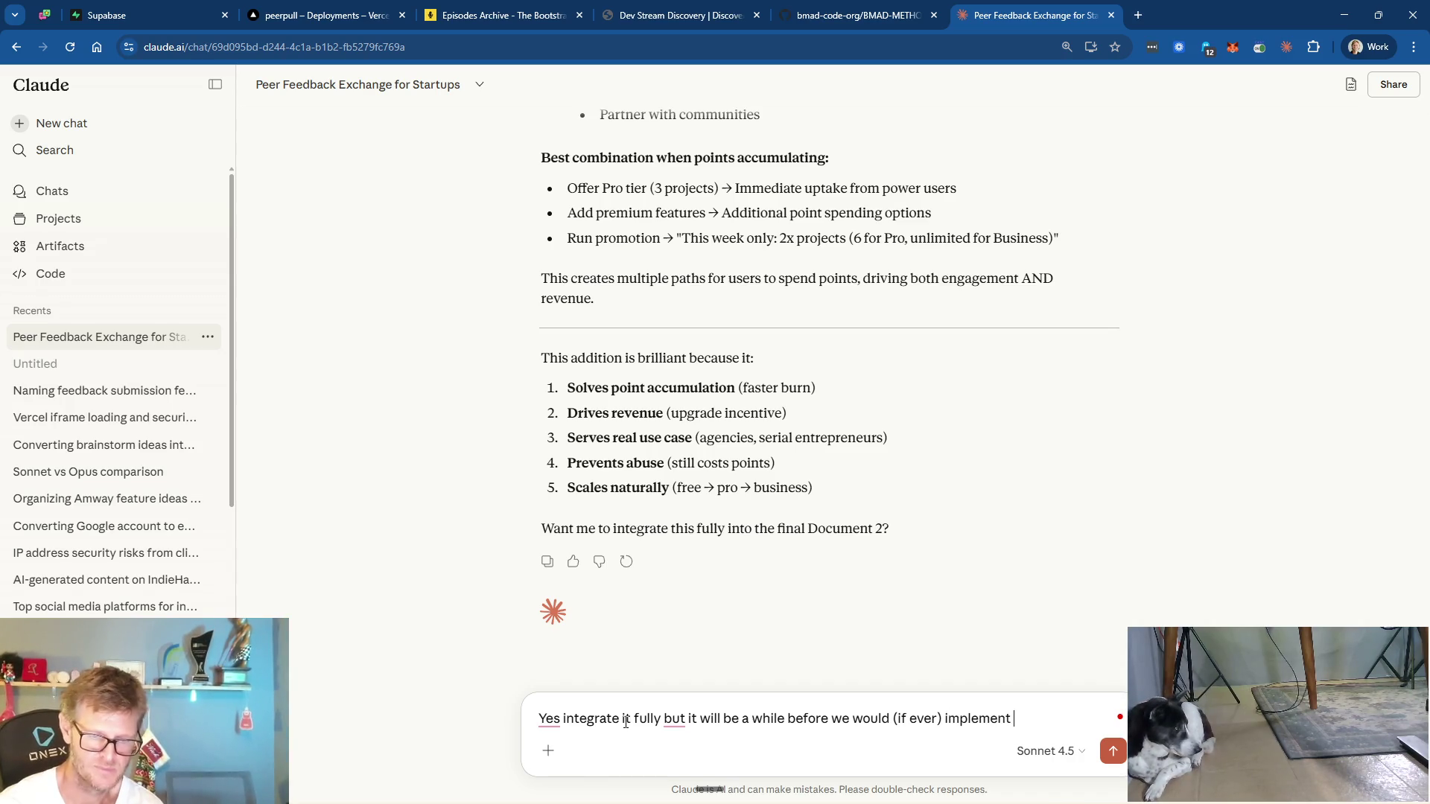
text(paid tiers )
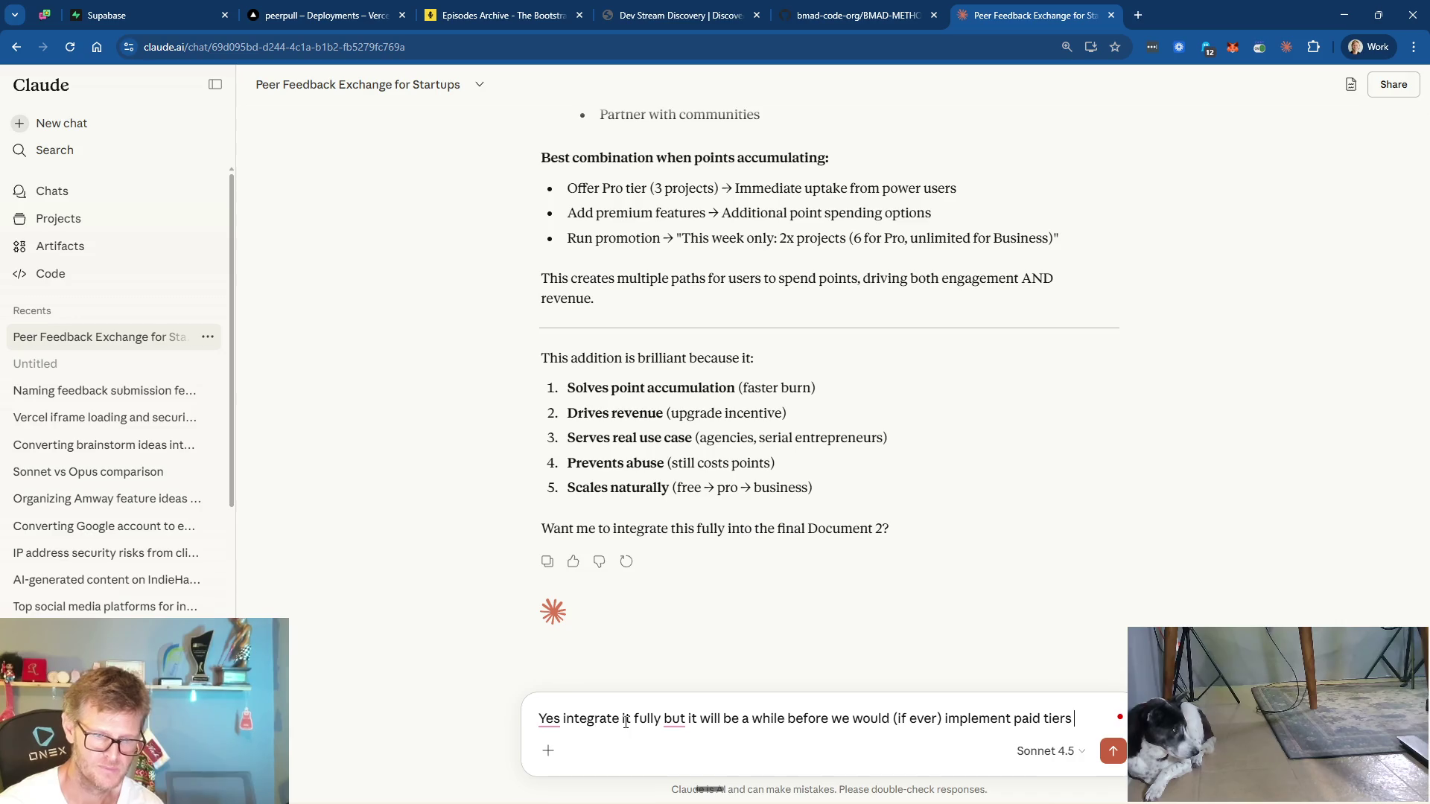
text(so lets not give it too m)
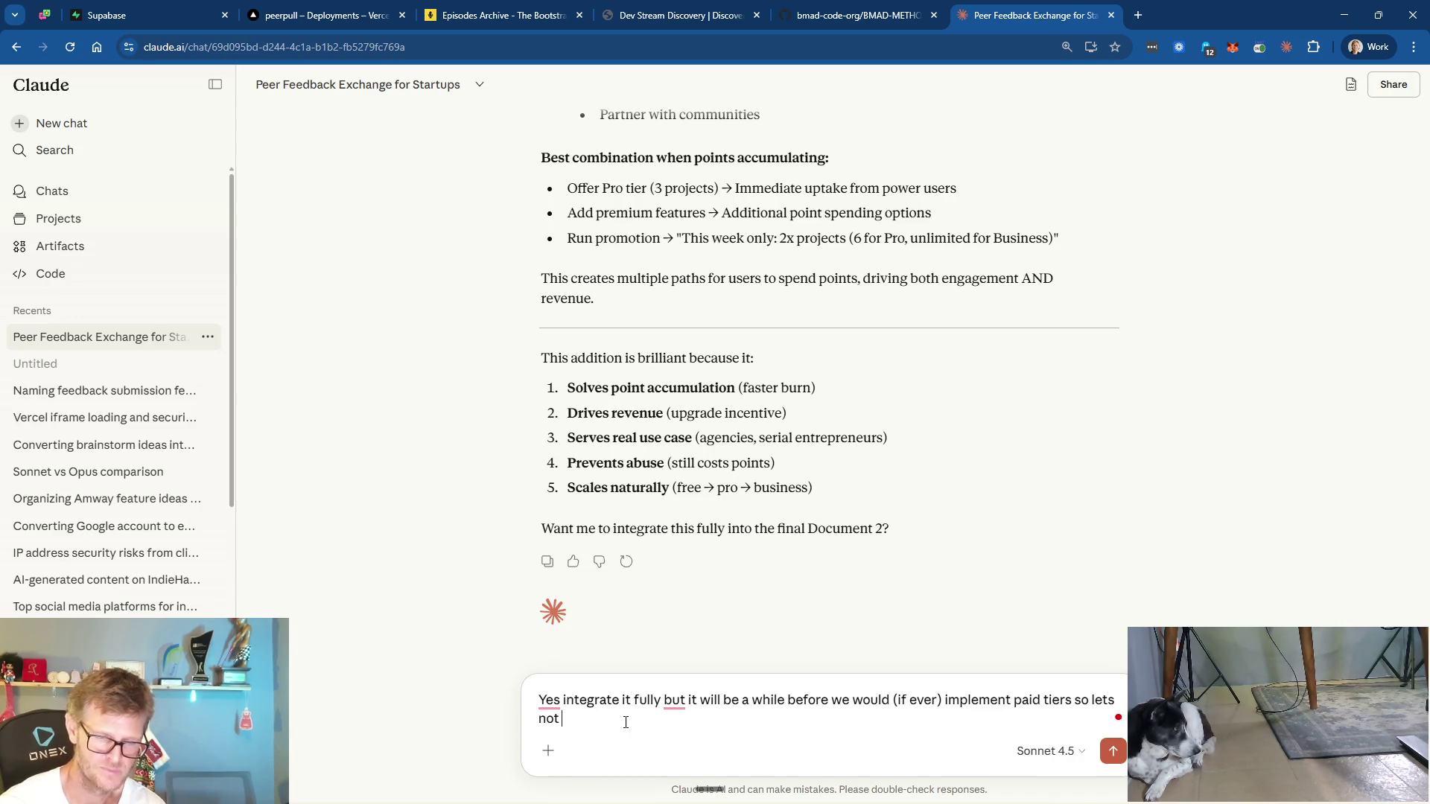
text(uch )
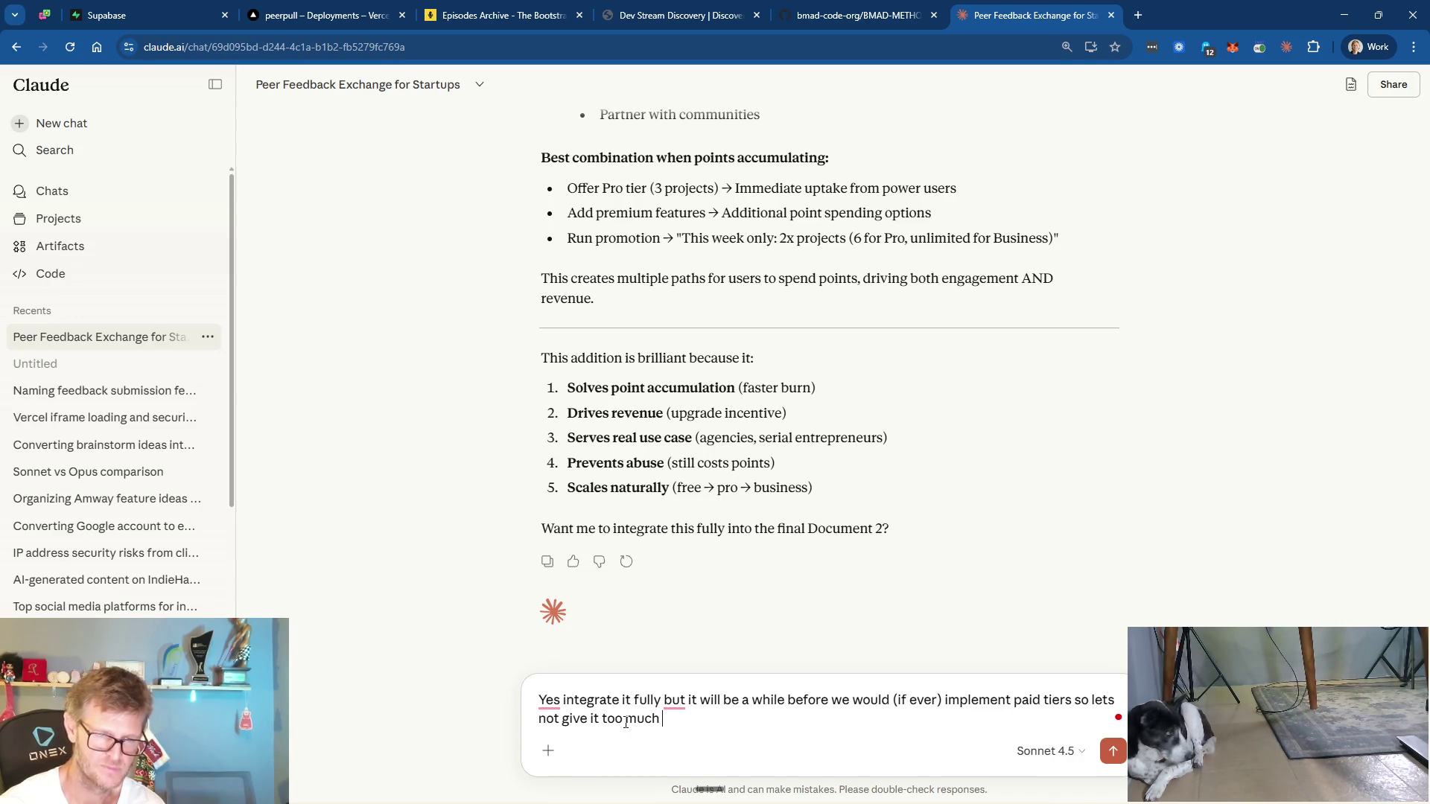
text(attenti)
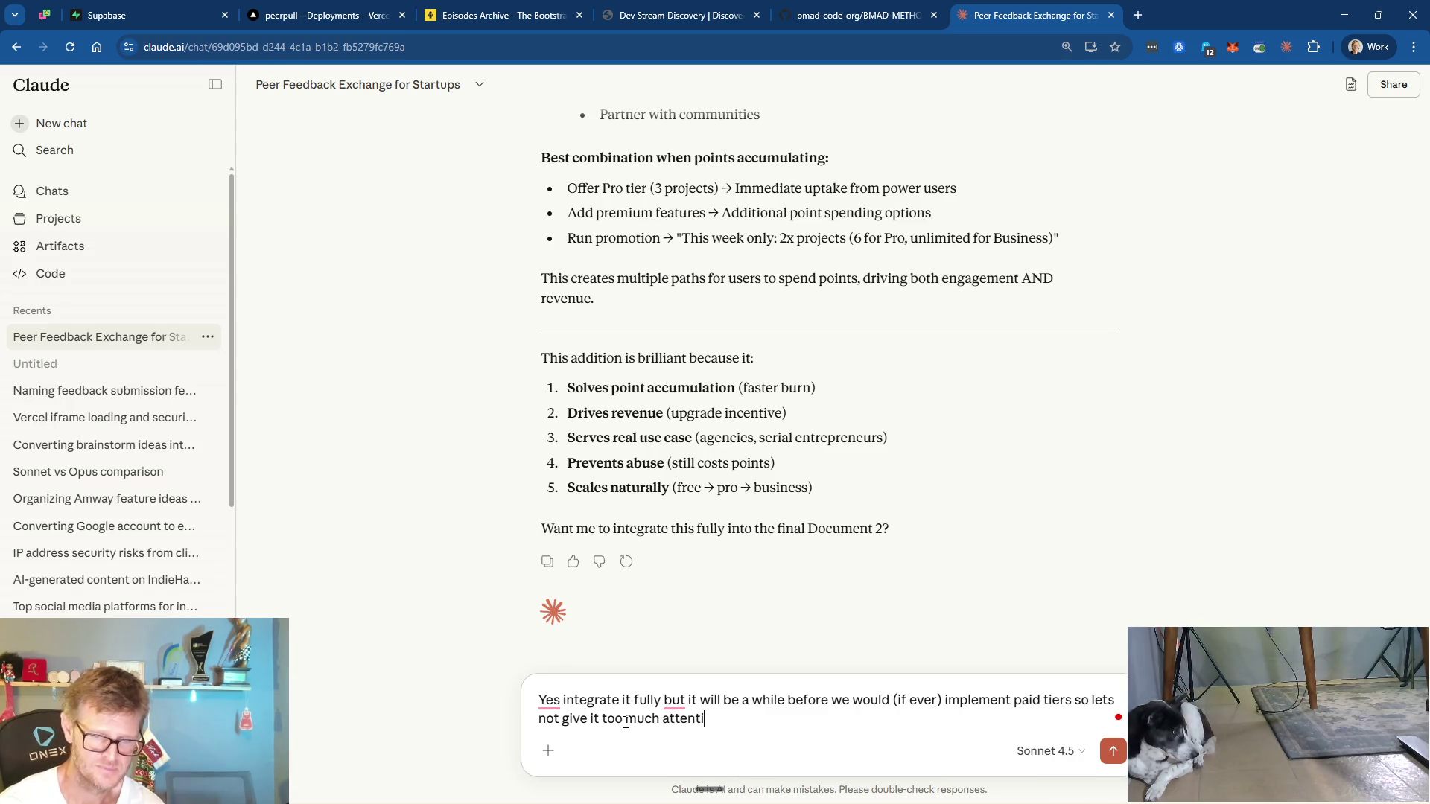
text(on now, pe)
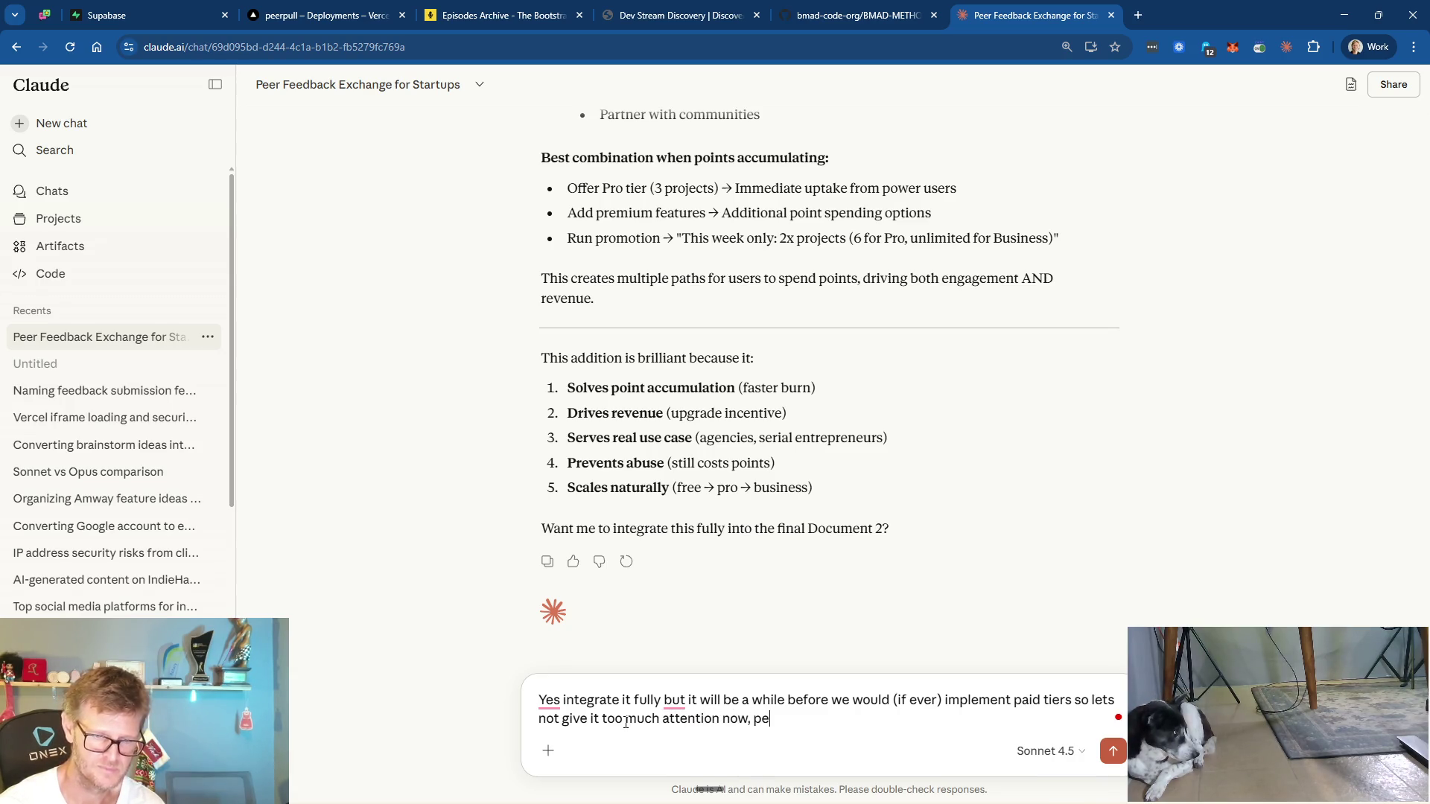
text(rhaps keep it as a )
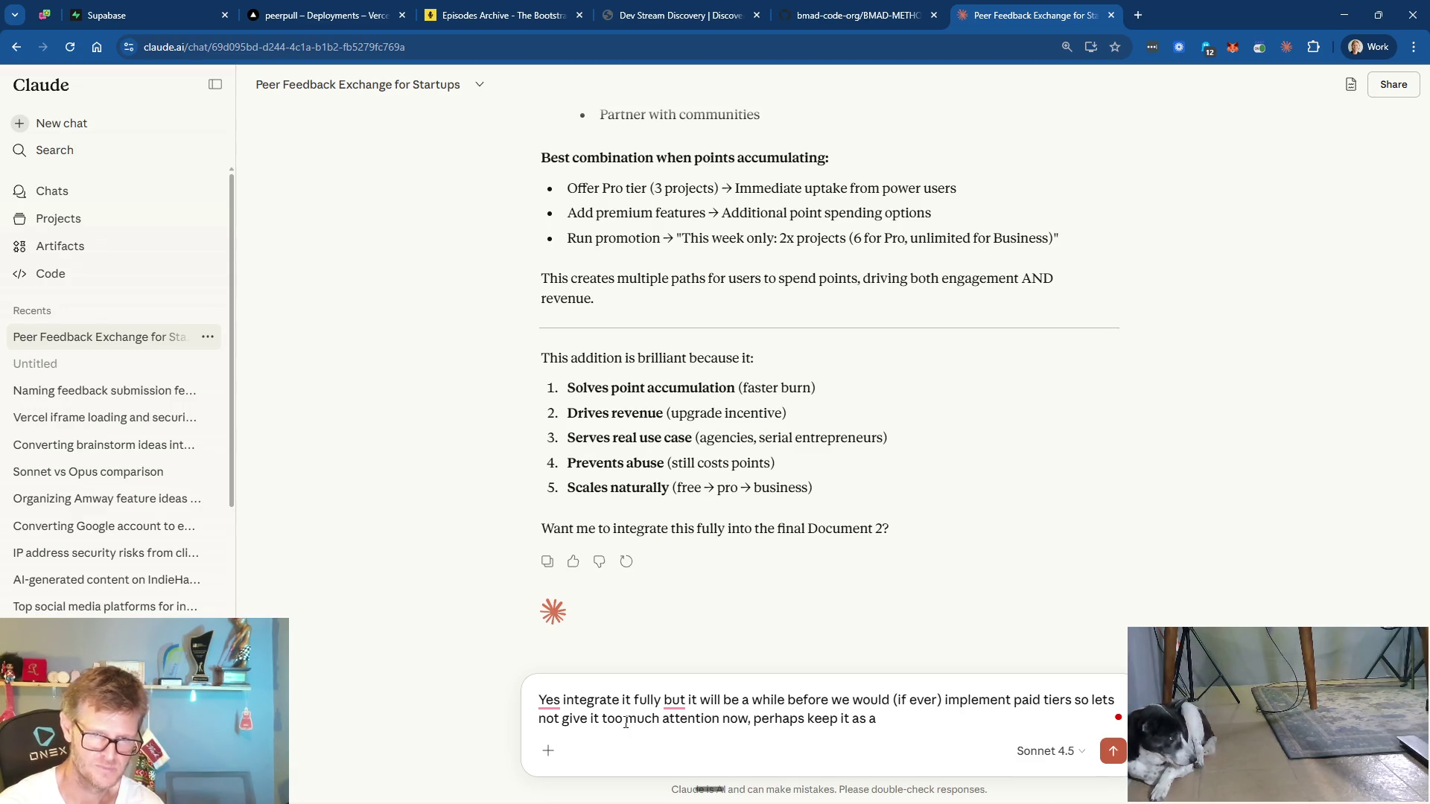
text(special )
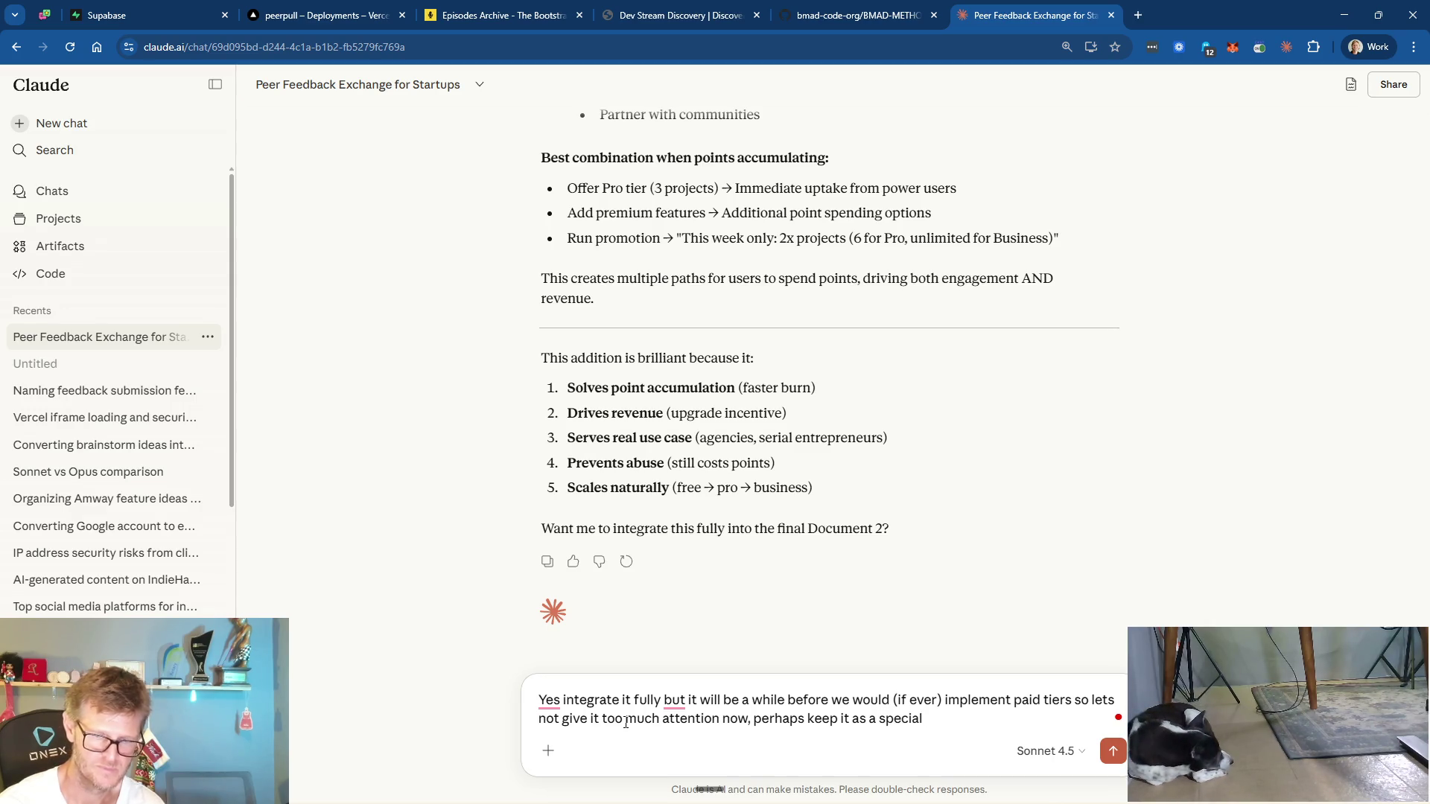
text(sec)
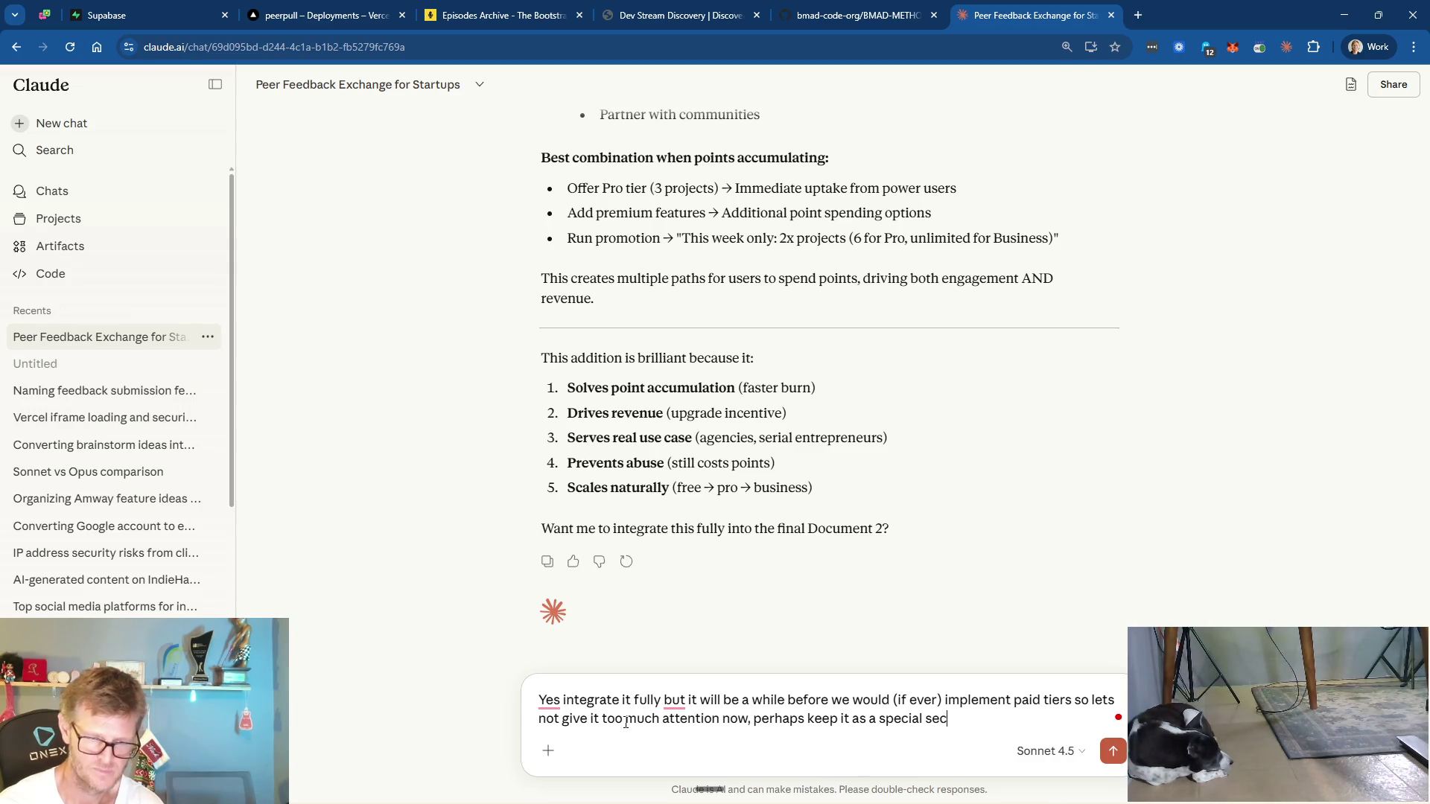
text(tion at the end fo)
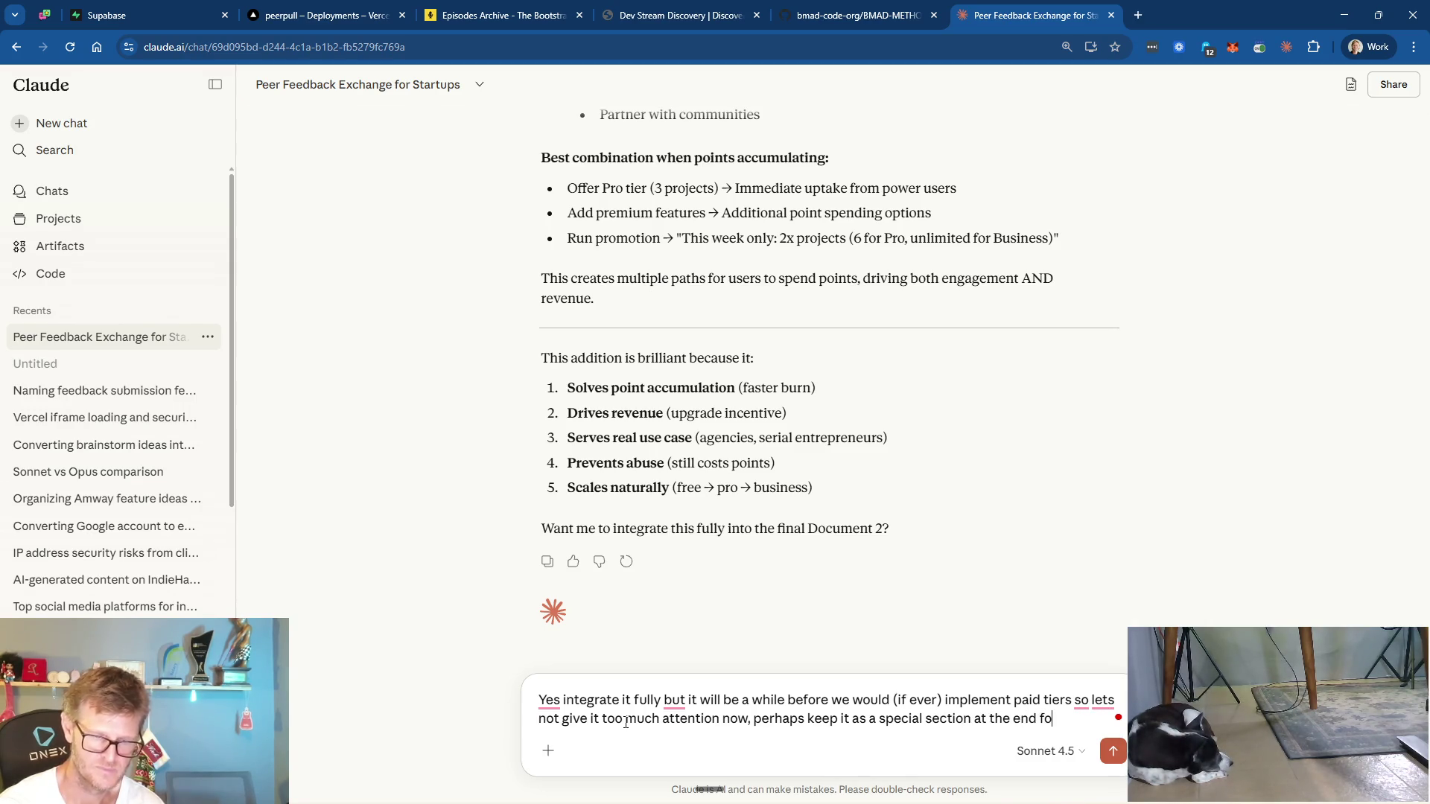
text(r op)
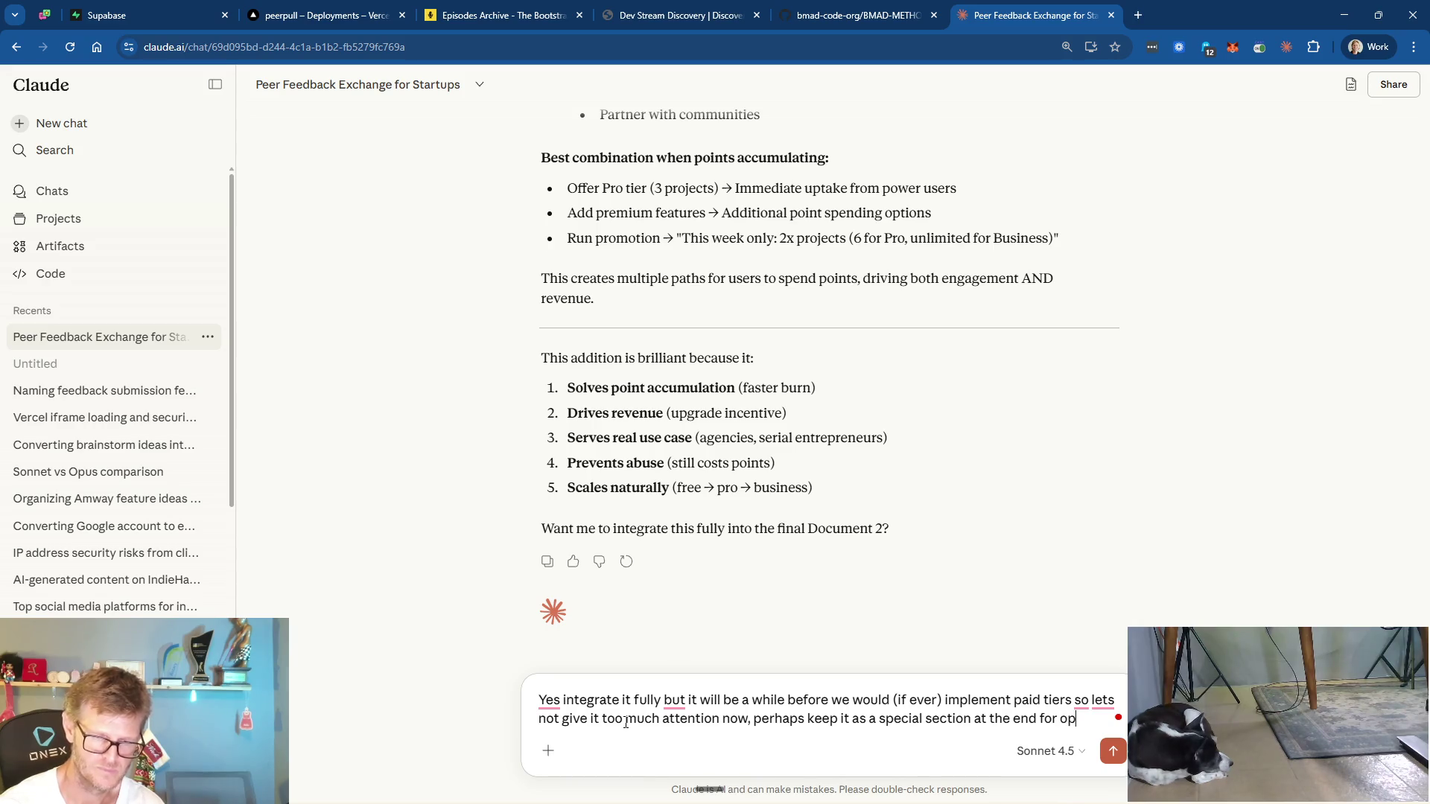
key(BackSpace)
key(BackSpace)
text(ture opportuni)
text(ties or way)
text(s to g)
text(row )
text(the )
text(plat)
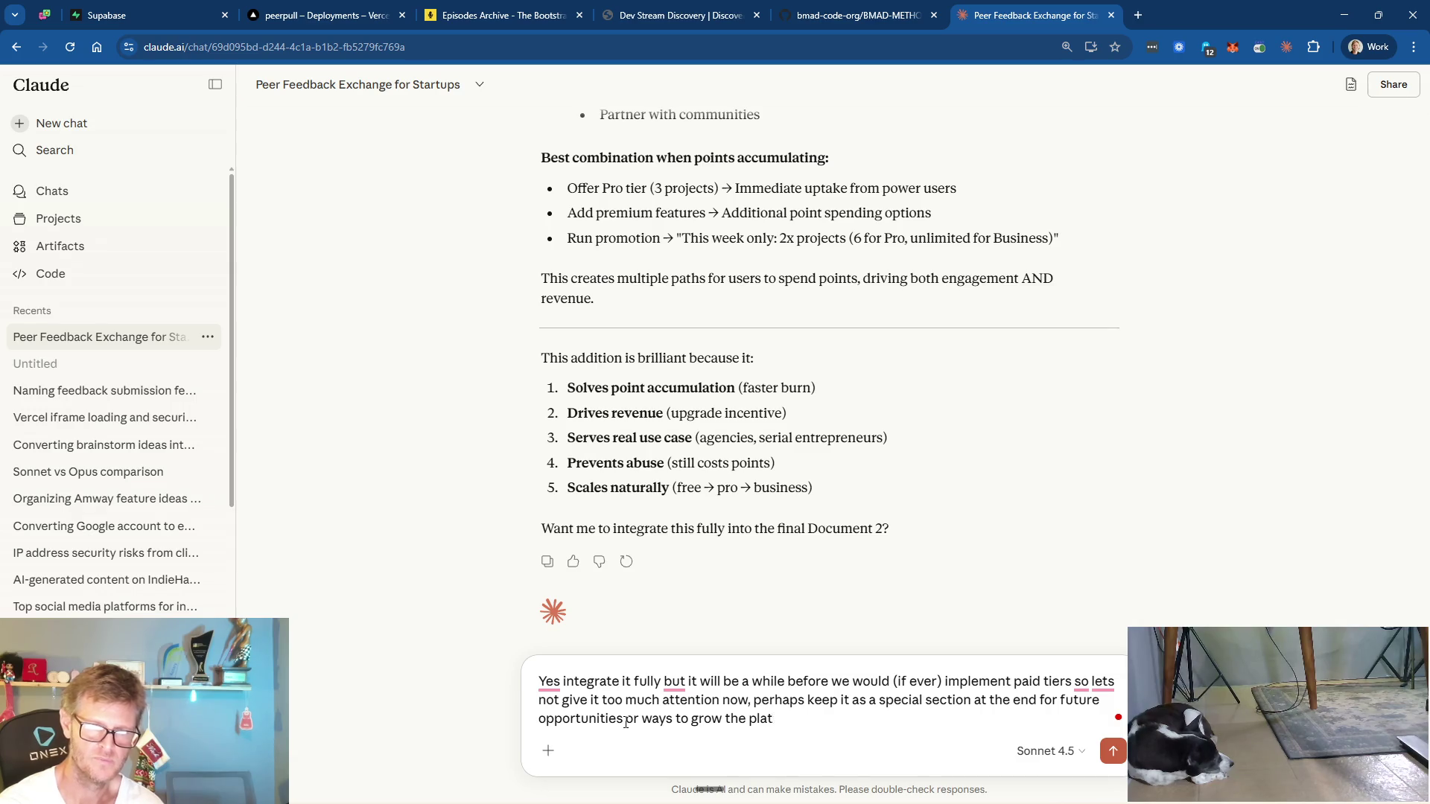
text(form.)
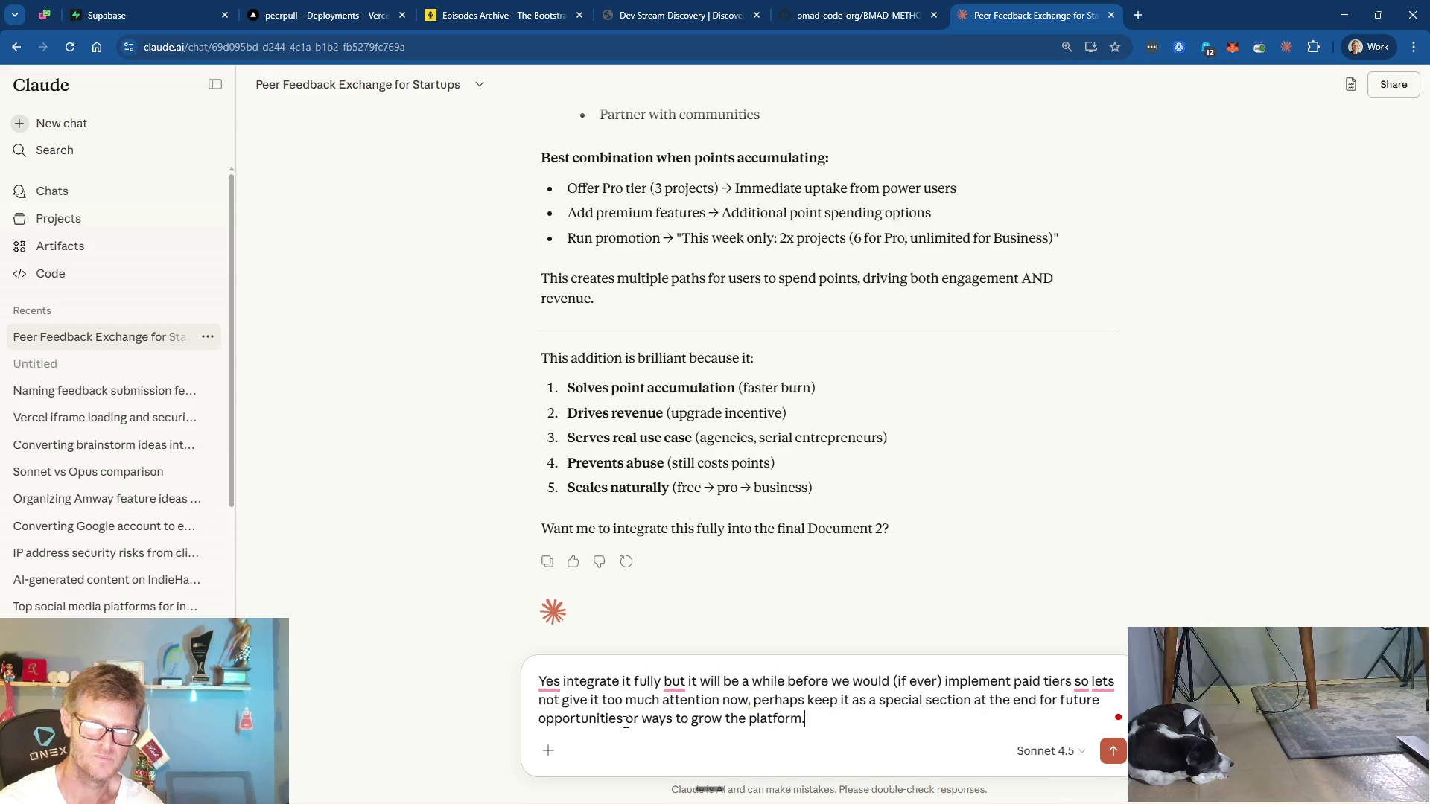
key(Return)
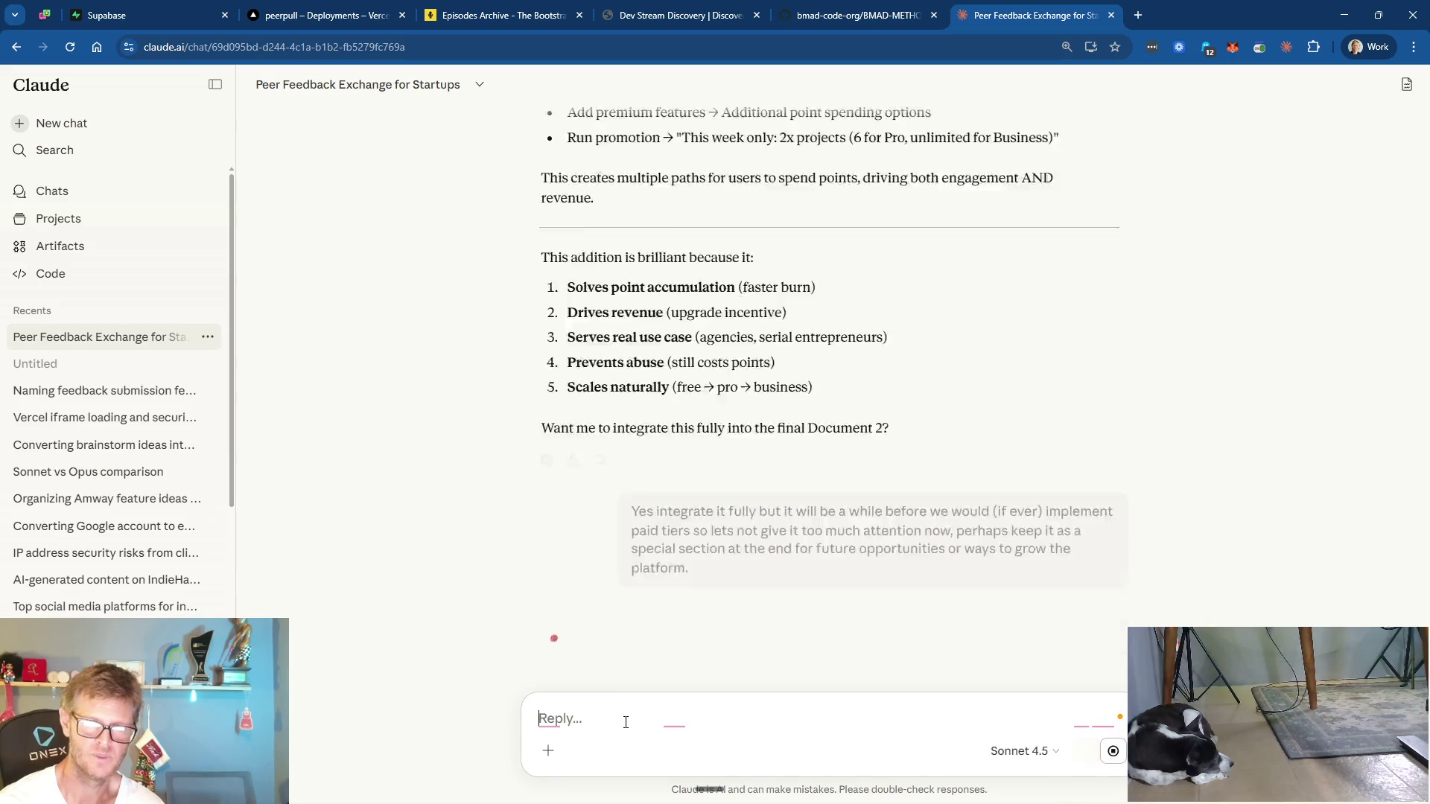